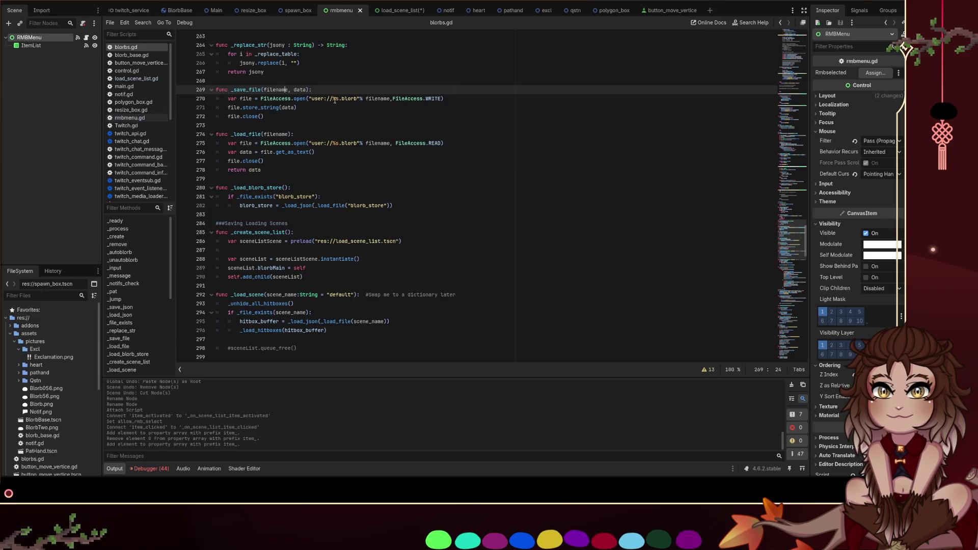
Insert a Bwa/ subfolder into _save_file's path on line 270, save, and run with F5
click(333, 99)
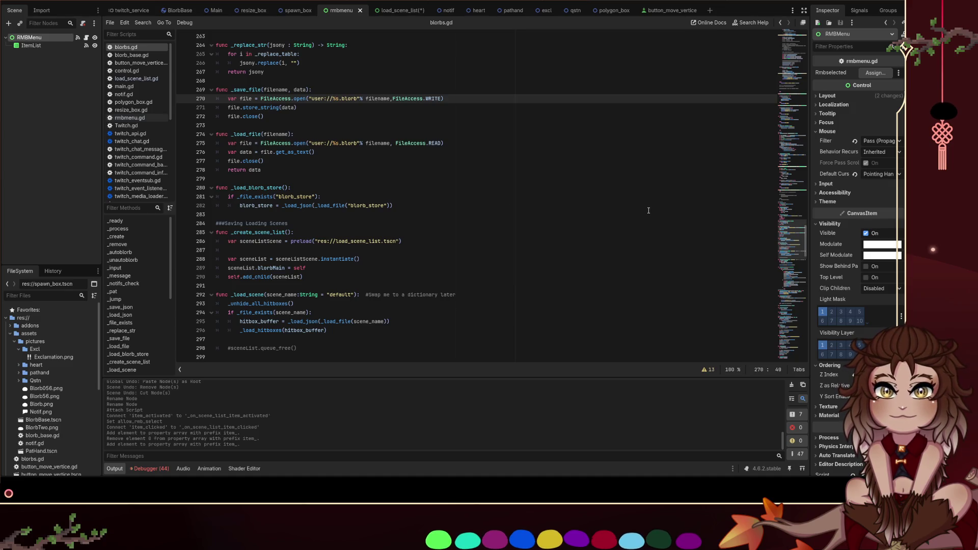
text(\)
key(Delete)
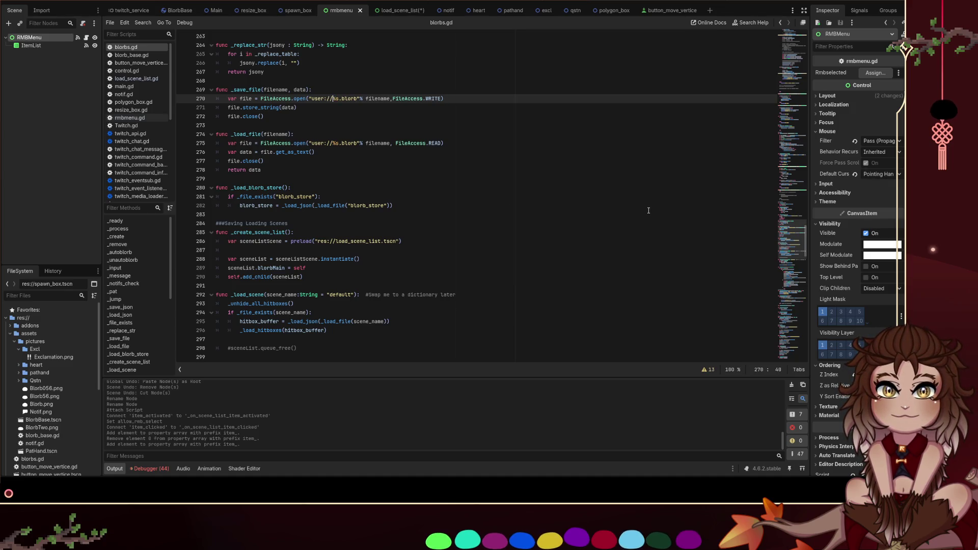
text(Bwa)
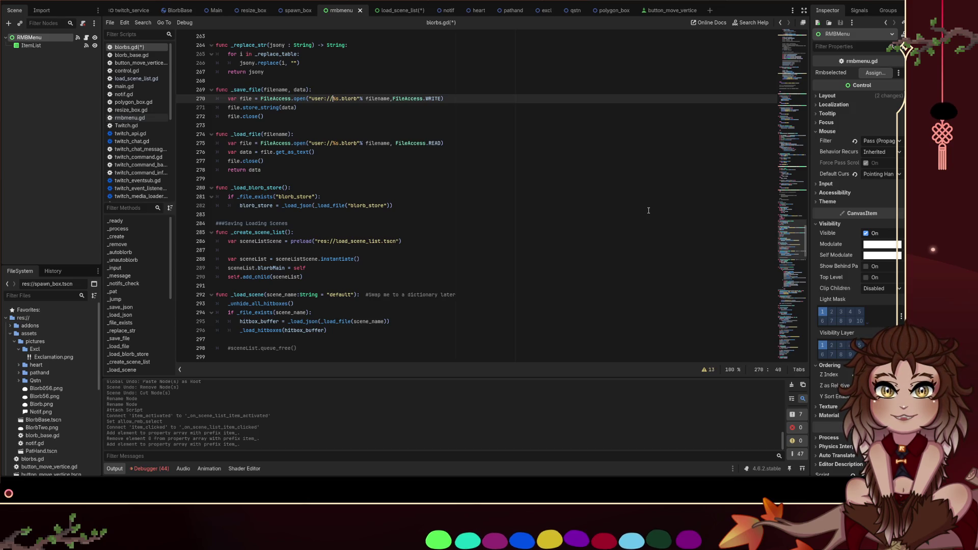
key(ctrl+s)
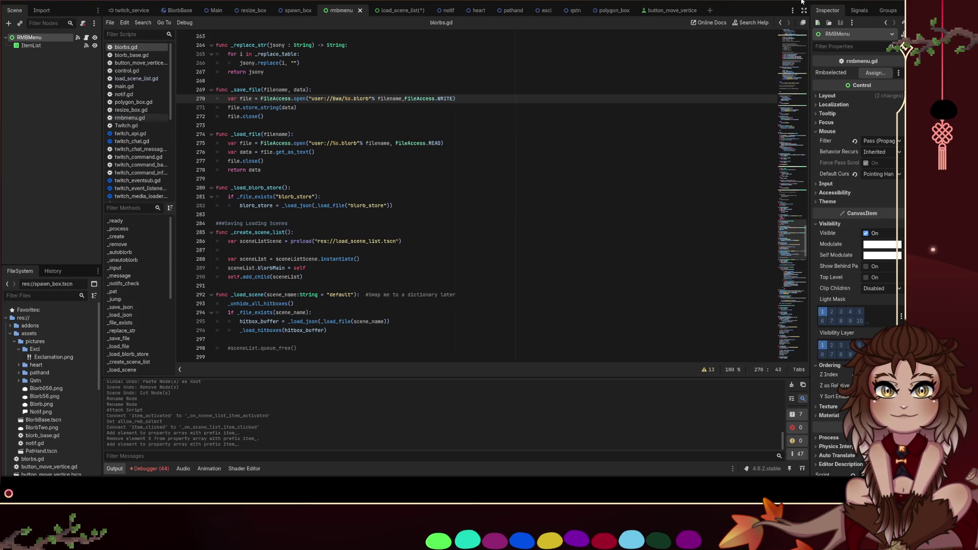
key(F5)
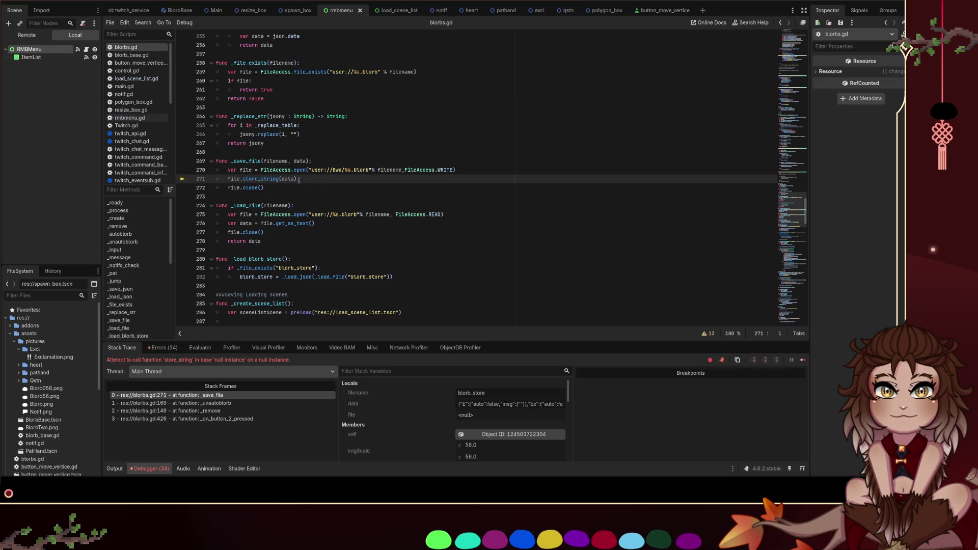
Delete Bwa from line 270's save path and resume the paused game with F12
click(323, 185)
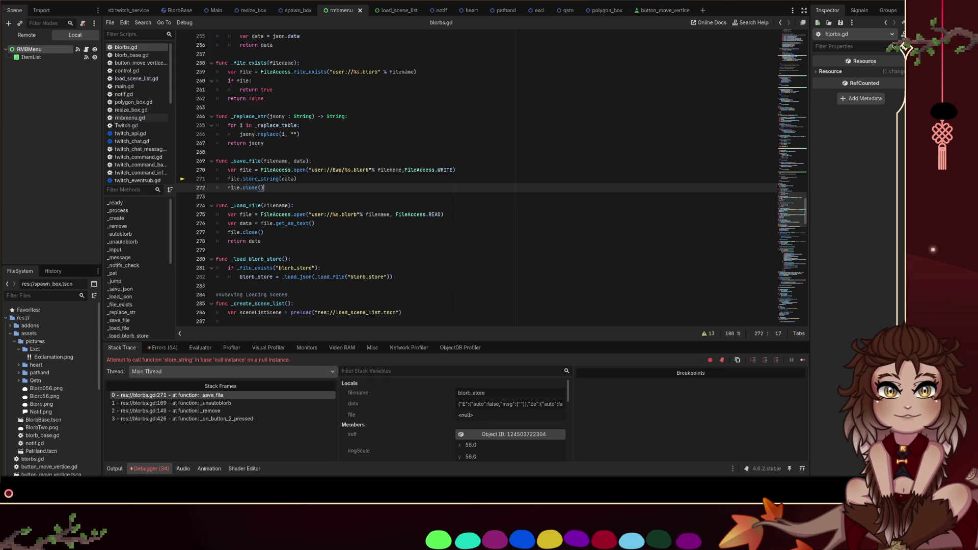
double_click(343, 169)
key(BackSpace)
click(384, 159)
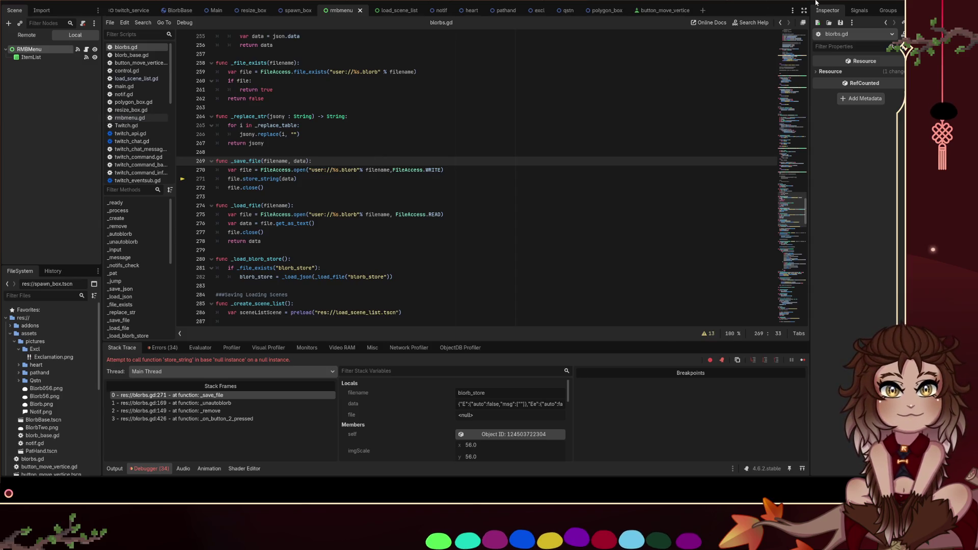
key(F12)
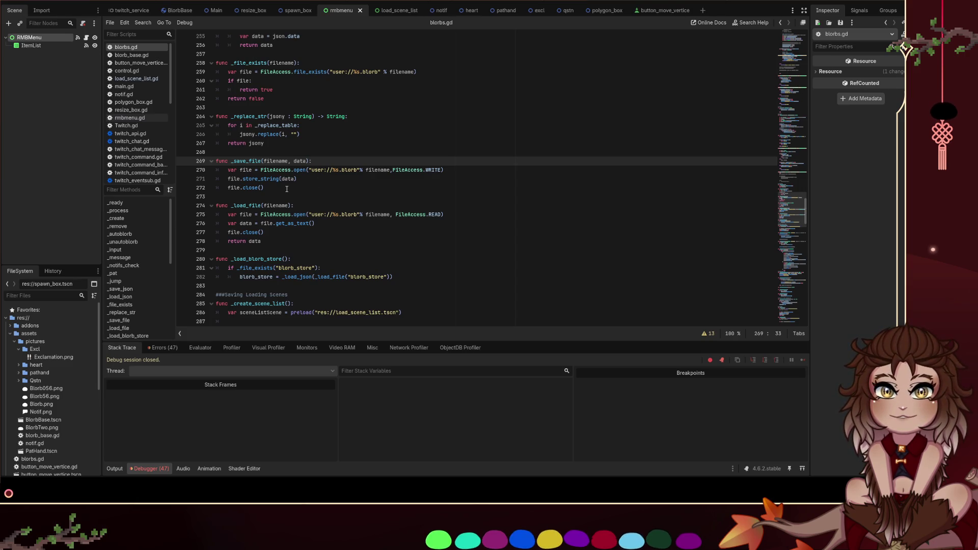
Append , dir : String = "user://" after data in _save_file's signature on line 269
drag(287, 185, 195, 164)
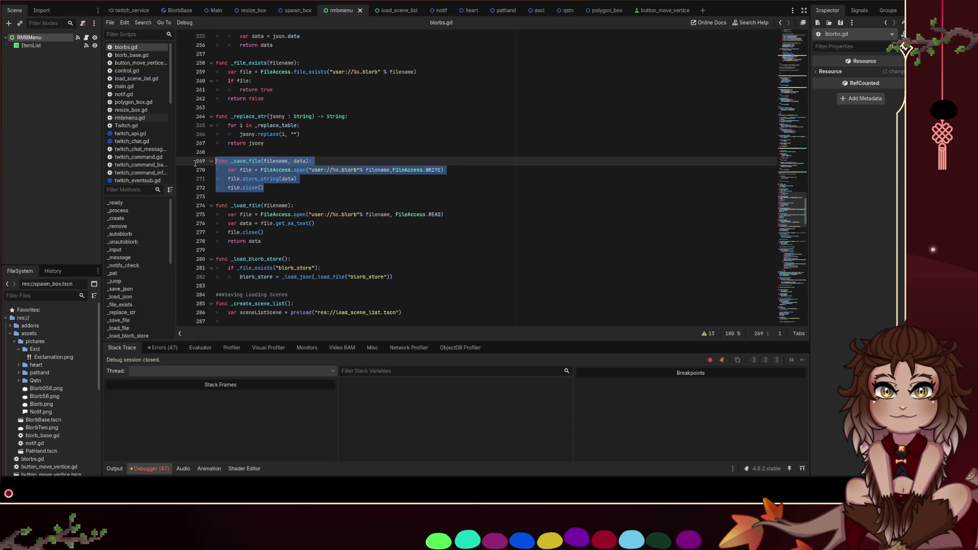
click(281, 187)
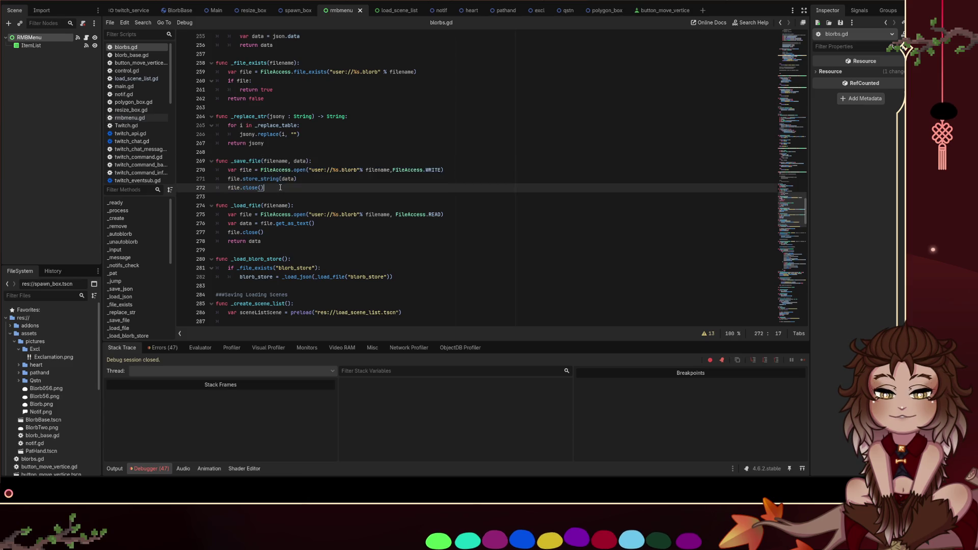
scroll(289, 186, down, 1)
mouse_move(262, 215)
mouse_down()
mouse_move(244, 207)
mouse_move(195, 136)
mouse_up()
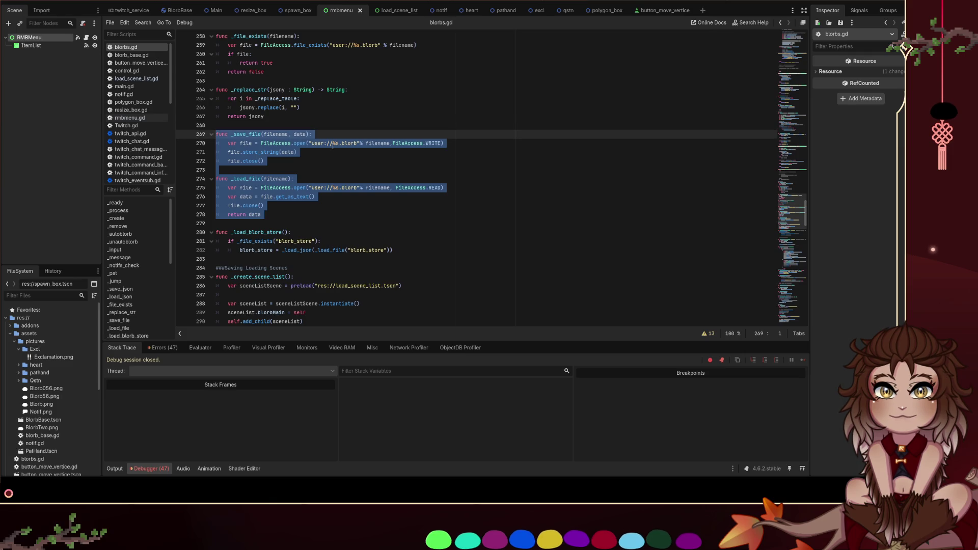
click(312, 134)
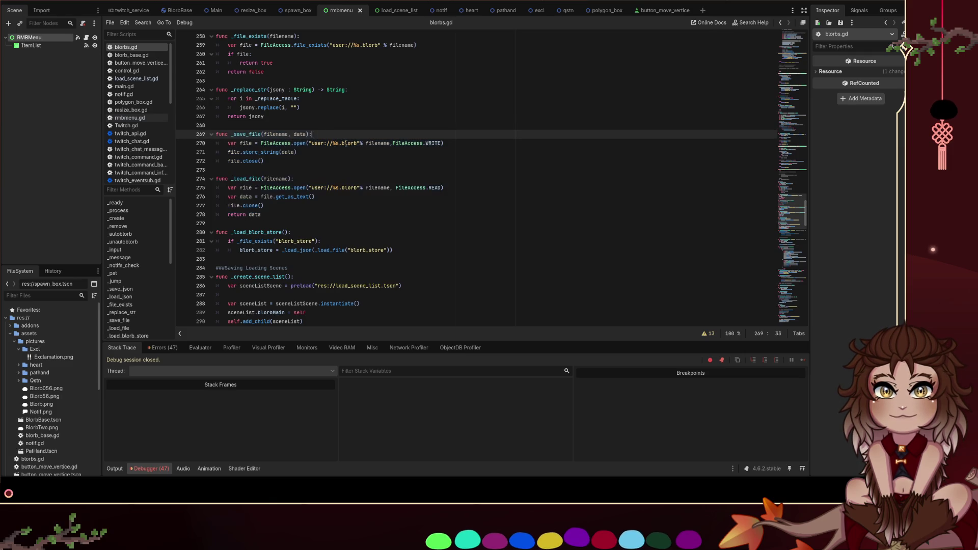
key(Return)
text(var f)
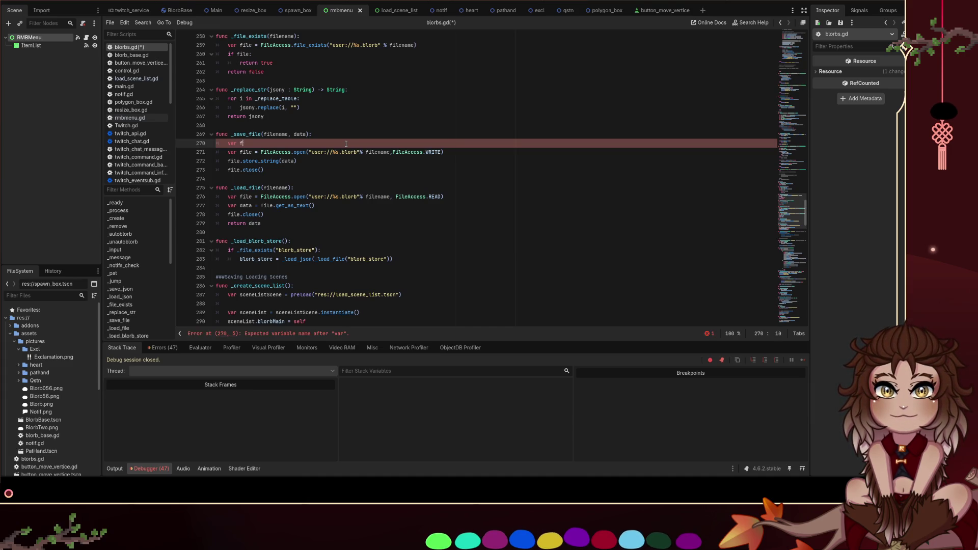
key(ctrl+z)
key(ctrl+z)
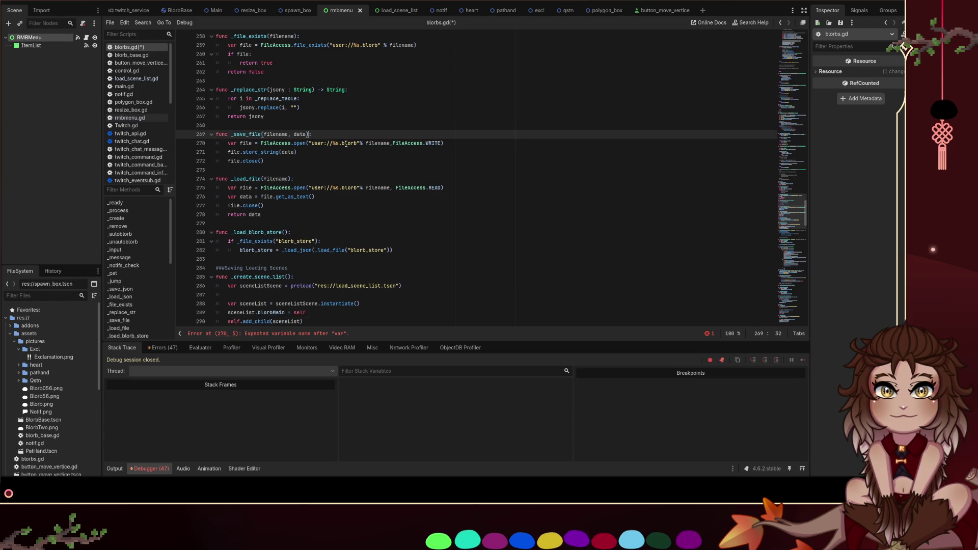
text(, dir )
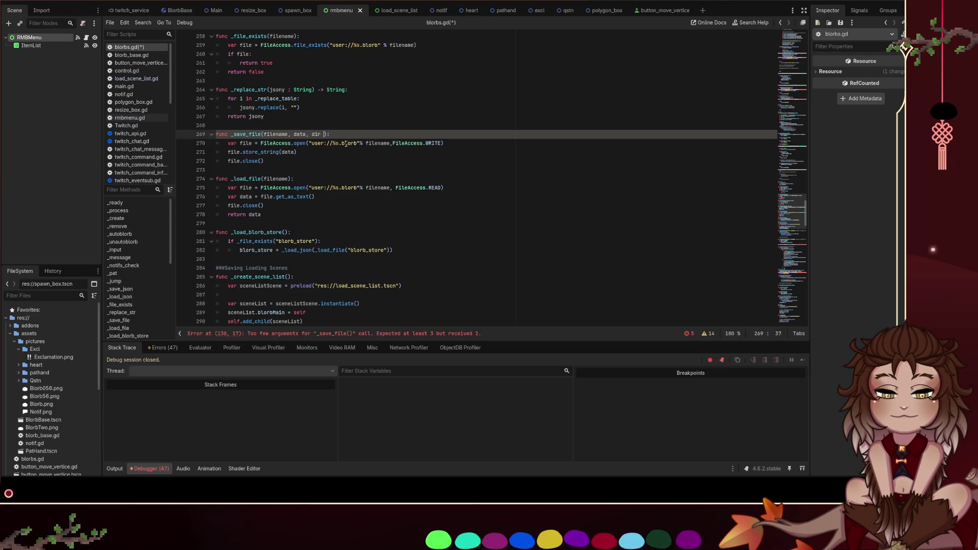
text(: String )
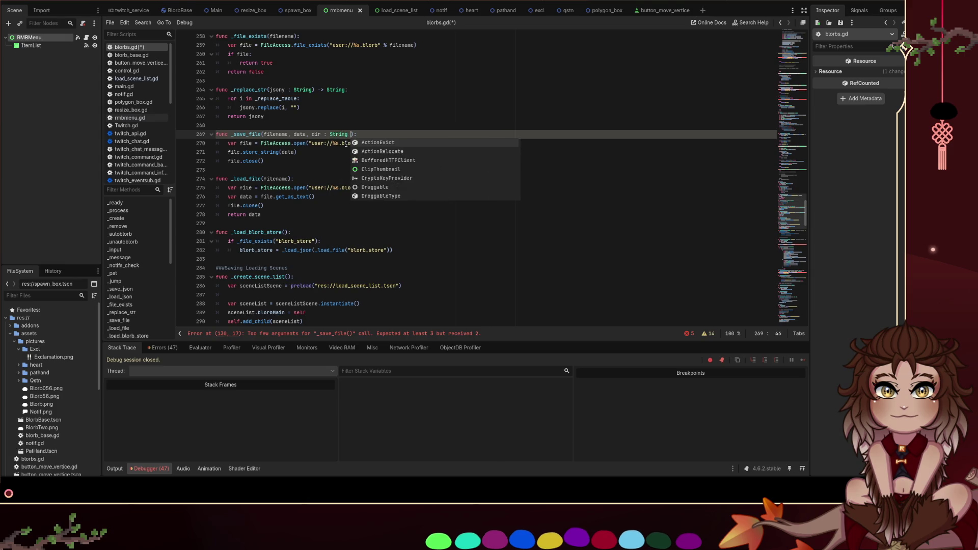
text(= "user:)
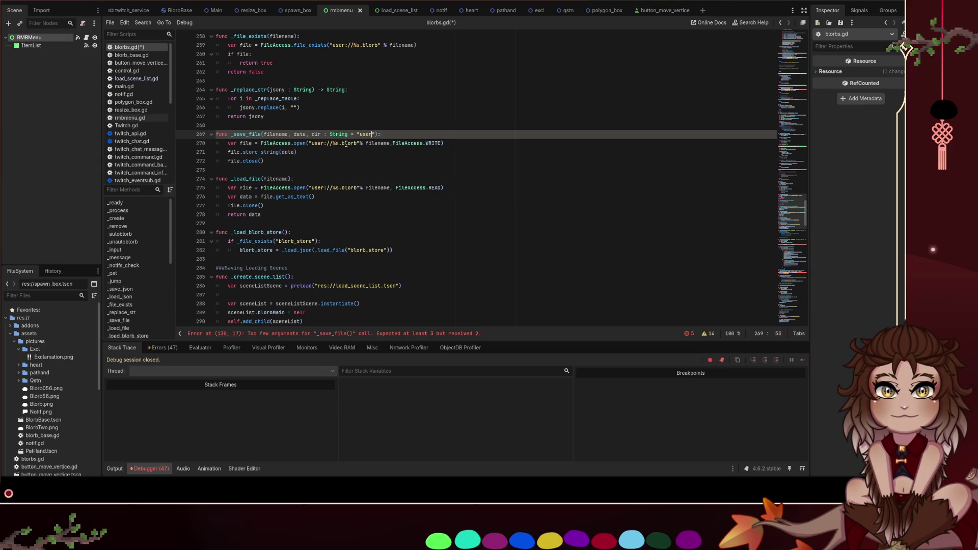
text(//)
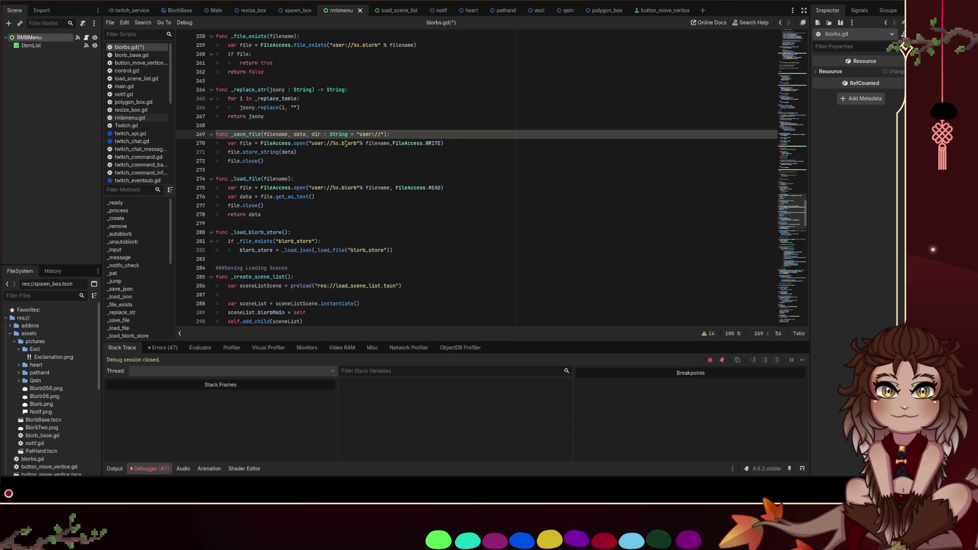
click(451, 139)
click(448, 136)
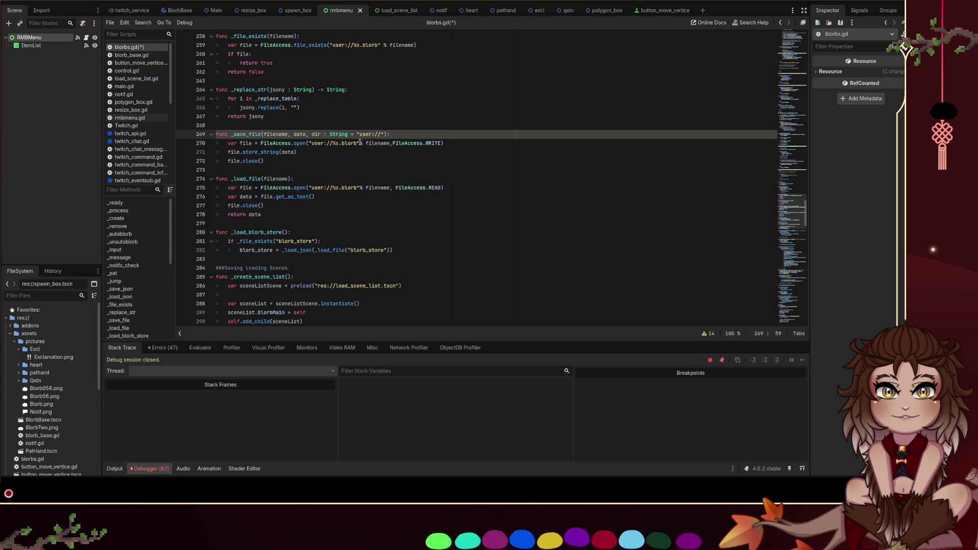
click(367, 145)
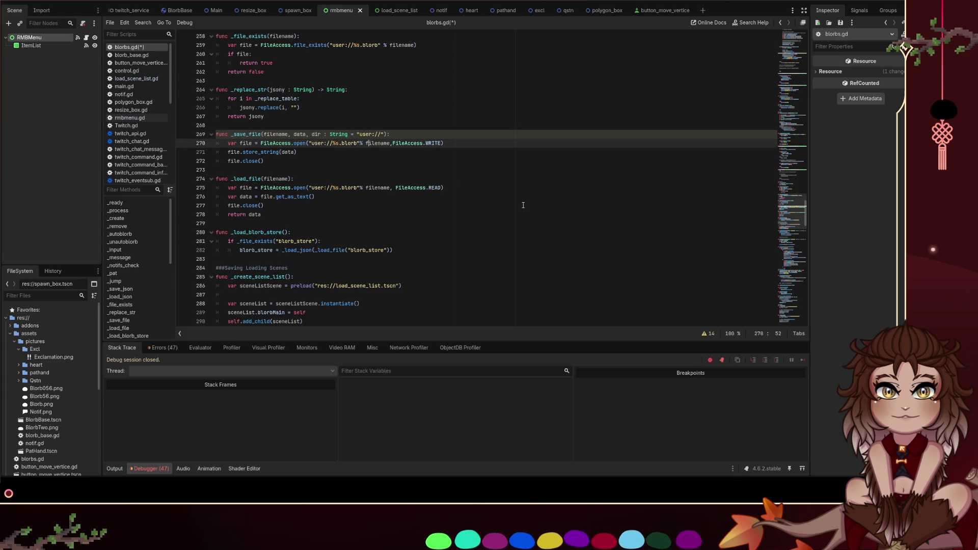
text(dir)
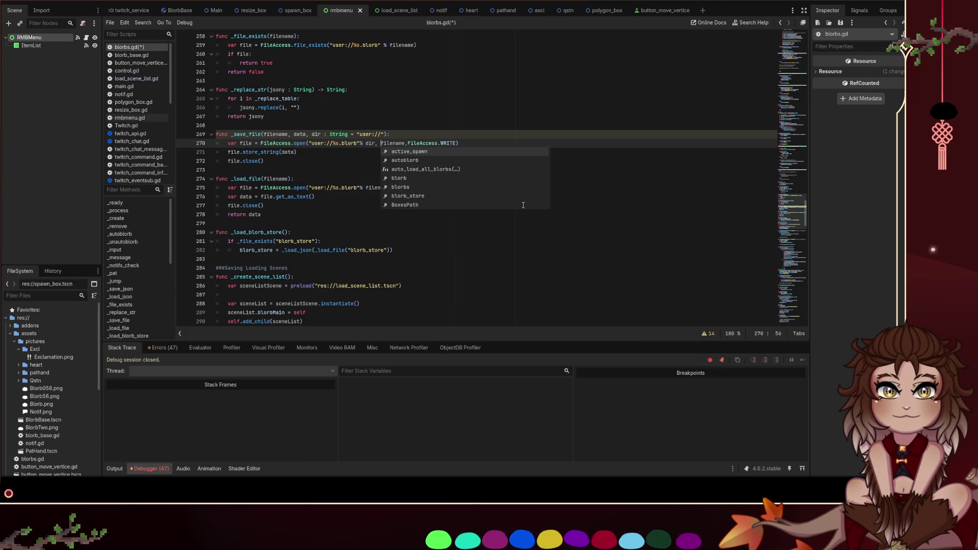
text(,)
key(Left)
key(Left)
key(Left)
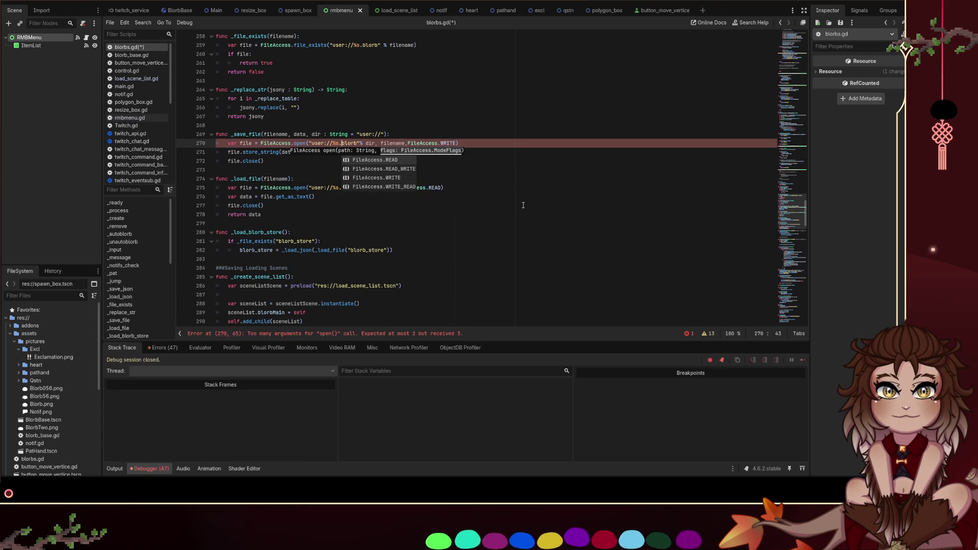
text(")
key(Left)
key(Left)
key(Left)
key(Escape)
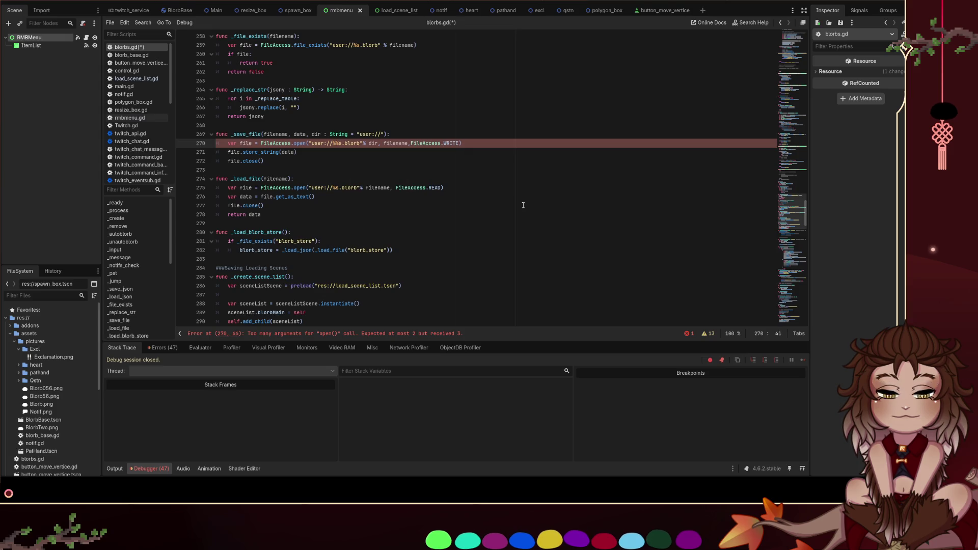
text(s)
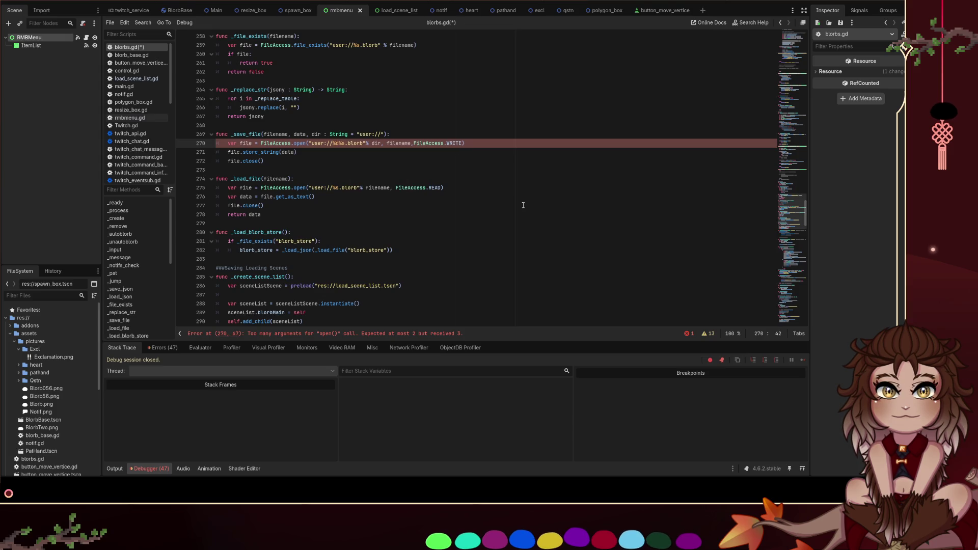
text(/)
key(BackSpace)
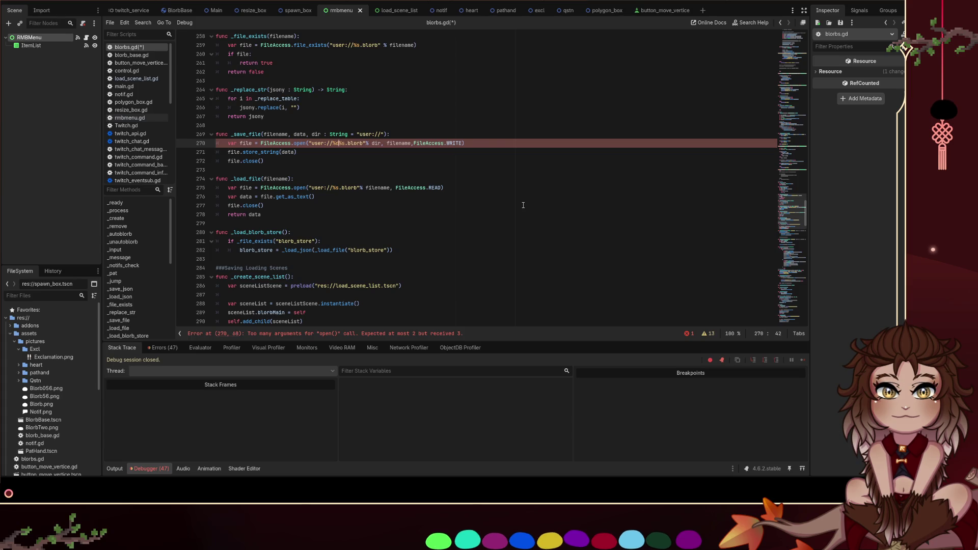
click(430, 162)
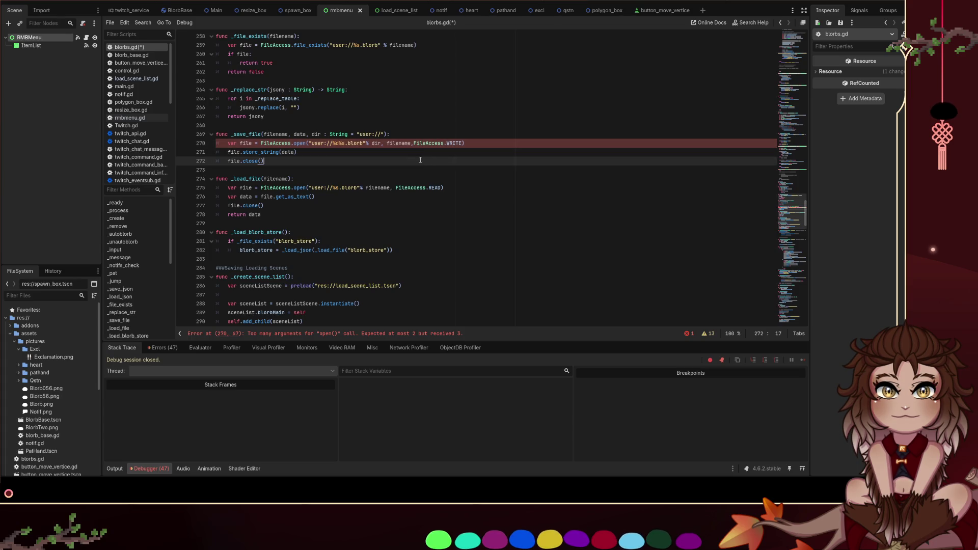
click(383, 144)
key(BackSpace)
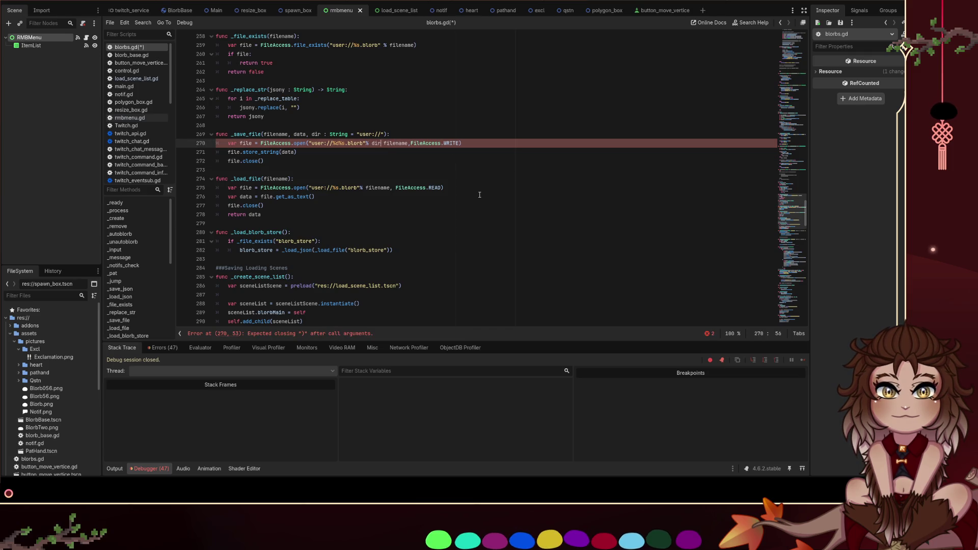
key(BackSpace)
key(BackSpace)
key(BackSpace)
key(Left)
key(Left)
key(Left)
key(BackSpace)
key(BackSpace)
key(Right)
key(Right)
key(Right)
key(Delete)
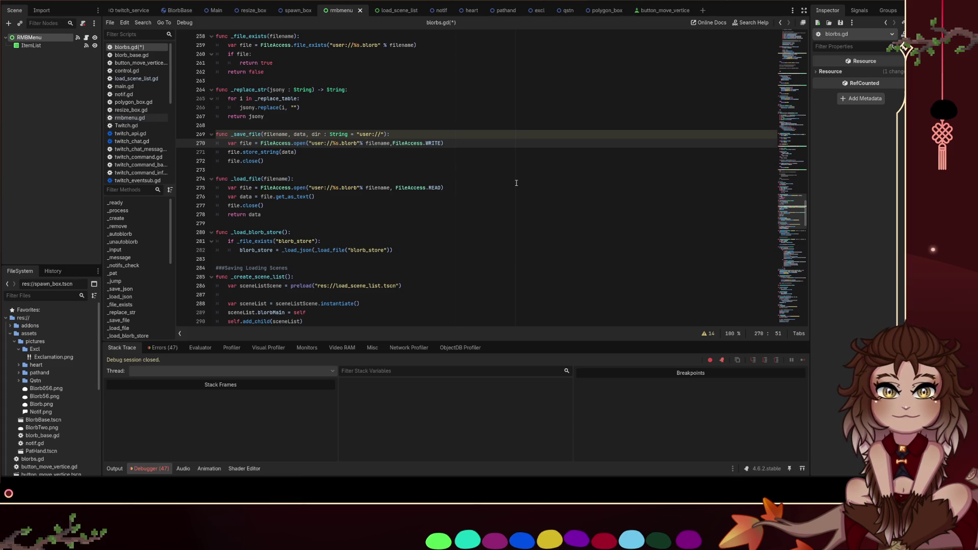
Rewrite _save_file's open path as "%d%s.blorb"%dir%filename and save the script
key(BackSpace)
text(%)
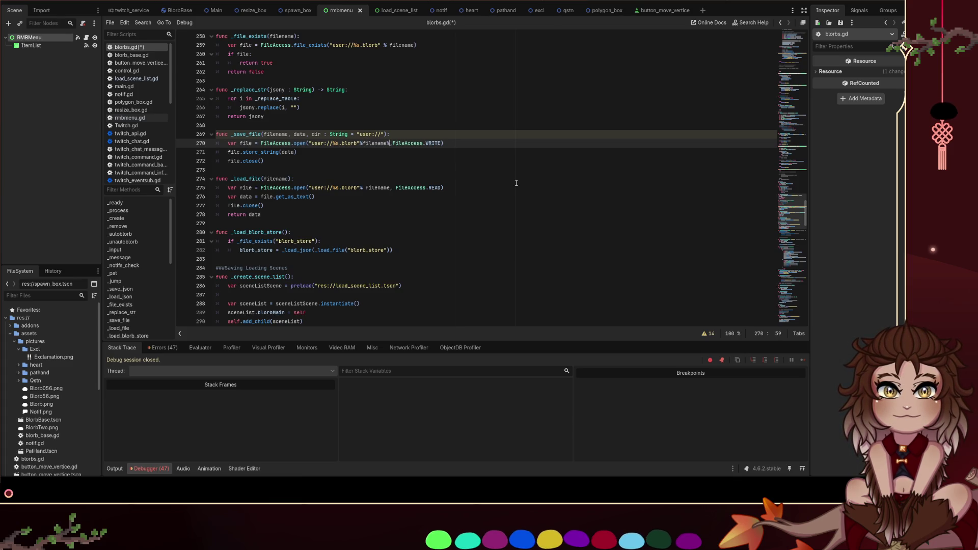
text(doi)
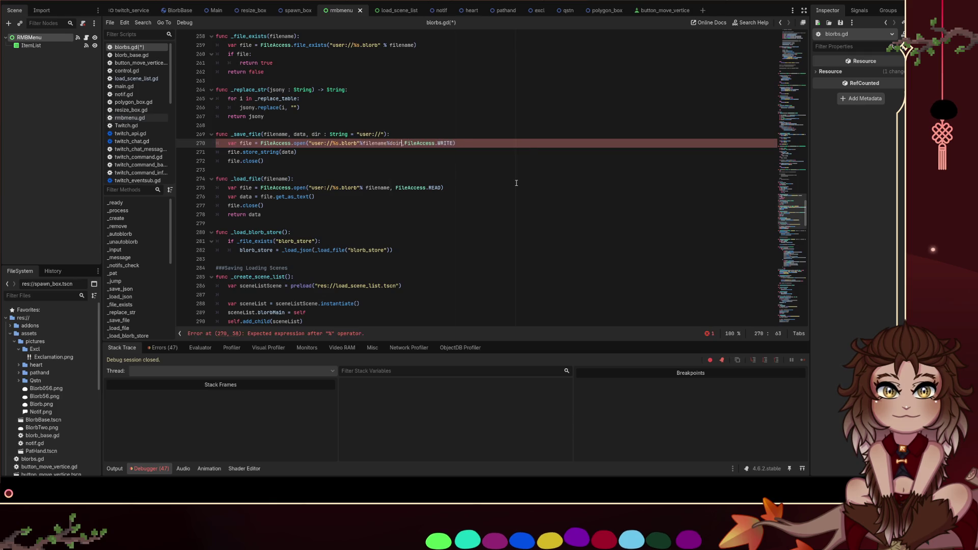
key(BackSpace)
key(BackSpace)
text(ir)
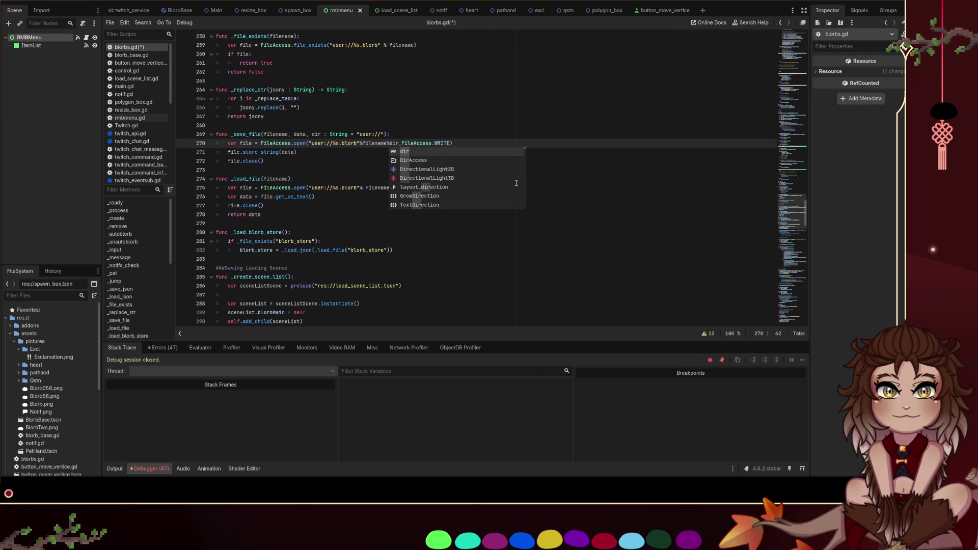
key(Left)
key(Left)
key(Left)
text(%d)
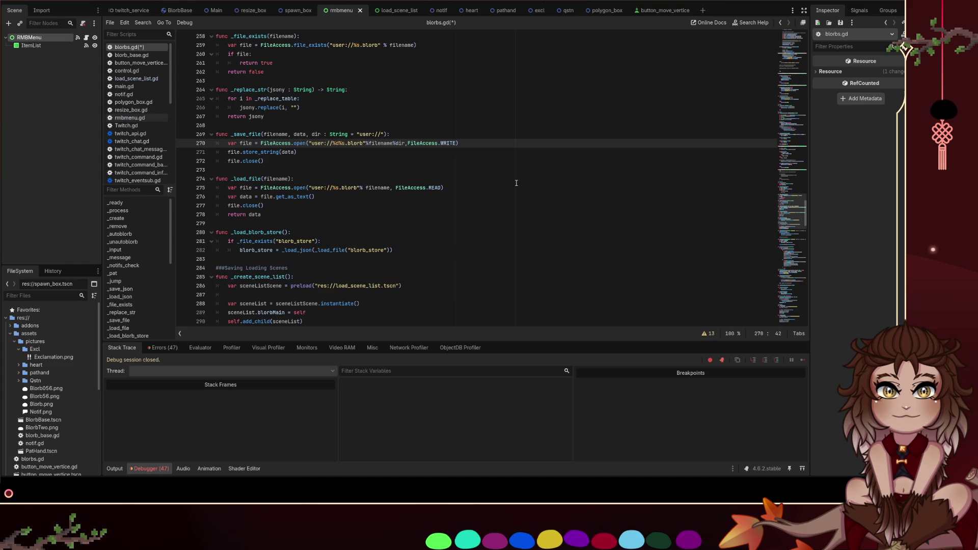
key(ctrl+shift+Left)
key(ctrl+x)
key(Delete)
key(ctrl+Right)
key(ctrl+v)
text(%)
key(ctrl+s)
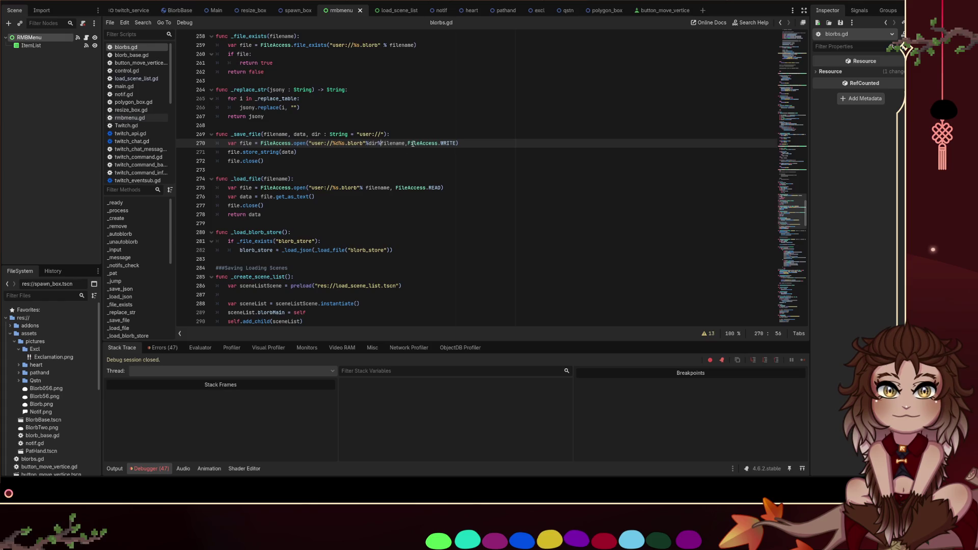
Add the dir parameter to _load_file and remove hardcoded user:// from both path strings
drag(382, 136, 308, 143)
click(292, 179)
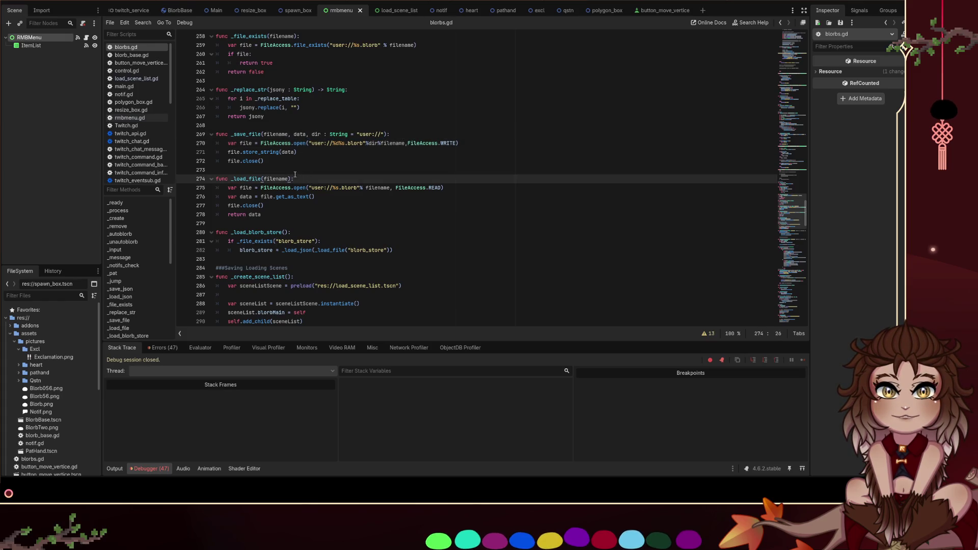
key(ctrl+v)
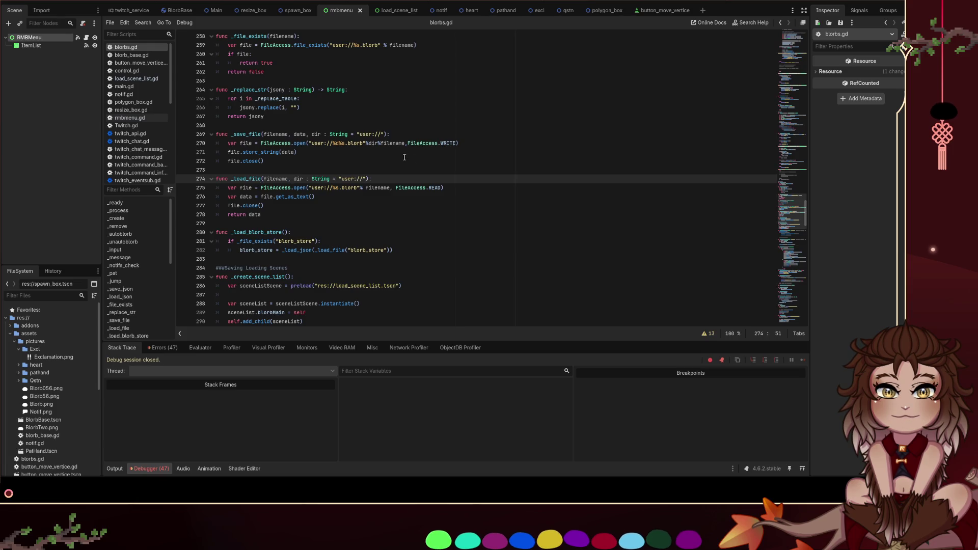
click(379, 134)
drag(382, 134, 360, 134)
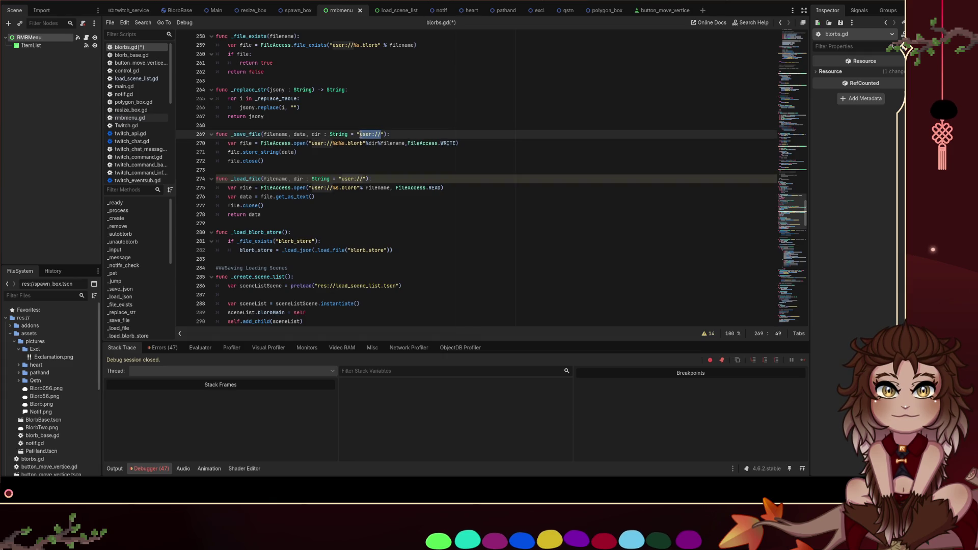
click(327, 143)
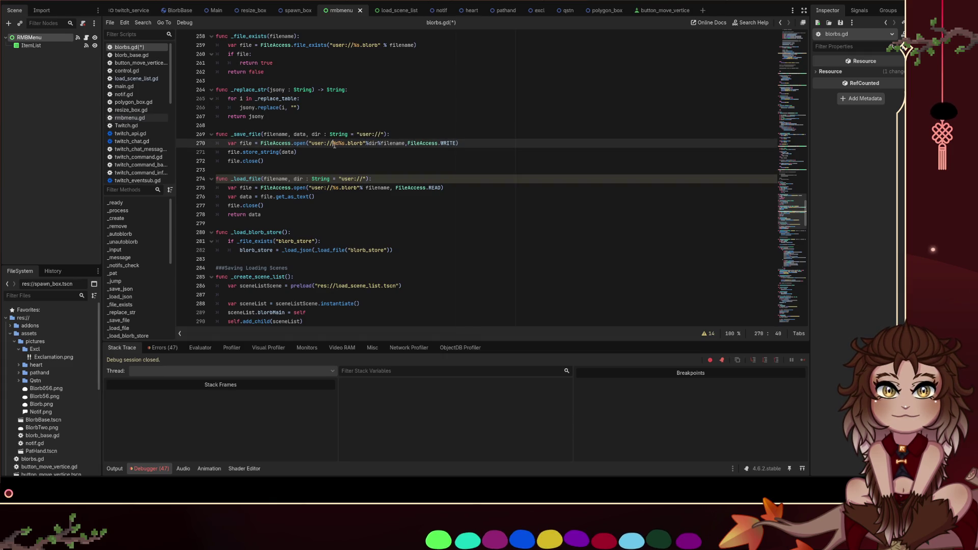
click(336, 143)
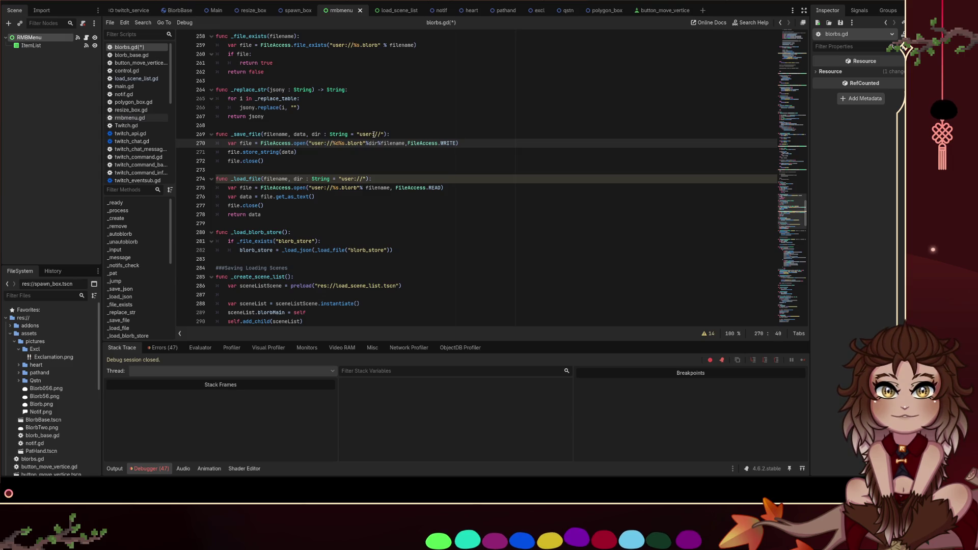
drag(332, 144, 312, 143)
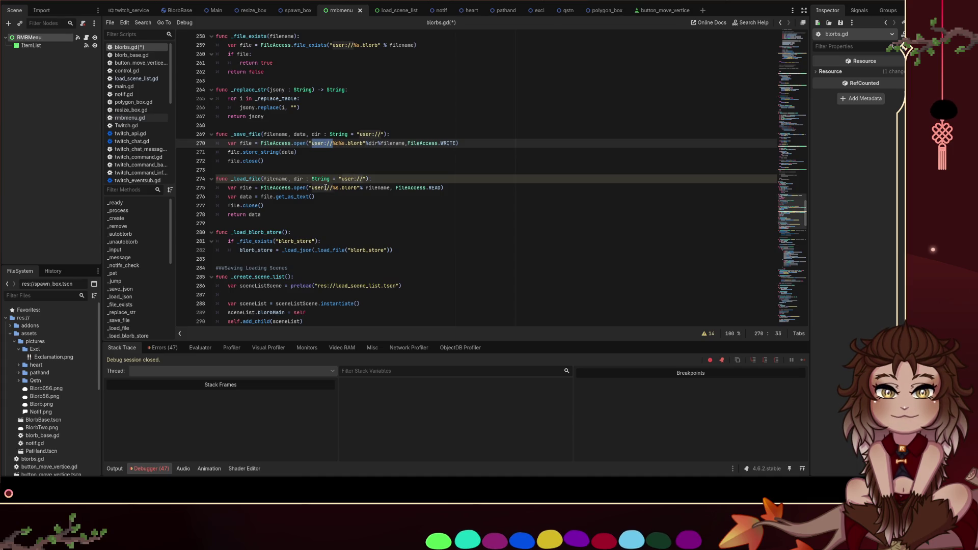
key(BackSpace)
drag(334, 188, 311, 188)
key(BackSpace)
Give the load path the %d placeholder and the dir, filename arguments, then save
click(464, 126)
click(463, 143)
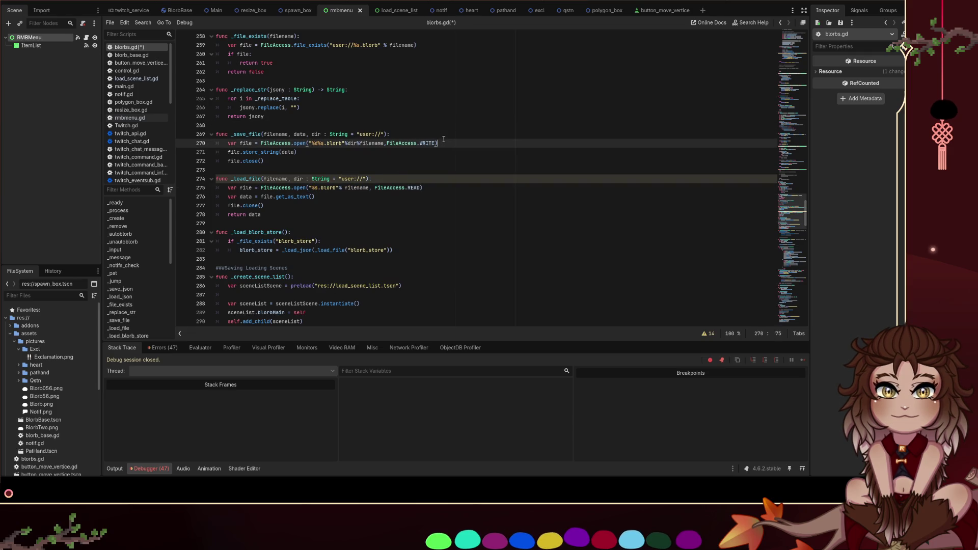
drag(318, 143, 312, 143)
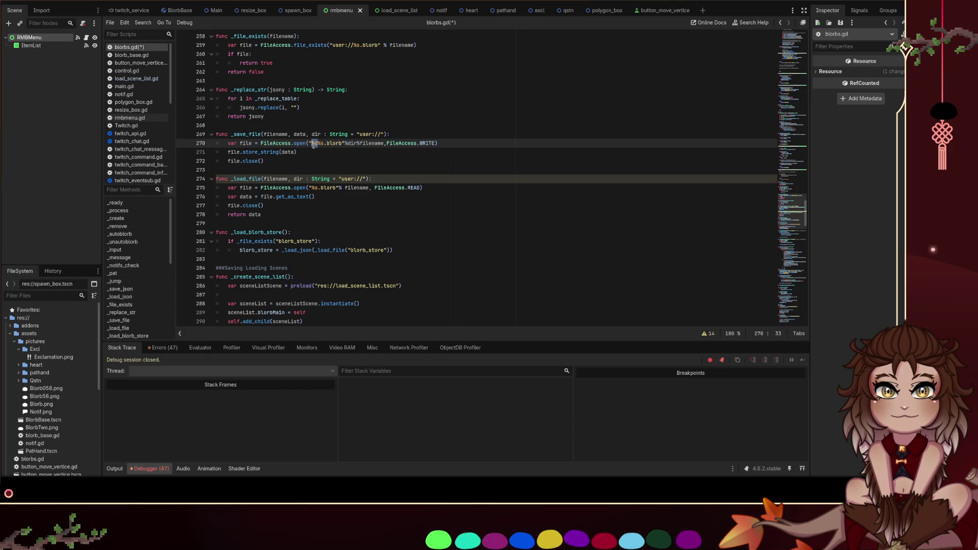
drag(308, 182, 311, 188)
click(311, 188)
key(ctrl+v)
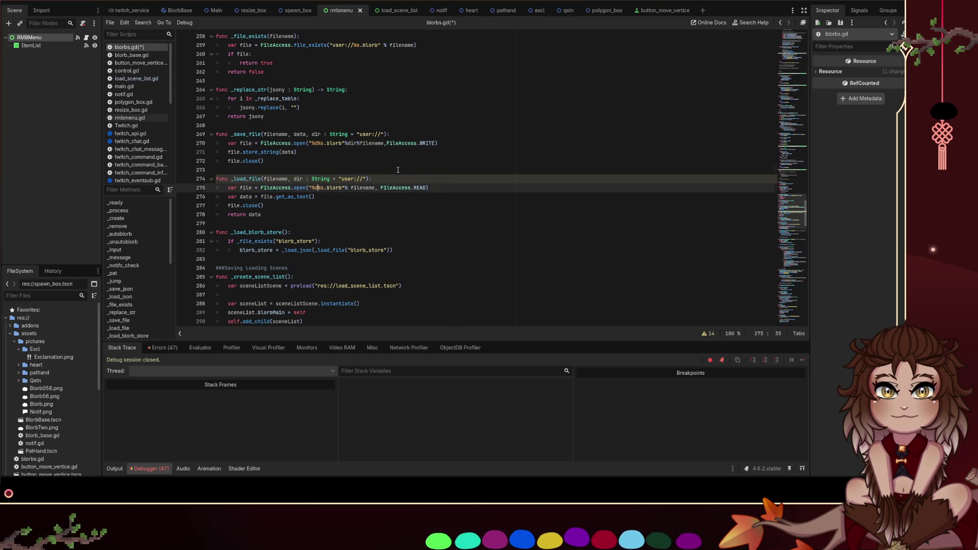
click(399, 169)
drag(384, 144, 345, 143)
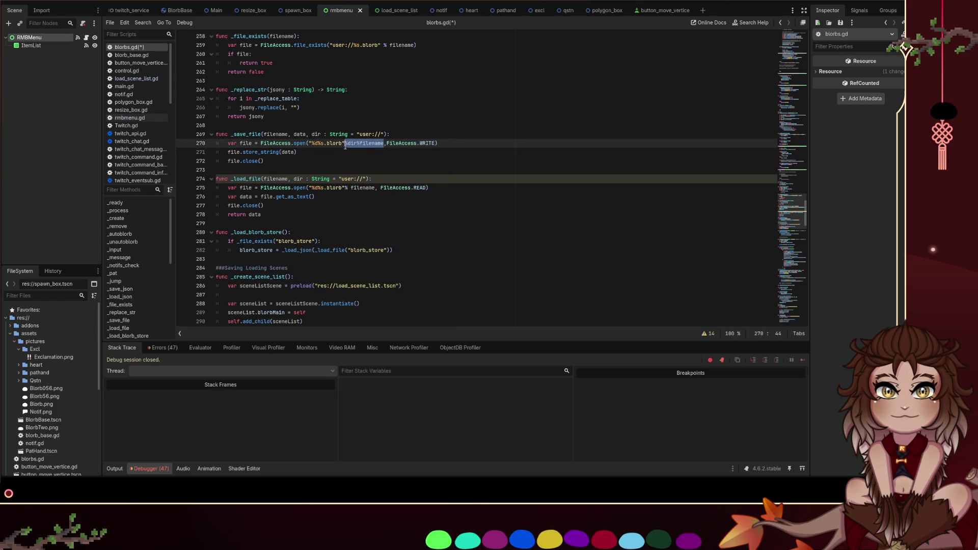
key(ctrl+c)
drag(375, 187, 346, 188)
key(ctrl+v)
click(427, 162)
key(ctrl+s)
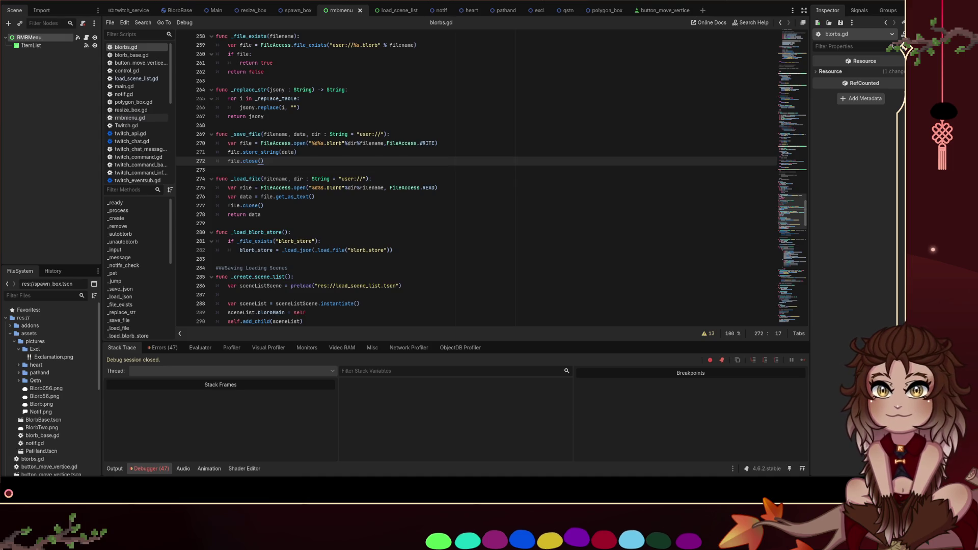
Save the scene and script and run the project with F5
click(391, 179)
key(ctrl+s)
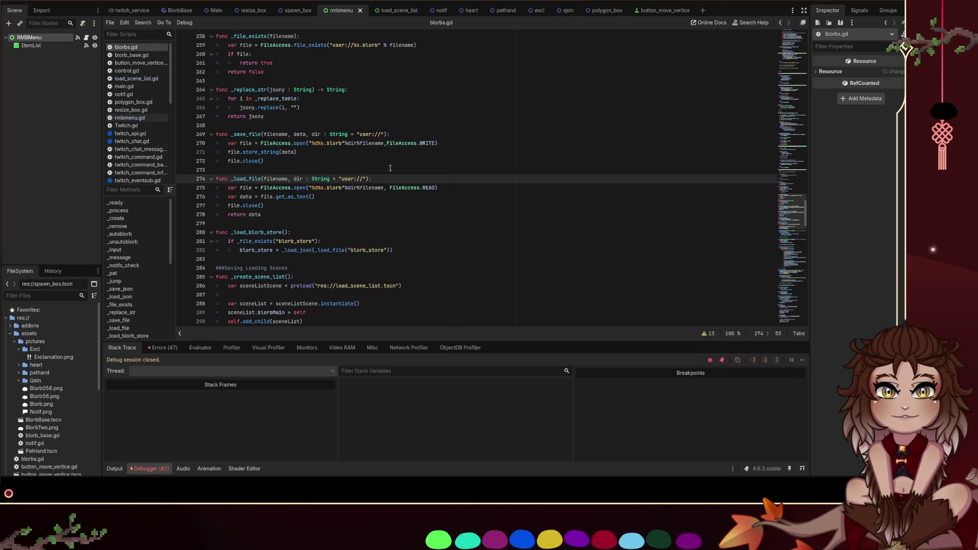
click(305, 173)
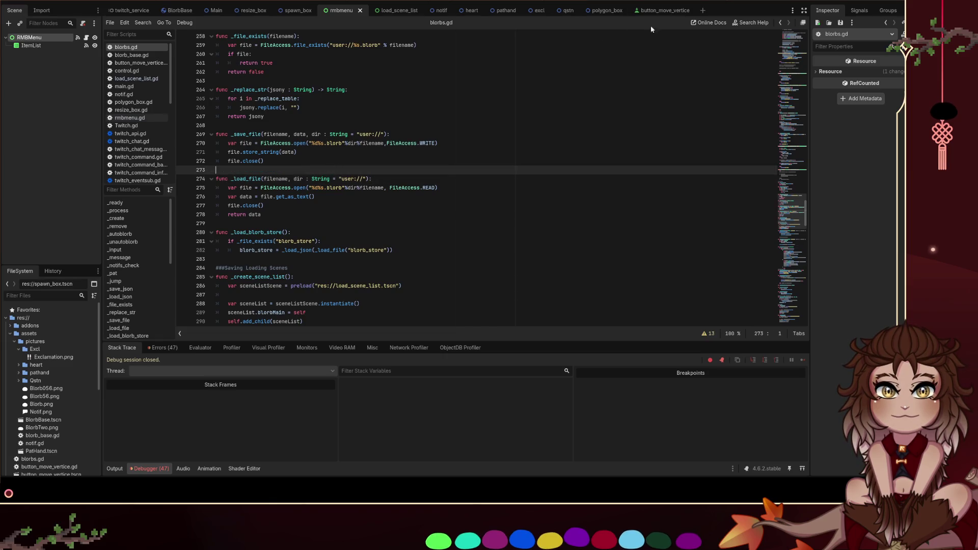
key(F5)
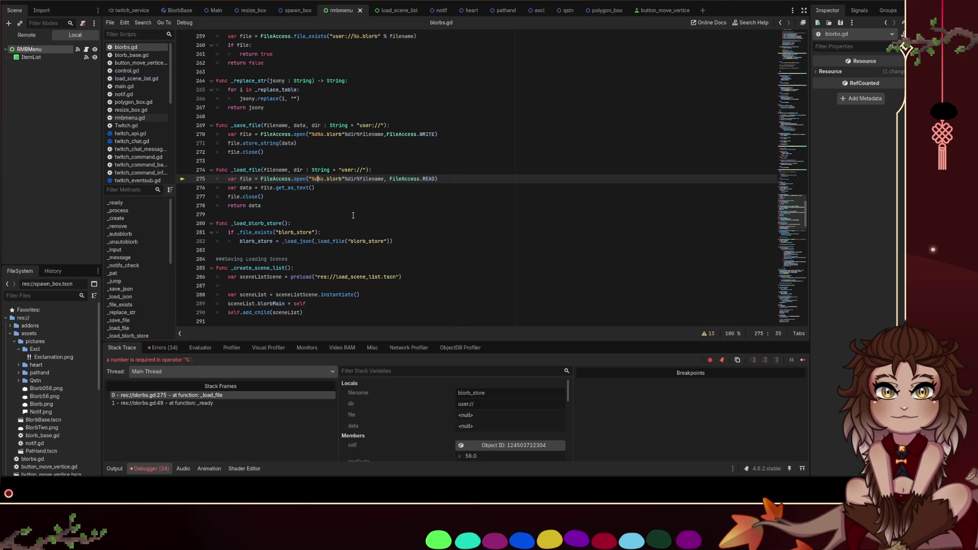
Remove the space between the path placeholders, save, then stop and rerun the project
key(Up)
key(Up)
key(Up)
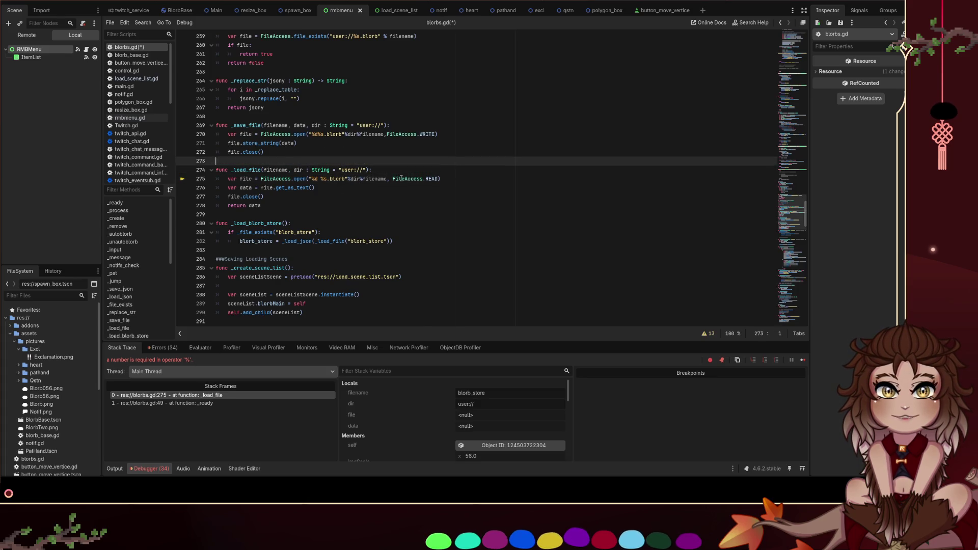
key(Down)
key(Down)
key(Down)
key(BackSpace)
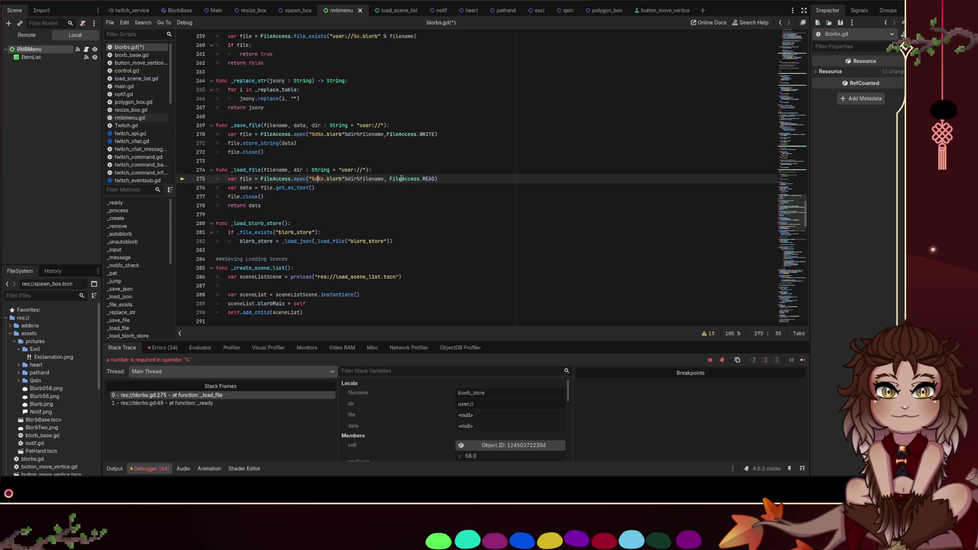
key(ctrl+s)
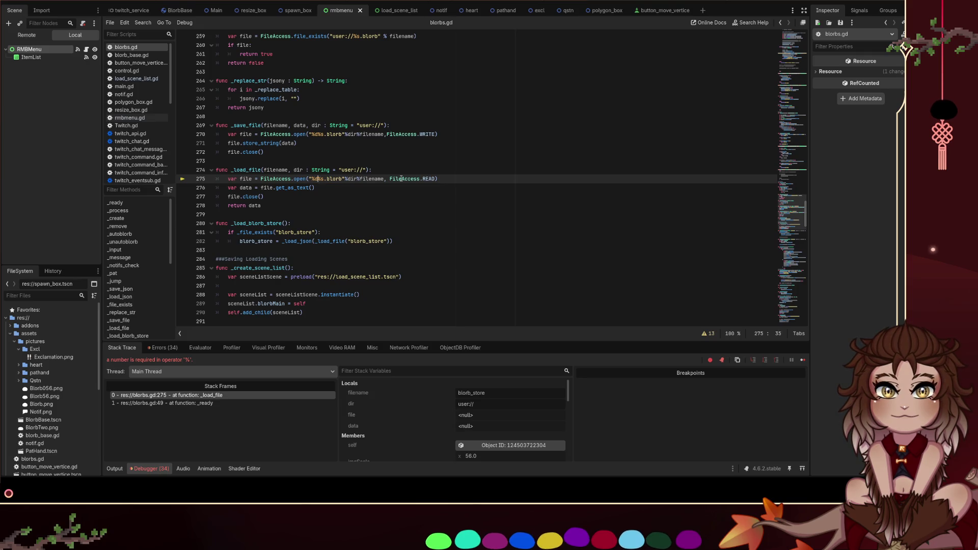
key(Up)
key(Up)
key(Up)
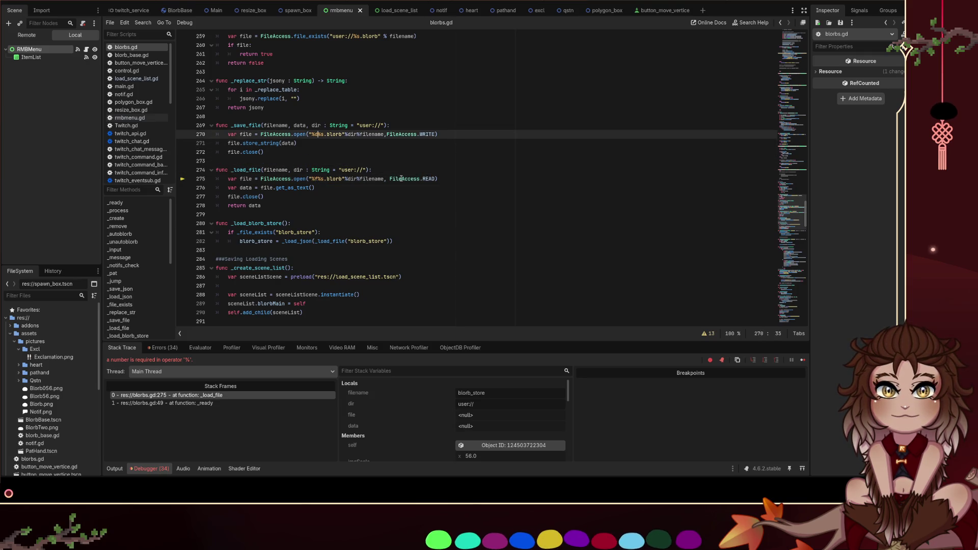
key(F8)
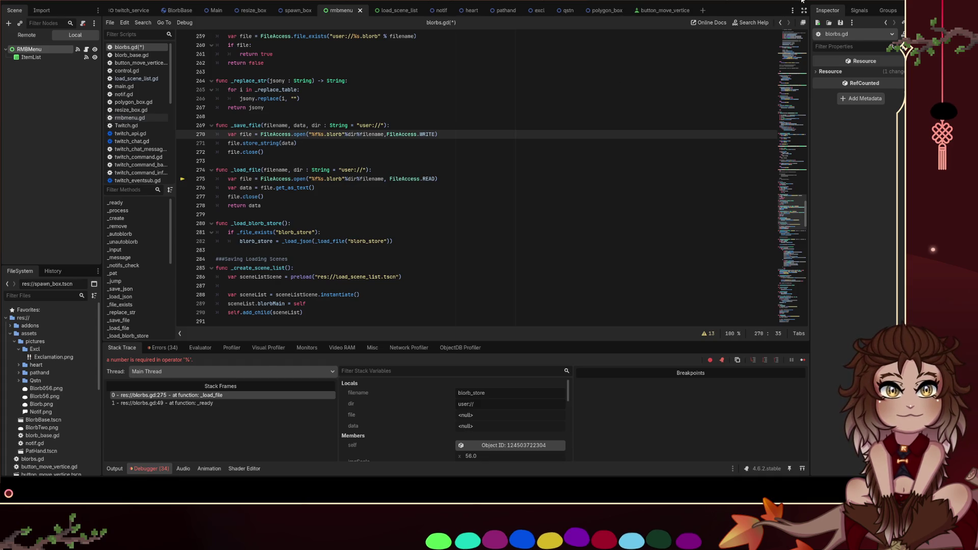
key(F5)
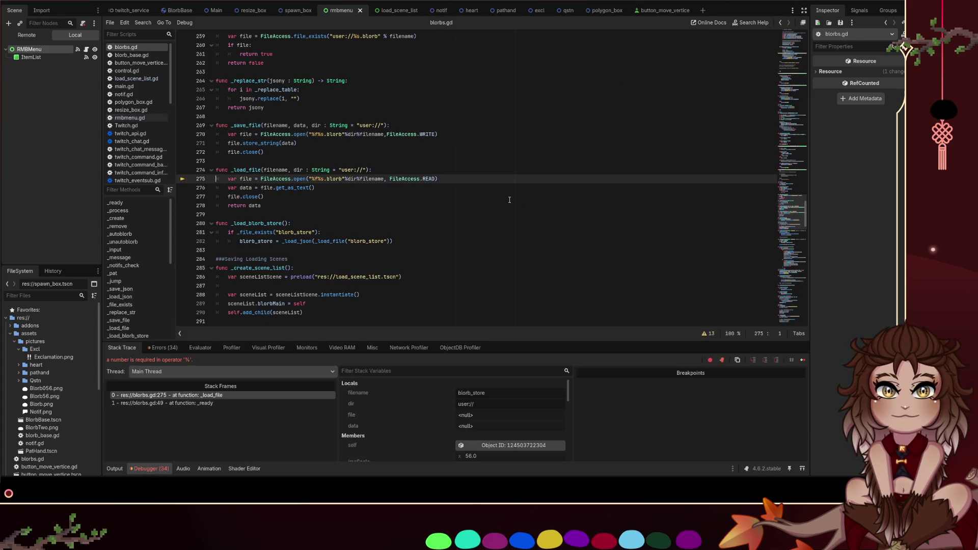
Separate the placeholders with a space in both load and save paths and restart the project
click(358, 179)
click(357, 134)
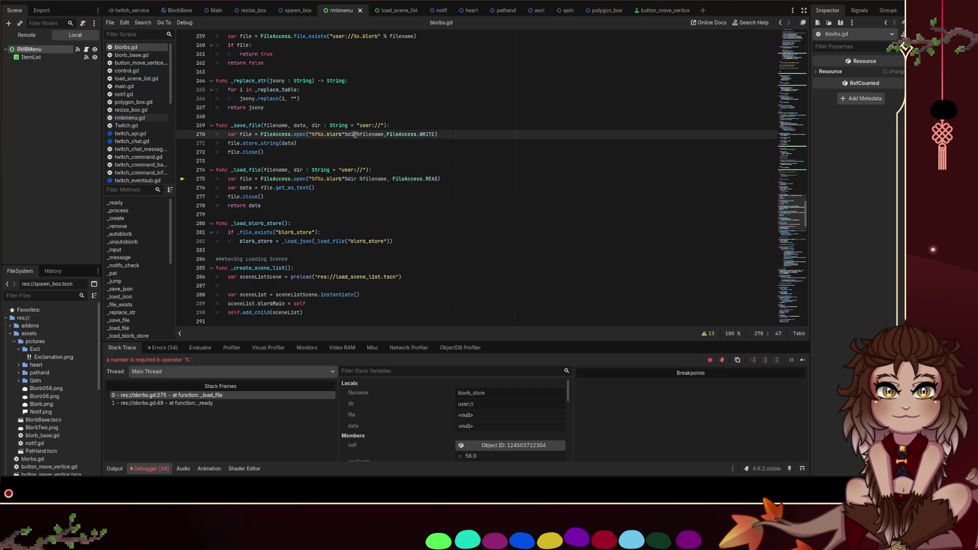
click(784, 3)
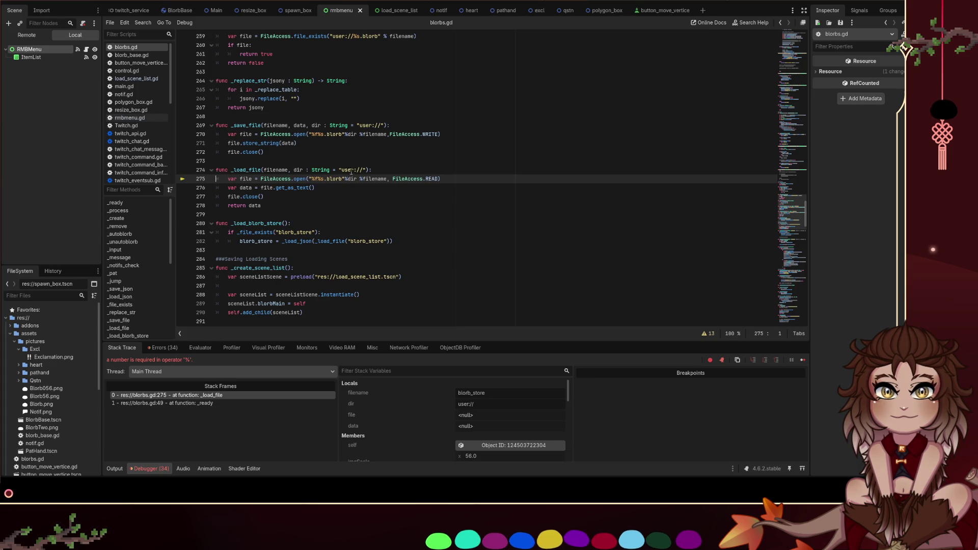
click(318, 179)
click(318, 134)
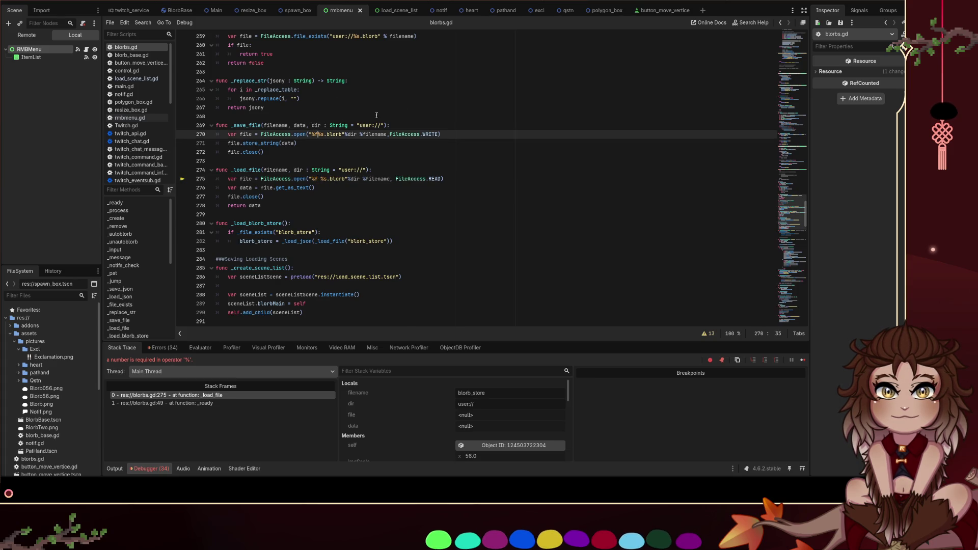
click(801, 1)
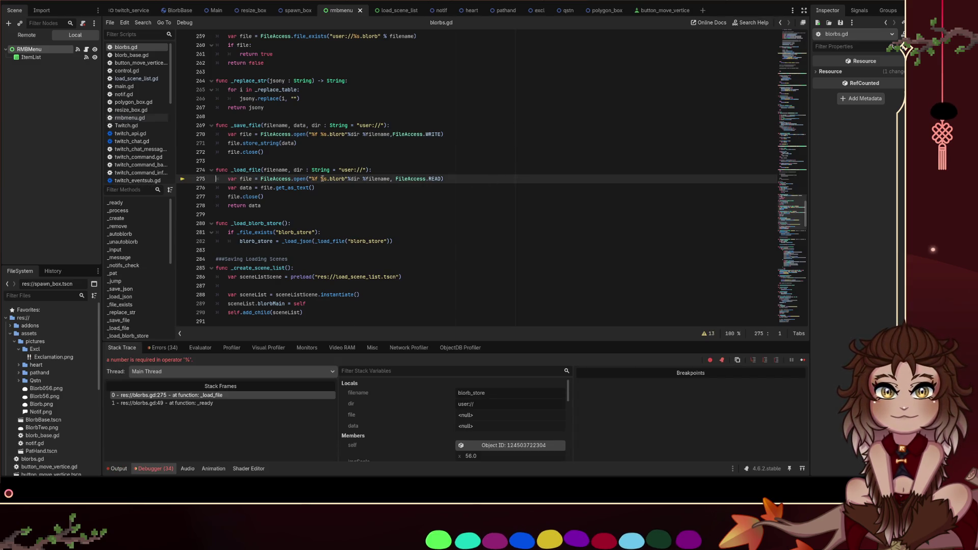
Strip the extra spaces from both path strings and open a new line atop _save_file
key(BackSpace)
click(320, 134)
key(BackSpace)
click(360, 134)
key(BackSpace)
click(436, 125)
key(Return)
Add var pathCon = dir+filename+".blorb" at the top of _save_file and save
text(var s)
text(pathCon)
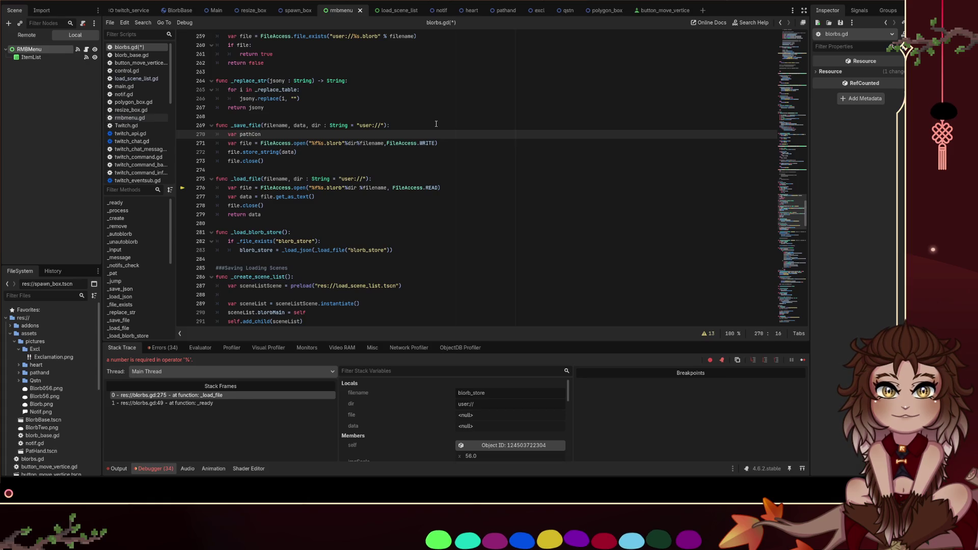
key(ctrl+shift+Left)
key(ctrl+shift+Left)
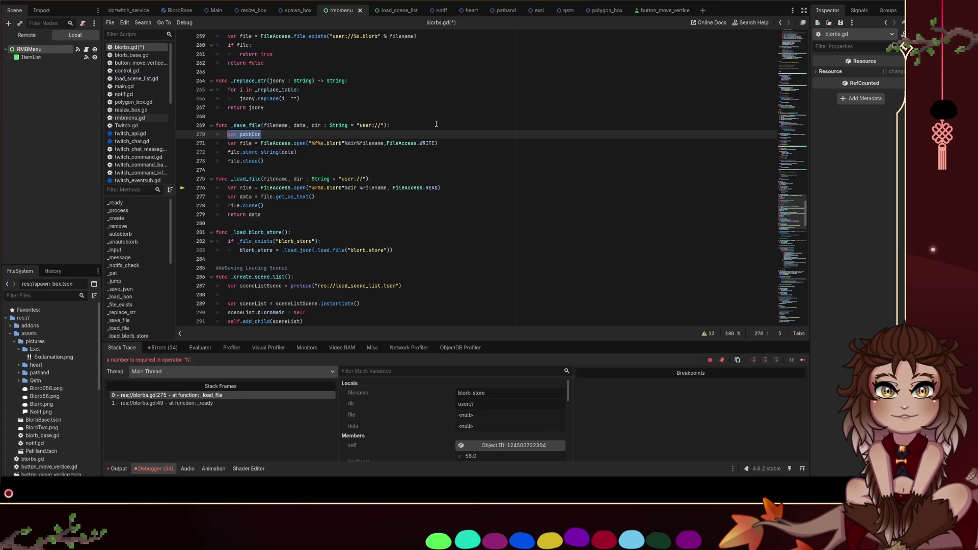
key(End)
text(= )
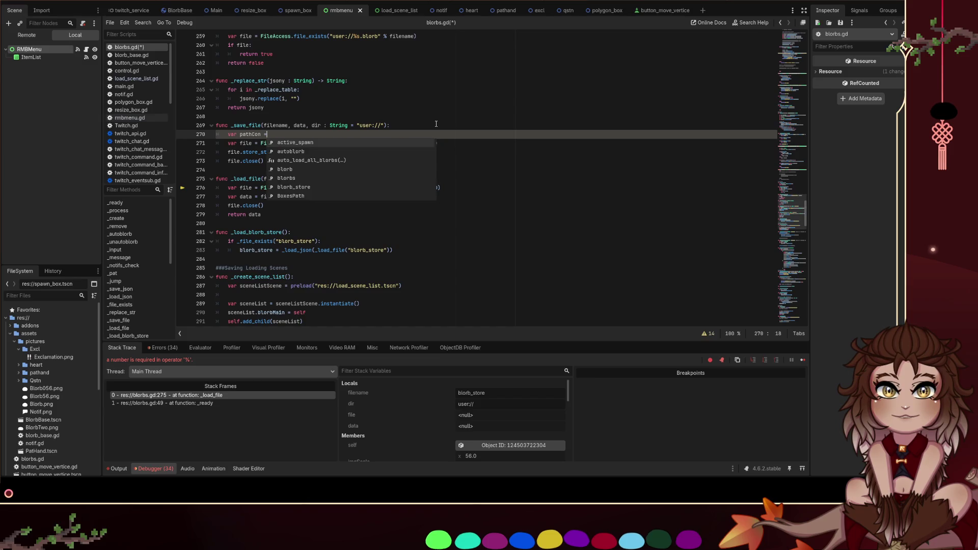
text(dir+)
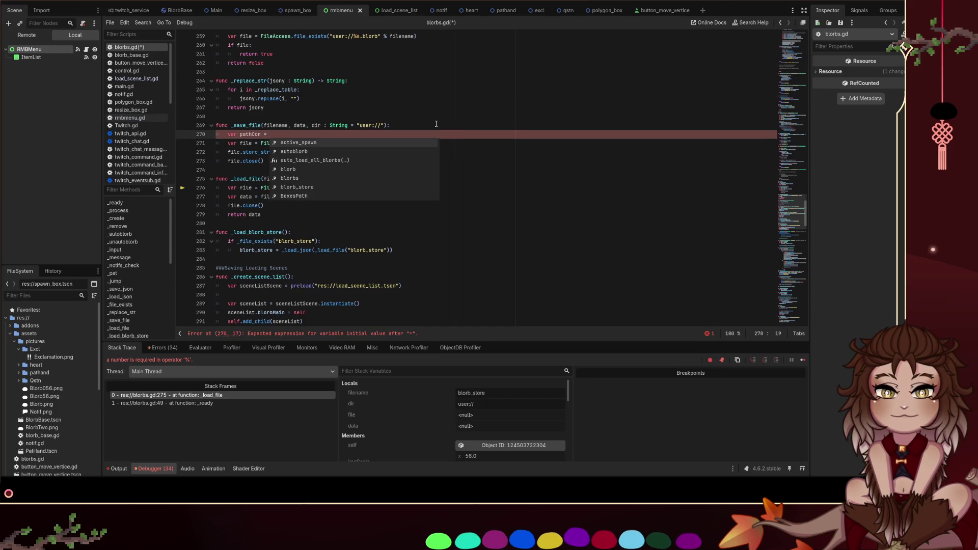
text(filename)
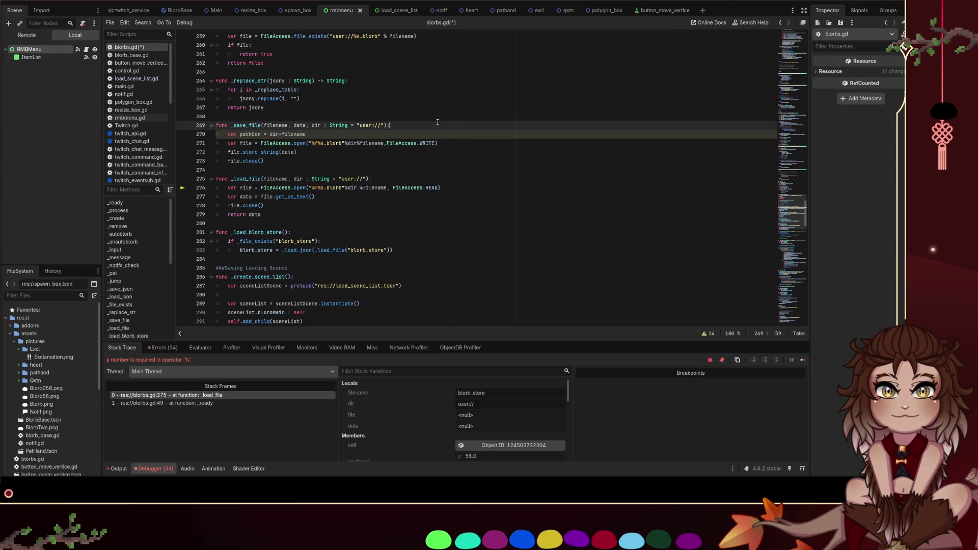
text(+".blorb)
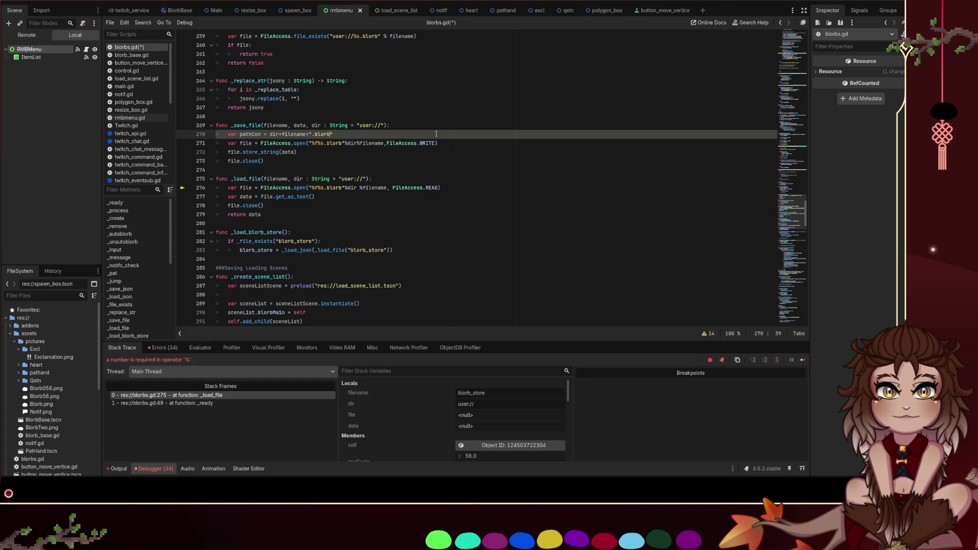
key(ctrl+s)
Replace the formatted path in both _load_file's and _save_file's FileAccess.open calls with pathCon
drag(333, 134, 231, 134)
double_click(250, 134)
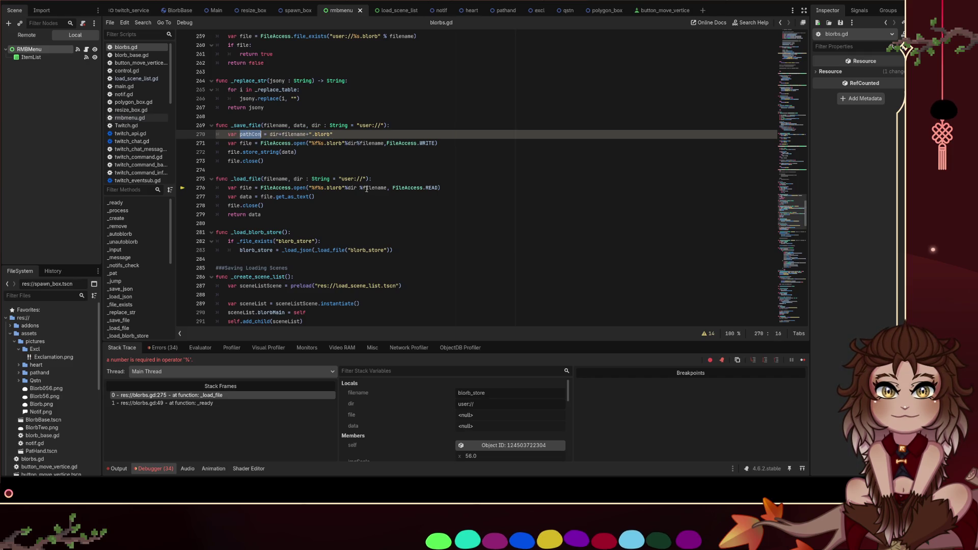
drag(310, 188, 386, 188)
text(pathCon)
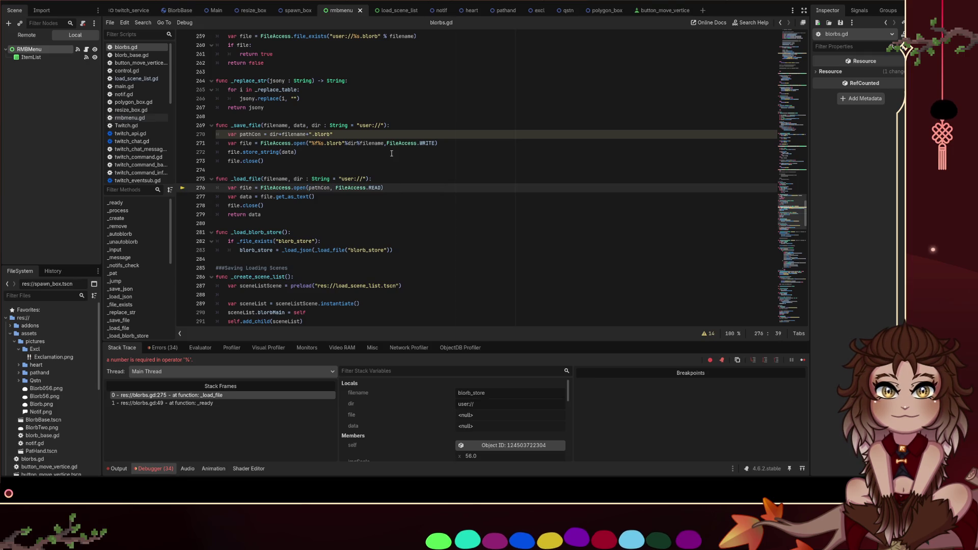
click(384, 144)
drag(383, 143, 308, 143)
text(pathCon)
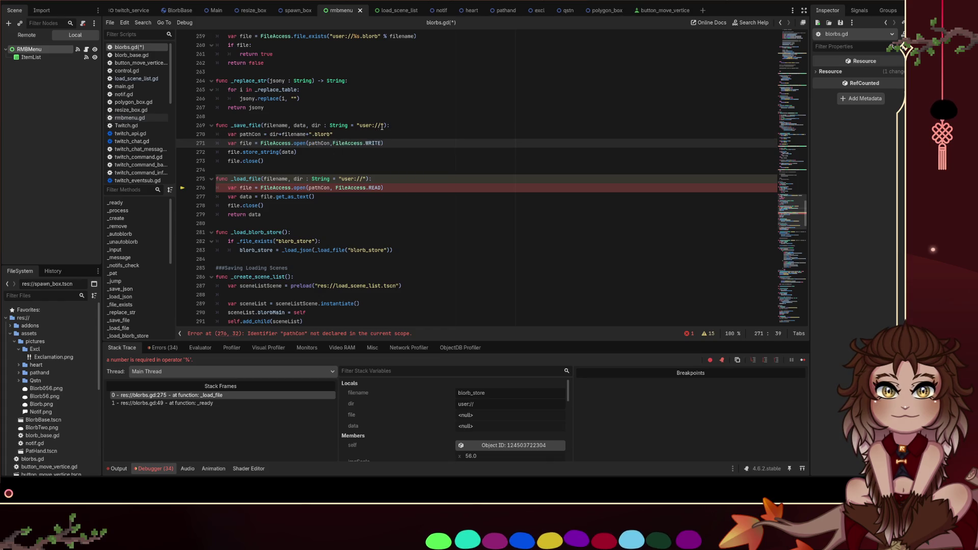
drag(358, 125, 381, 125)
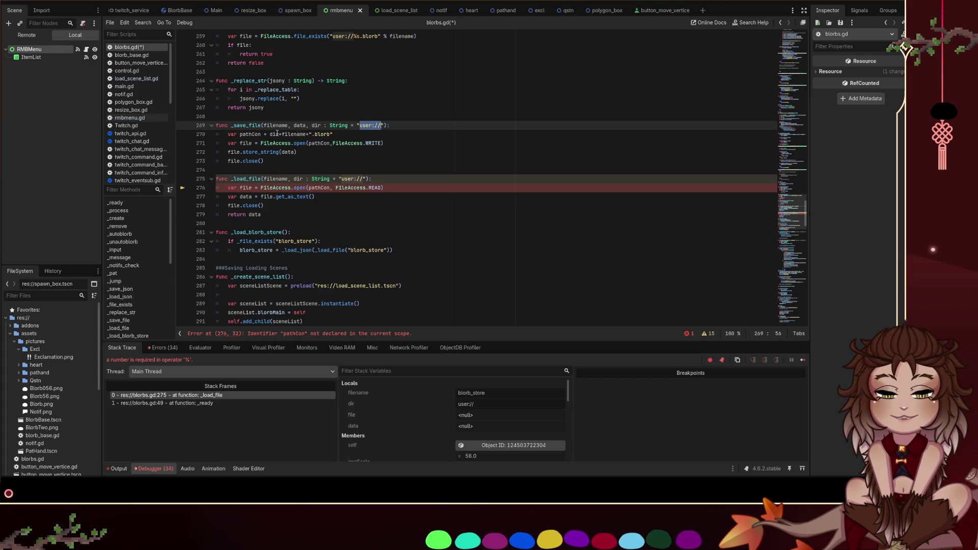
Prefix the pathCon expression in _save_file with RMBMenu.MainFolder+
double_click(275, 134)
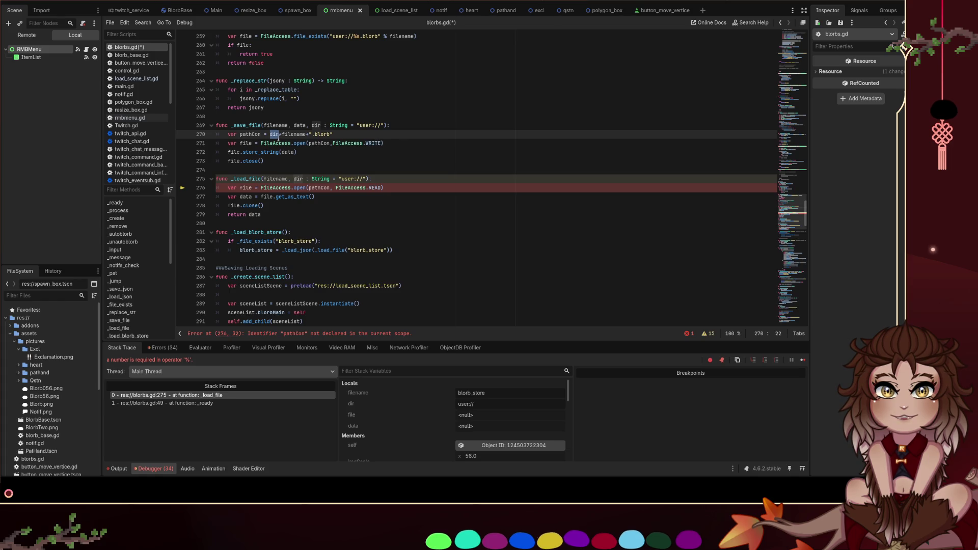
key(Left)
text(user://)
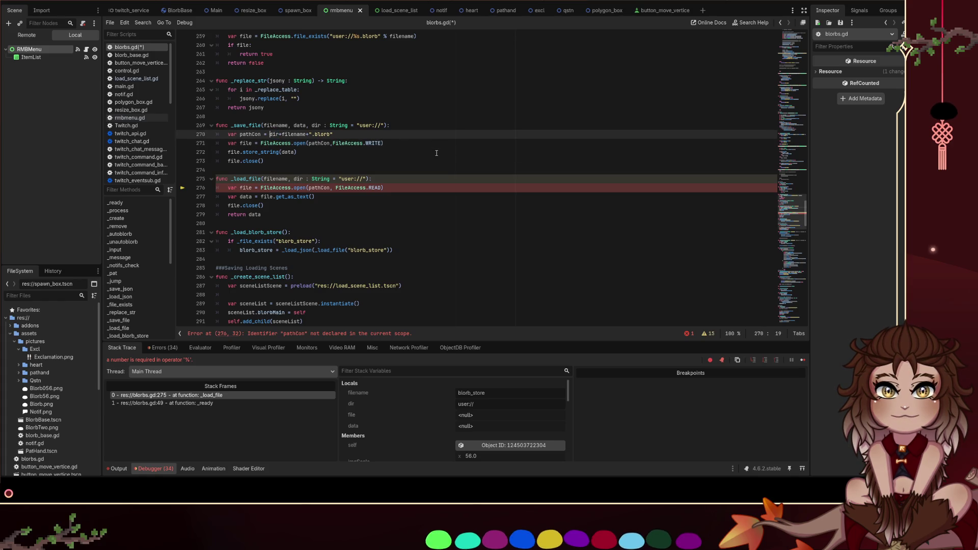
text(")
key(Right)
key(Right)
key(Right)
key(Left)
key(Left)
key(Left)
key(BackSpace)
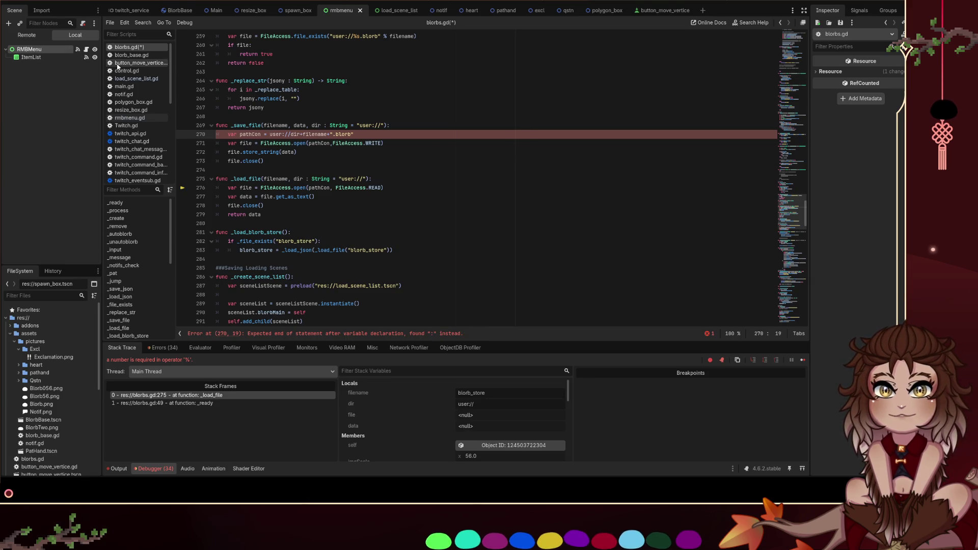
text(RMBMenu.MainFolder+)
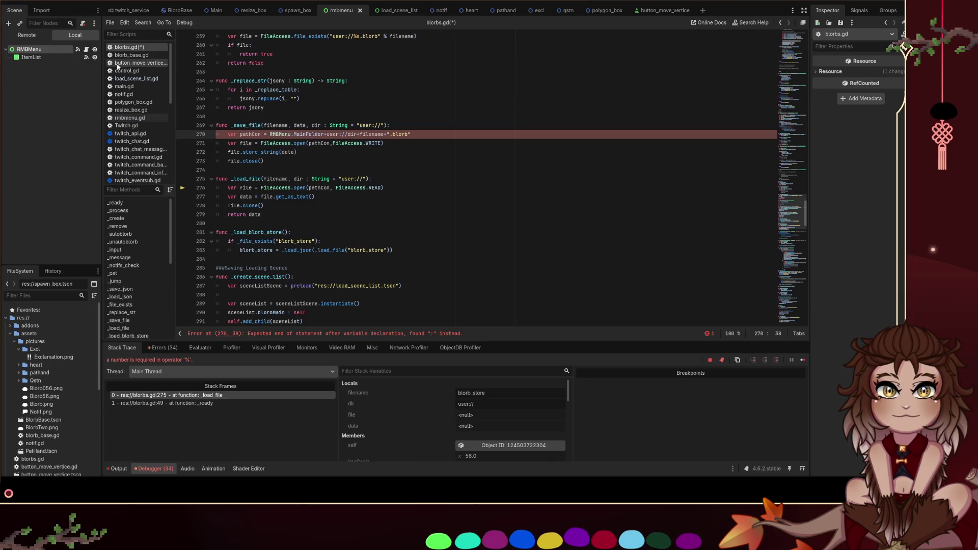
key(ctrl+shift+Right)
key(ctrl+shift+Right)
key(shift+Left)
key(shift+Left)
key(shift+Left)
key(BackSpace)
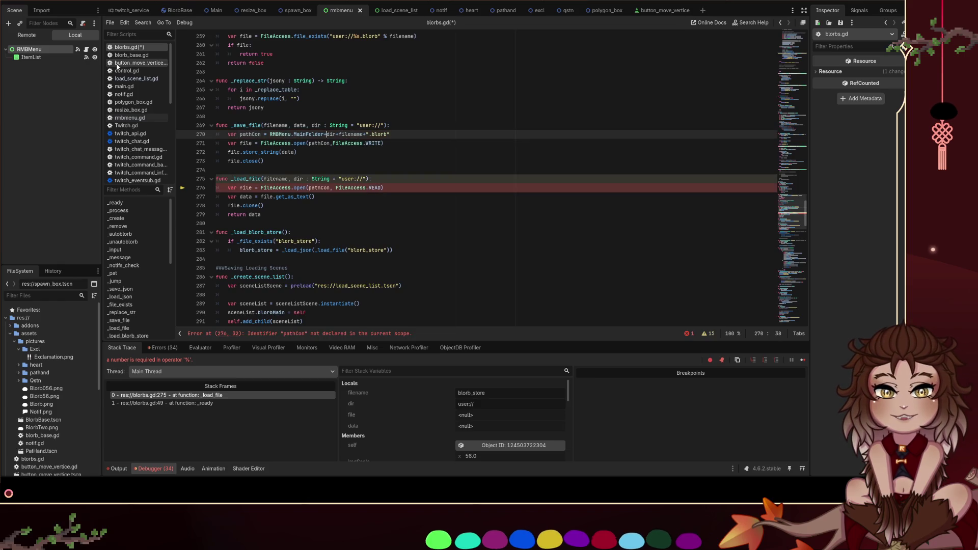
Clear the "user://" dir defaults in both _save_file and _load_file
drag(381, 125, 359, 126)
key(BackSpace)
drag(362, 179, 342, 179)
key(BackSpace)
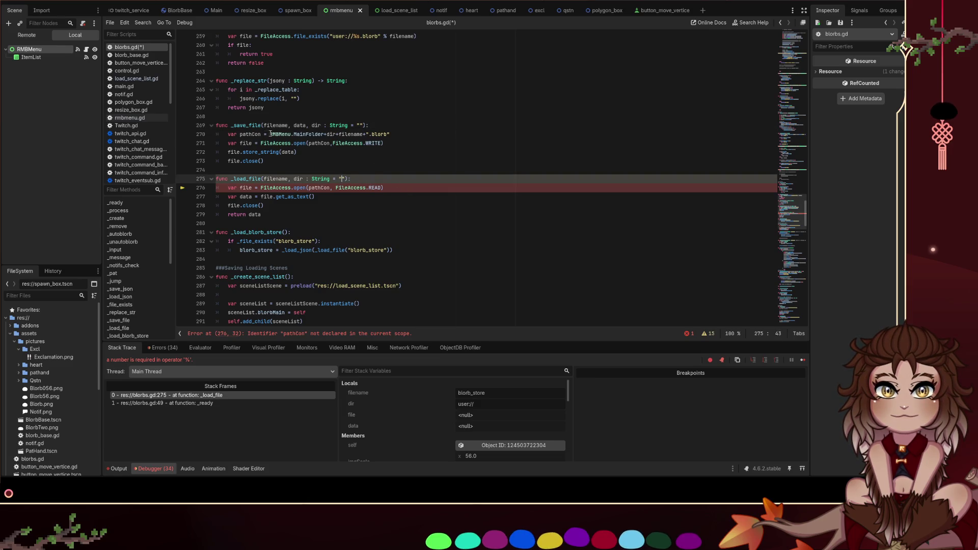
Copy the pathCon definition into _load_file as var pathCon, save, and switch to rmbmenu.gd
drag(270, 134, 404, 134)
key(ctrl+c)
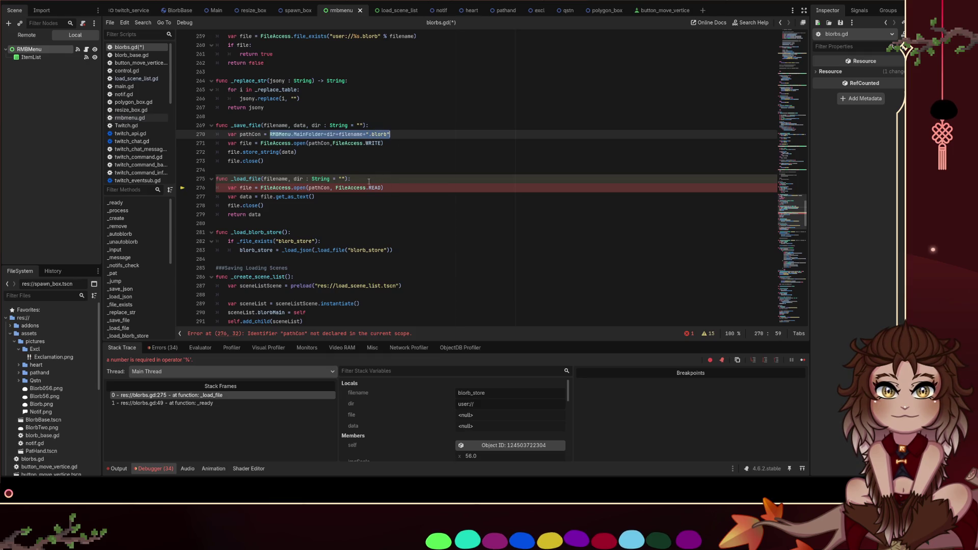
click(392, 181)
key(Return)
key(ctrl+v)
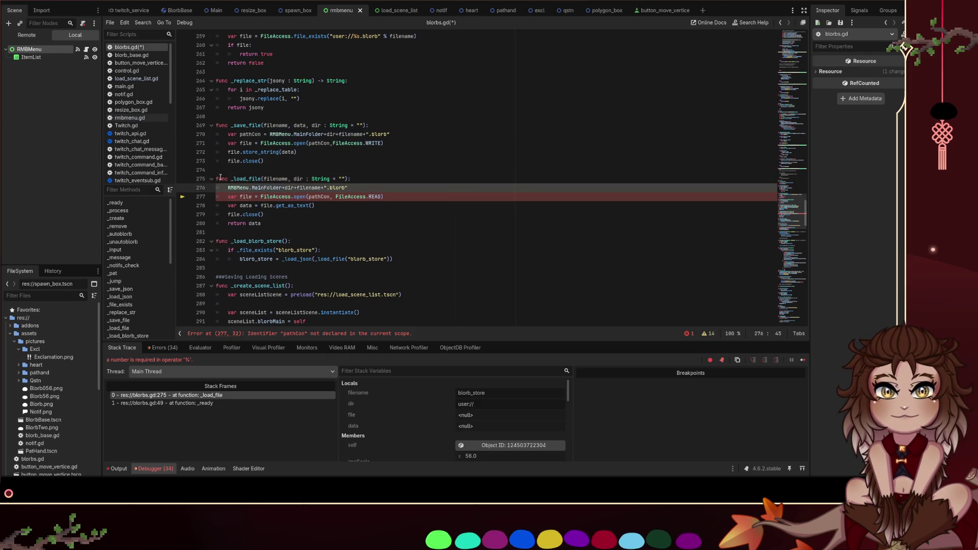
click(225, 187)
text(var pathC)
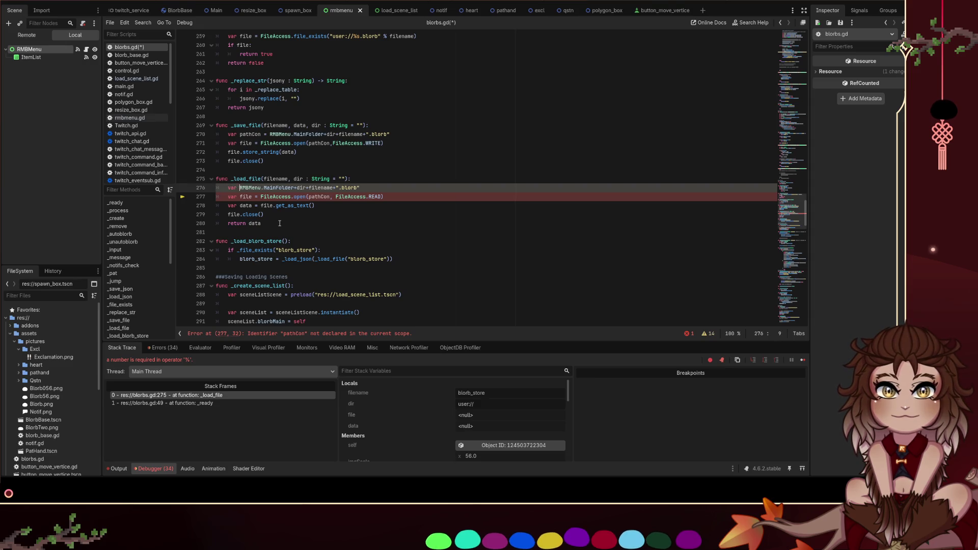
text(on =)
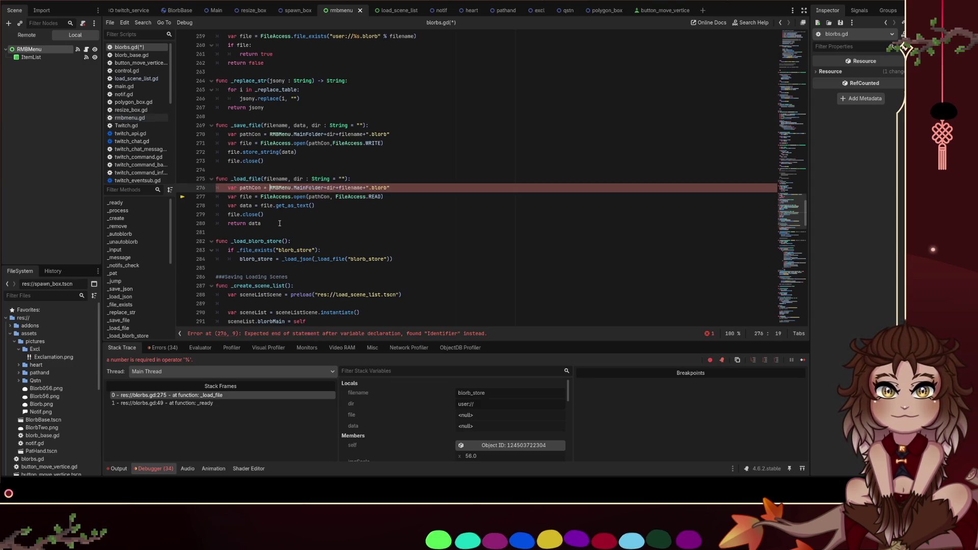
key(ctrl+s)
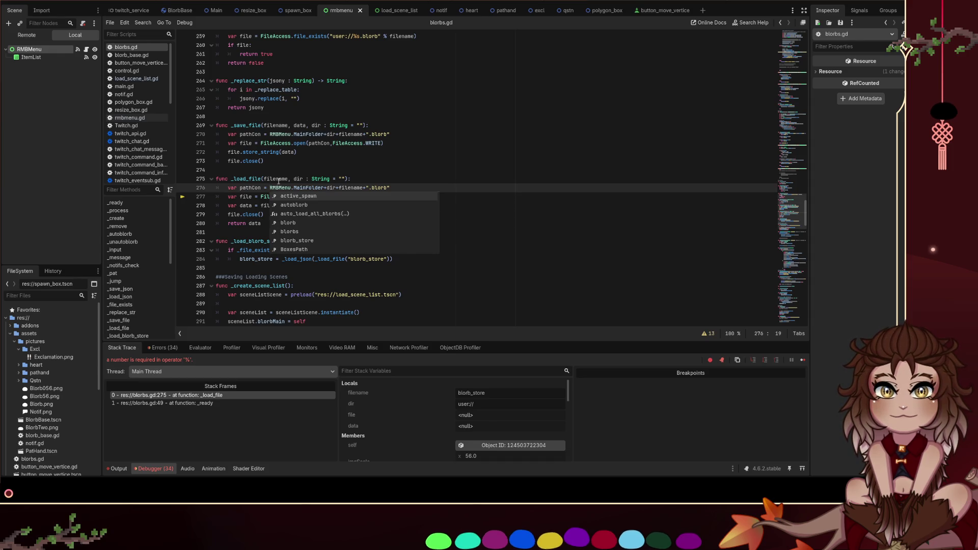
double_click(308, 188)
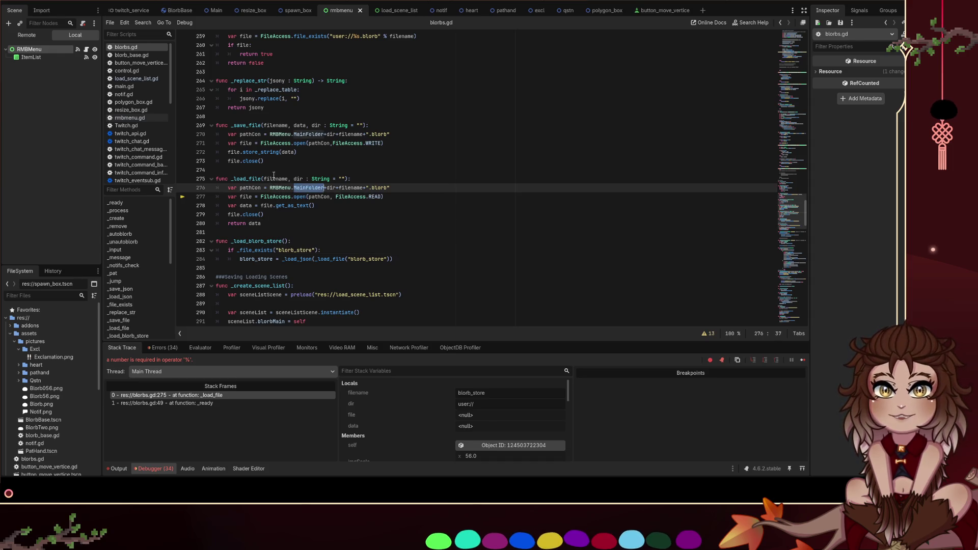
click(87, 50)
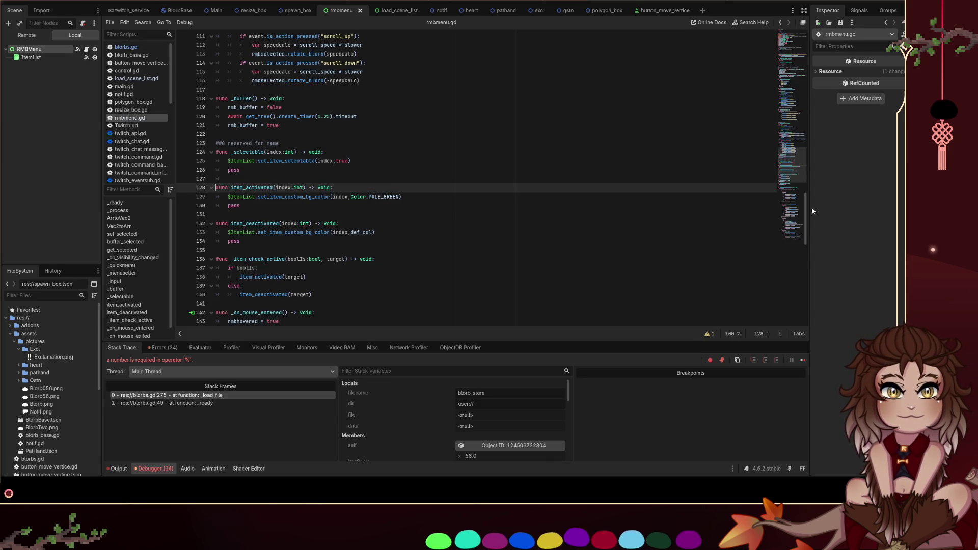
Add var mainFolder = "user://" below var slower in rmbmenu.gd
drag(805, 219, 806, 56)
click(314, 166)
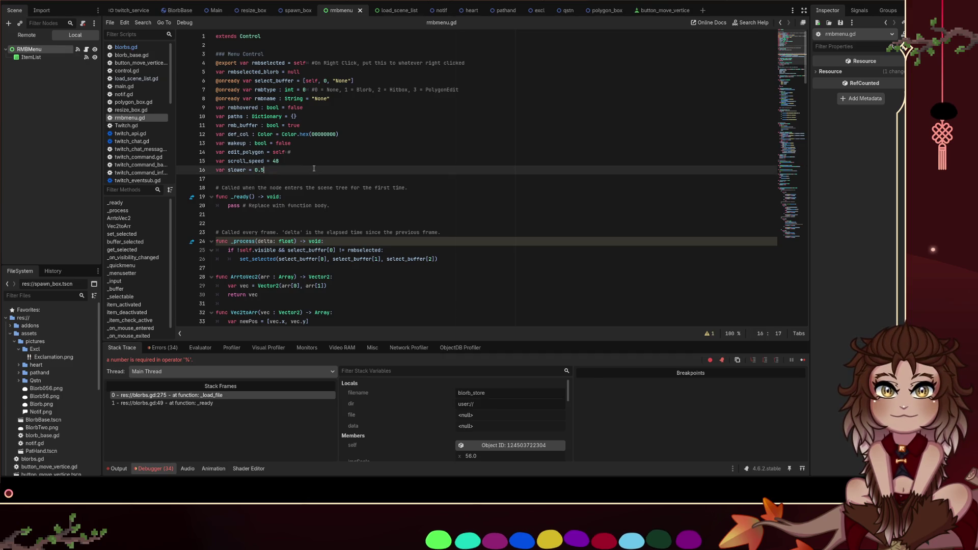
key(Return)
text(var mainFolder = ")
key(Escape)
text(u)
key(BackSpace)
text(MainFolder)
key(ctrl+BackSpace)
key(BackSpace)
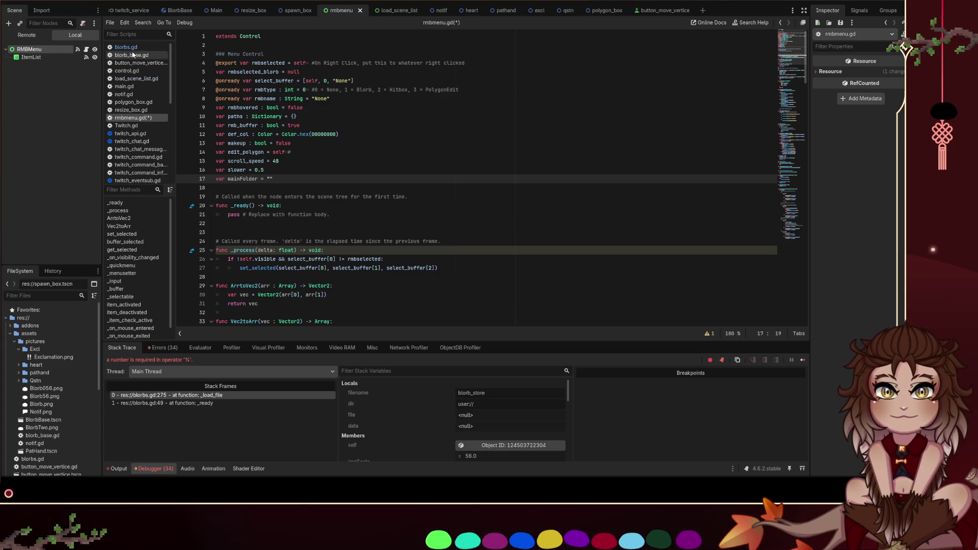
Check the user:// in blorbs.gd's _file_exists check, then save rmbmenu.gd
click(126, 47)
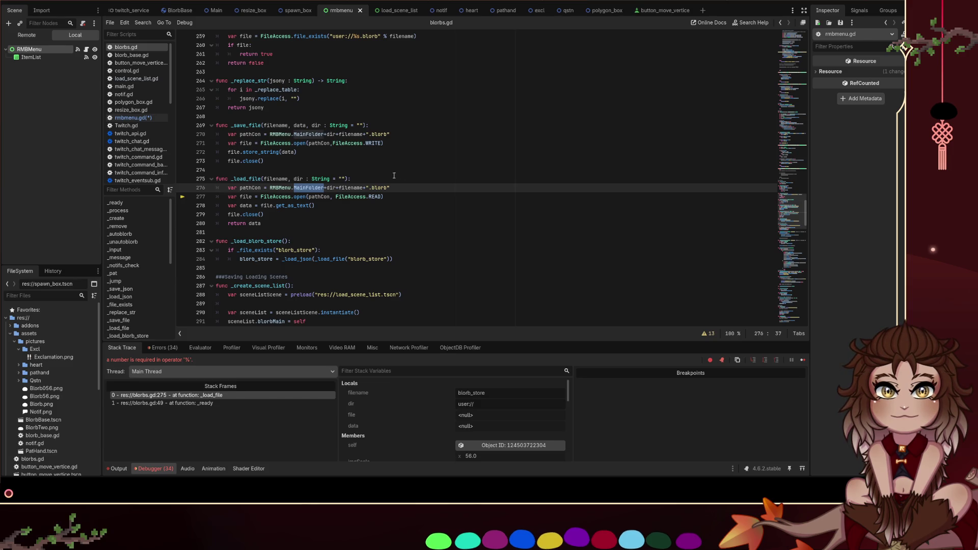
click(388, 217)
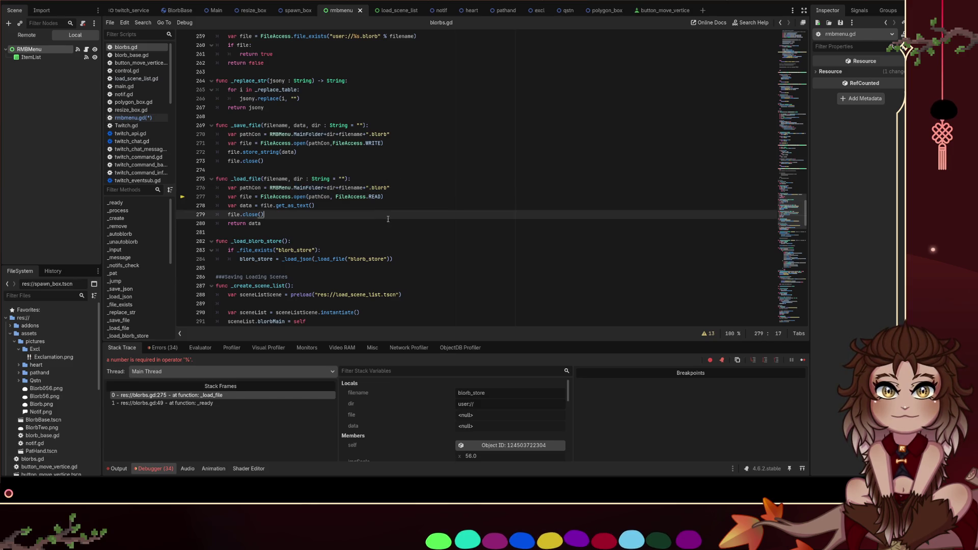
scroll(358, 86, up, 2)
drag(354, 90, 332, 90)
scroll(155, 72, up, 1)
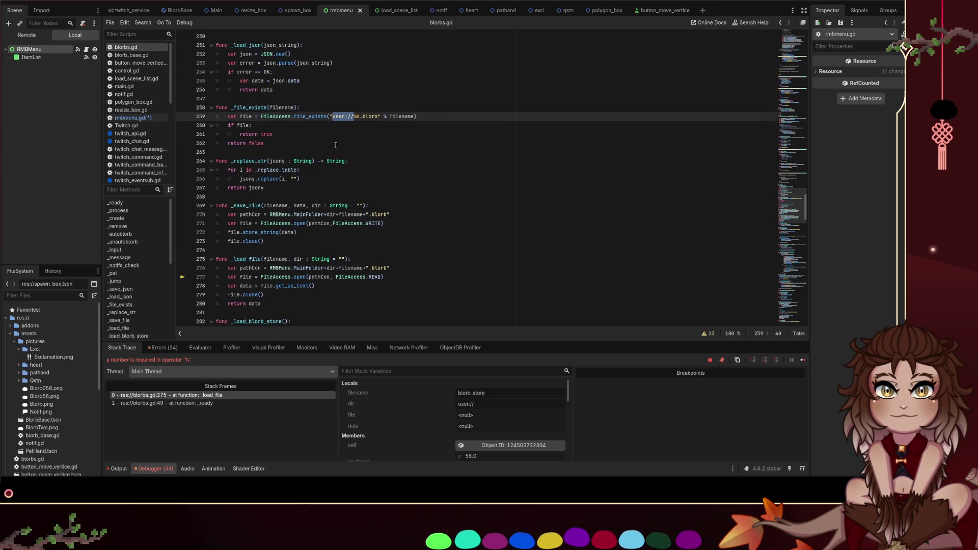
click(133, 117)
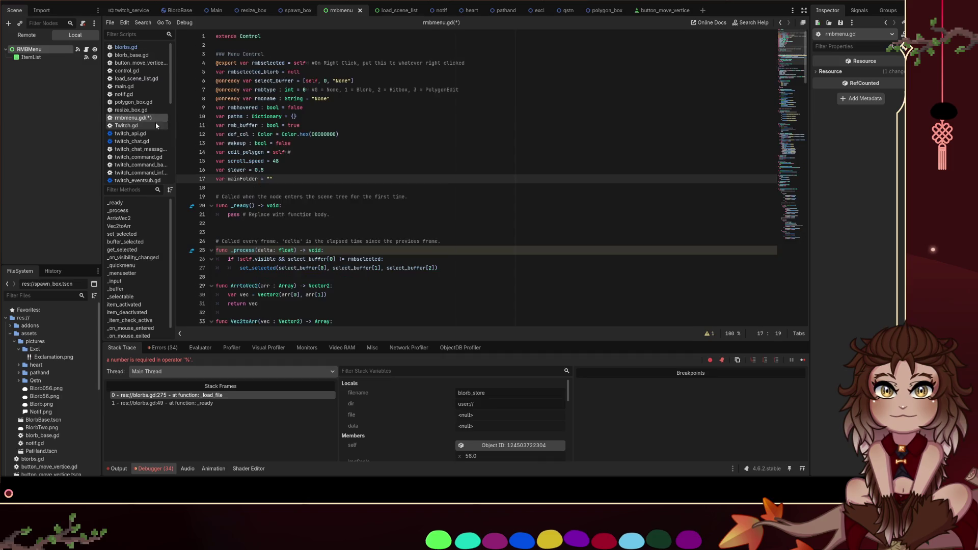
text(user://)
key(ctrl+s)
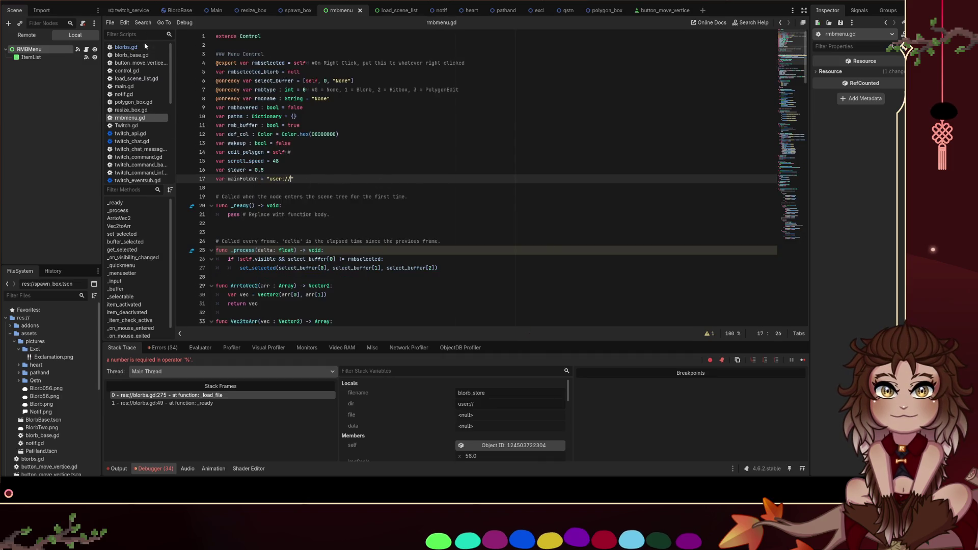
key(alt+Left)
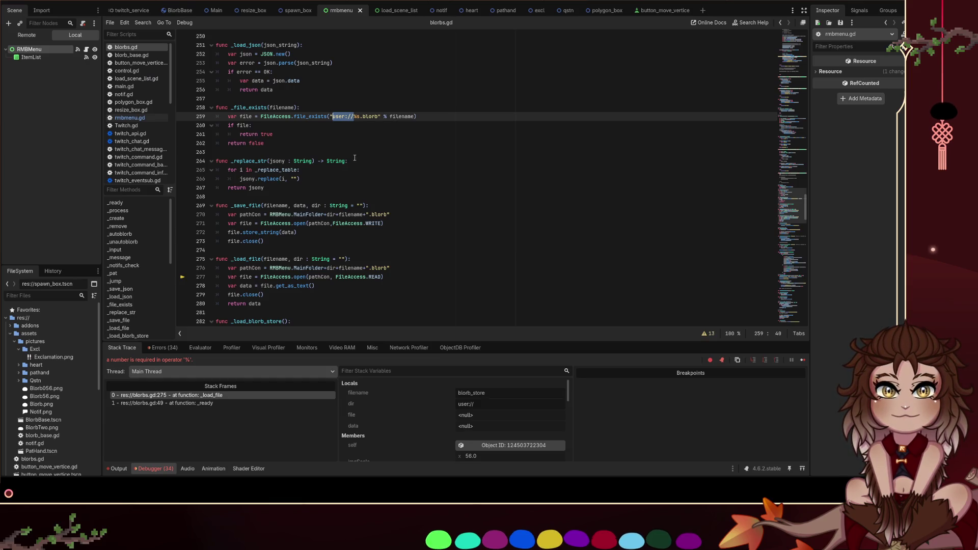
Copy the pathCon line from _save_file into the _file_exists function
drag(390, 215, 197, 216)
key(ctrl+c)
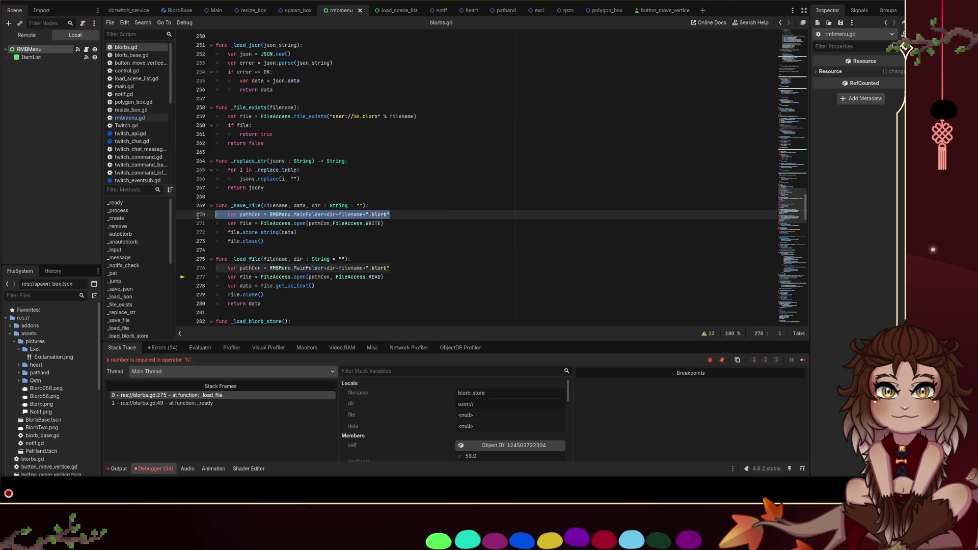
click(352, 105)
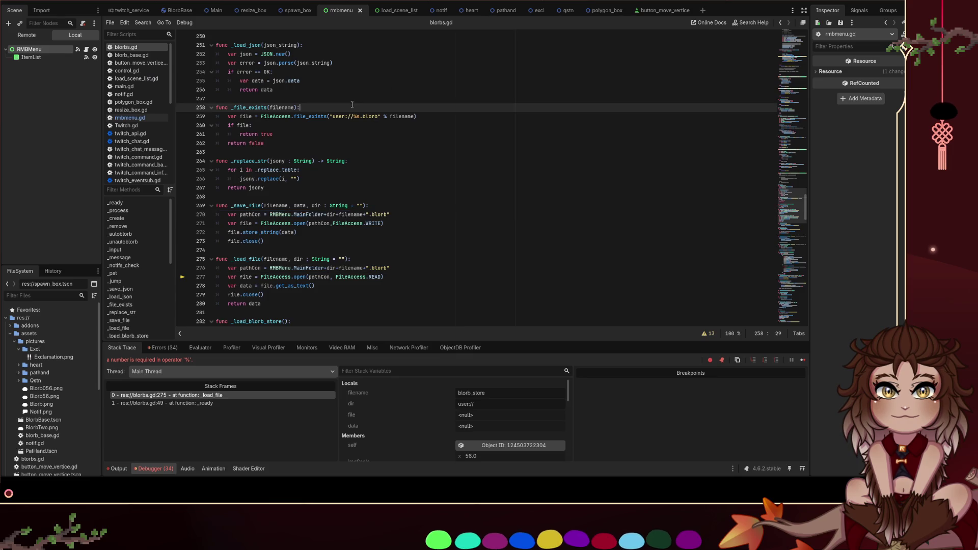
key(Return)
key(ctrl+v)
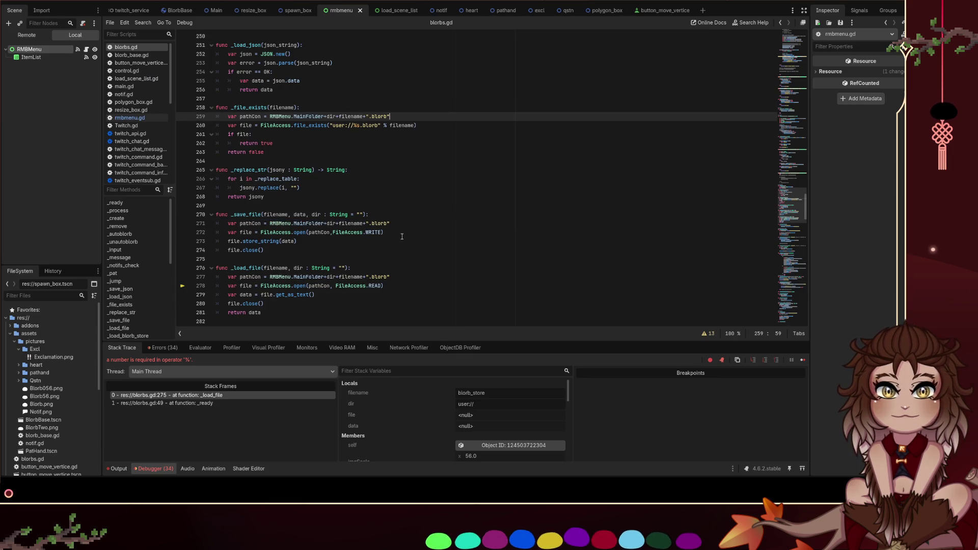
Add the dir : String = "" parameter after filename in _file_exists and save
click(401, 230)
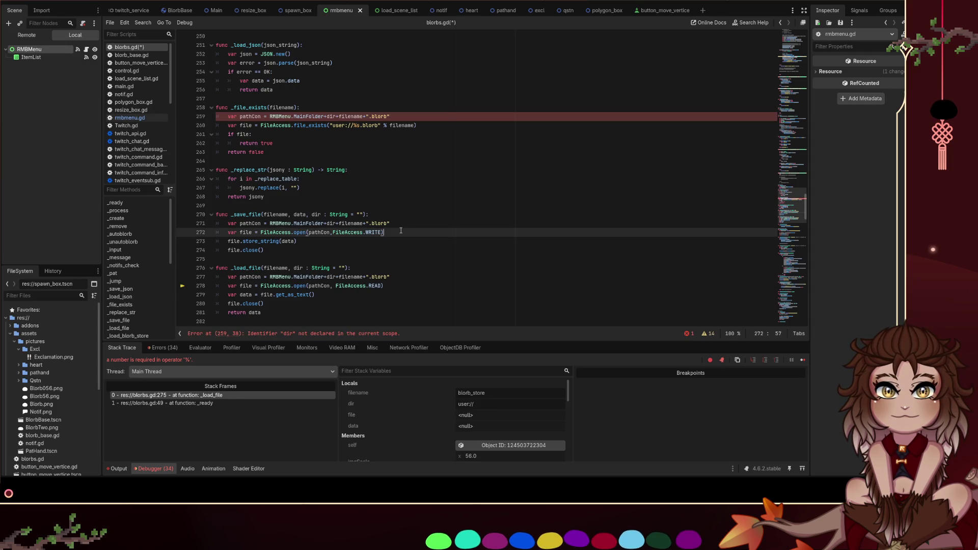
click(291, 107)
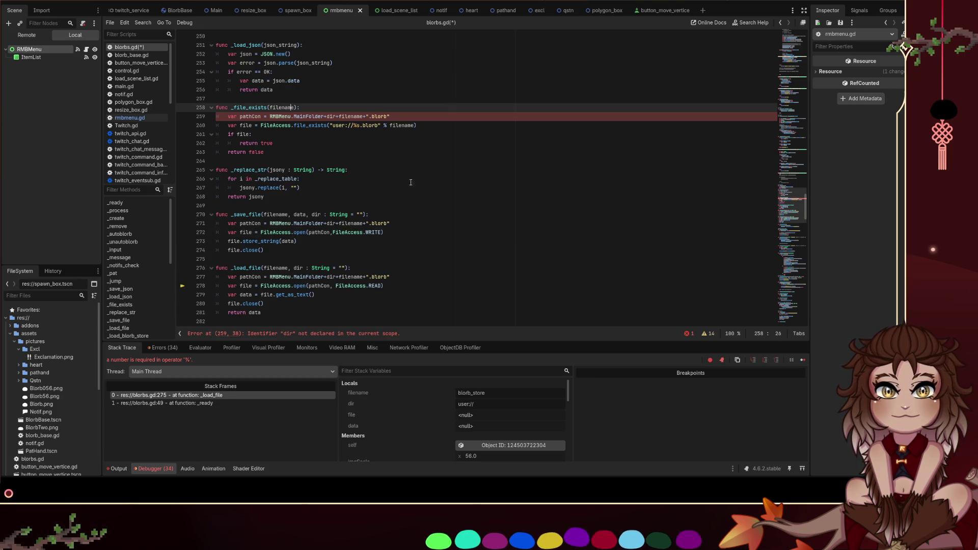
drag(364, 214, 312, 214)
key(ctrl+c)
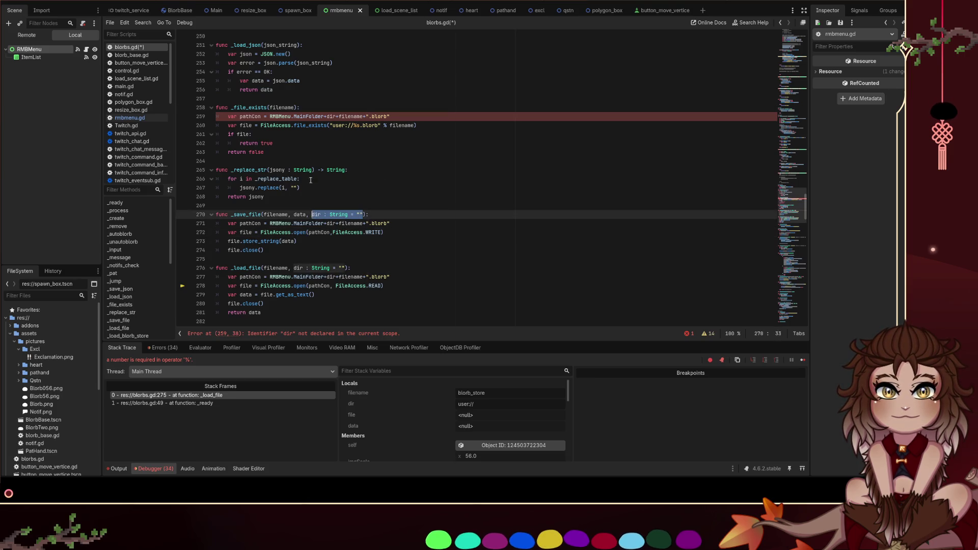
click(296, 107)
text(,)
key(ctrl+v)
key(ctrl+s)
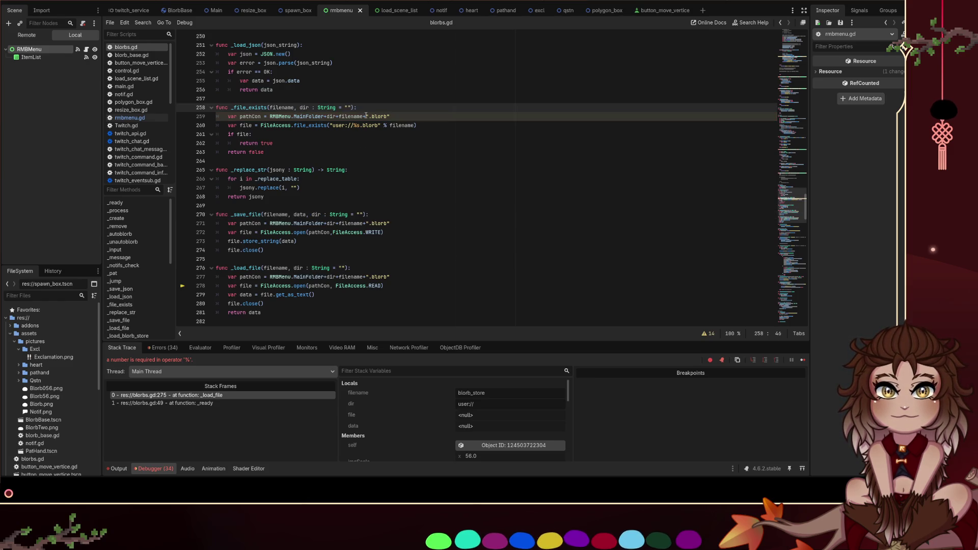
Change MainFolder to mainFolder on lines 259, 271 and 277, then save
click(296, 117)
key(BackSpace)
text(m)
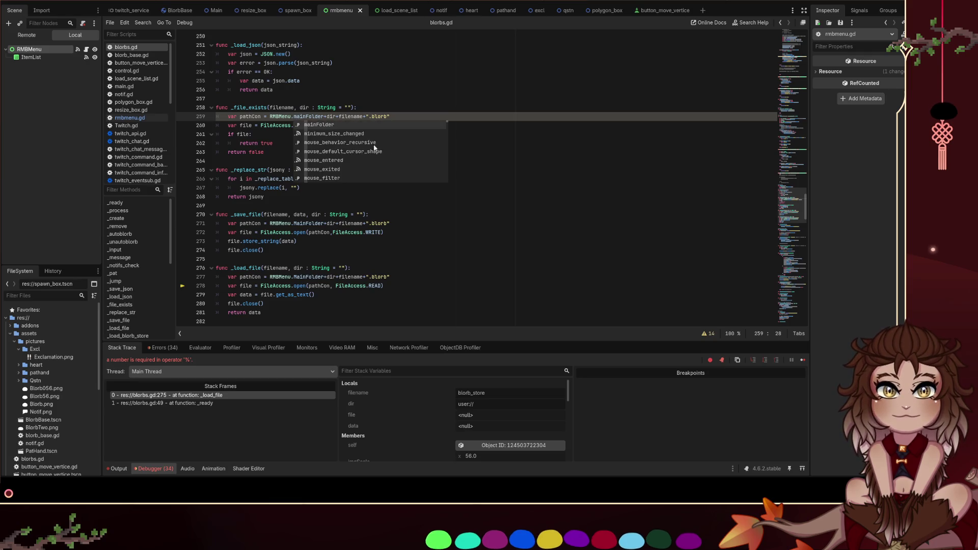
key(Escape)
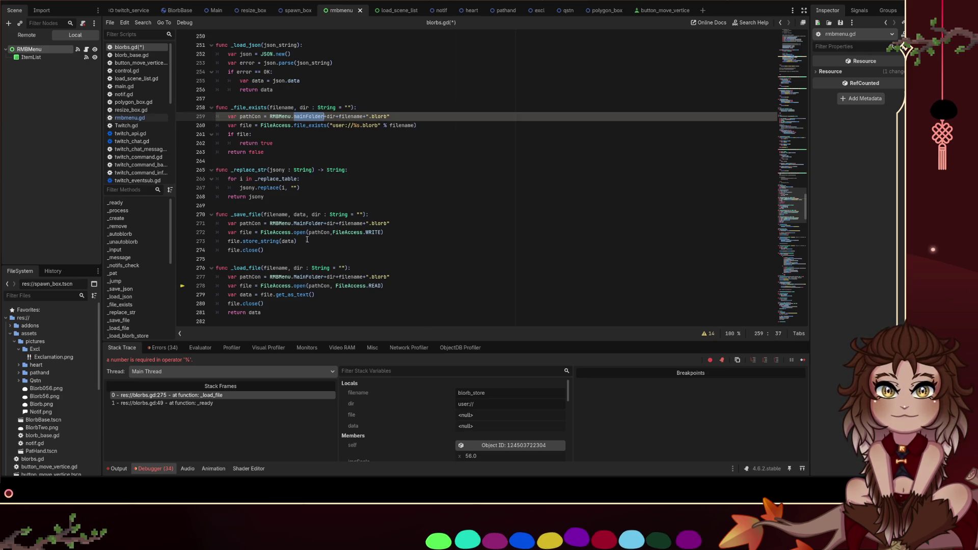
double_click(301, 224)
text(mainFolder)
double_click(305, 277)
text(mainFolder)
key(ctrl+s)
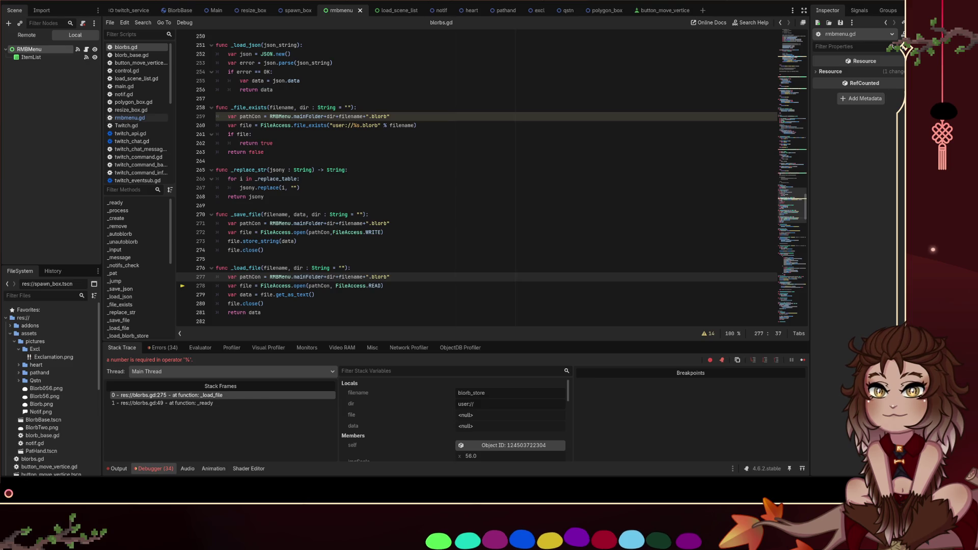
Undo back past the stray mainFolder text typed after the if file: line
click(393, 125)
click(382, 143)
click(365, 134)
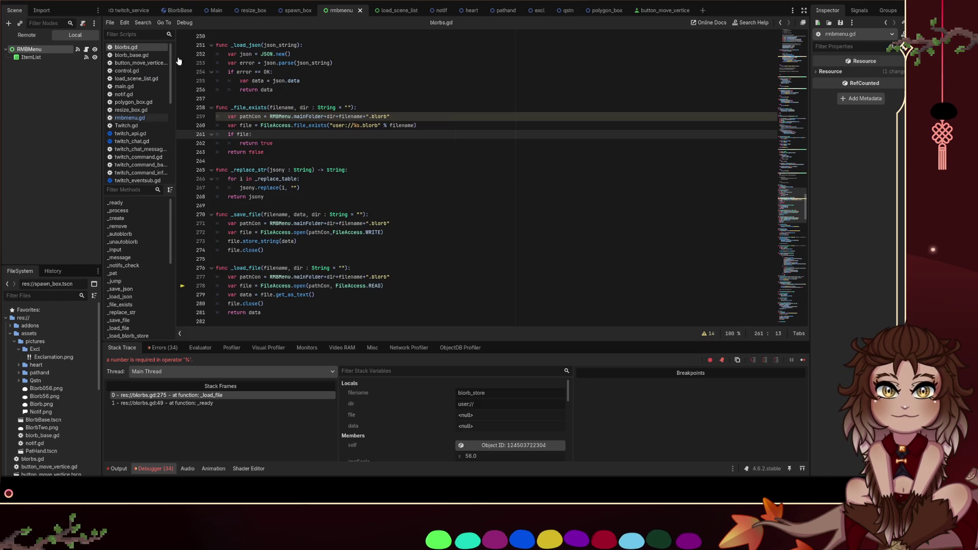
text(mainFolder)
key(ctrl+z)
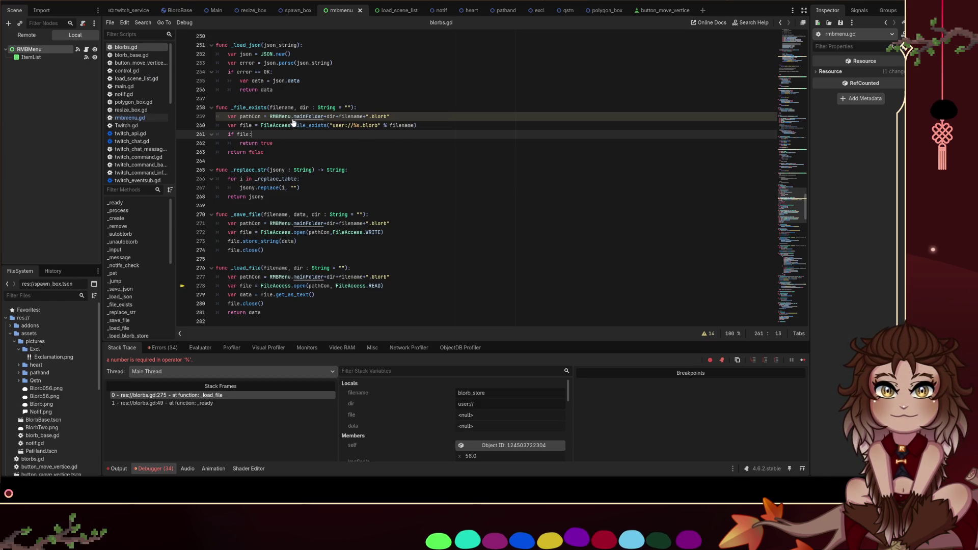
key(ctrl+z)
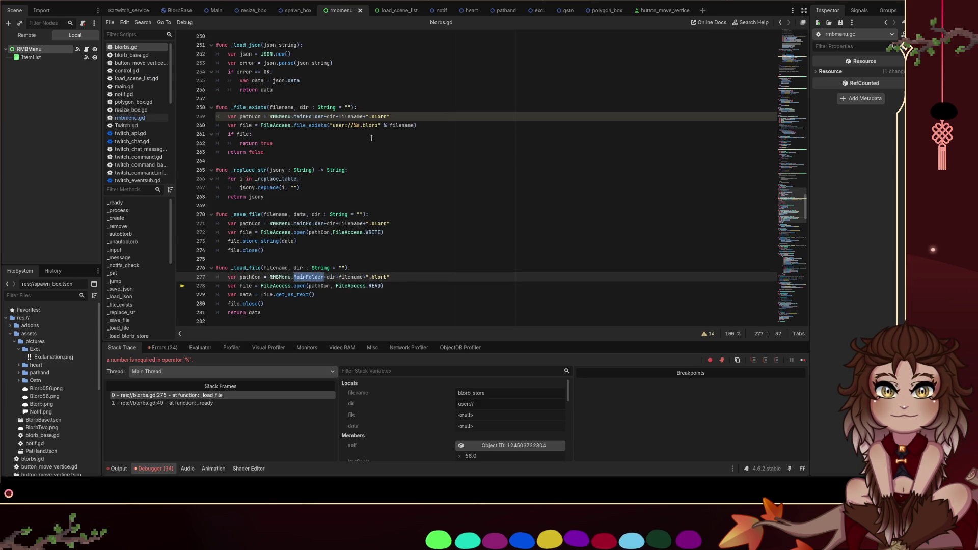
key(ctrl+z)
key(ctrl+z)
key(ctrl+z)
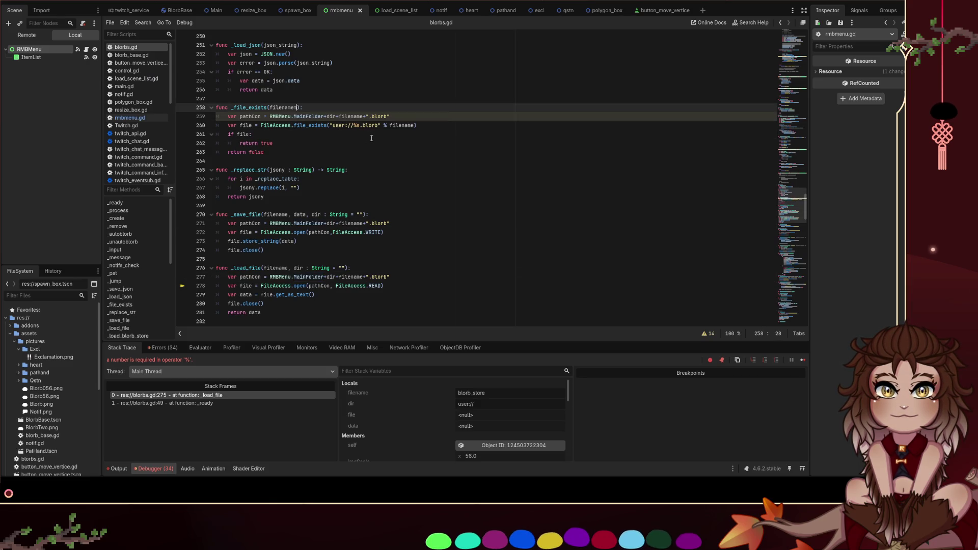
key(ctrl+z)
key(ctrl+z)
key(ctrl+y)
key(ctrl+y)
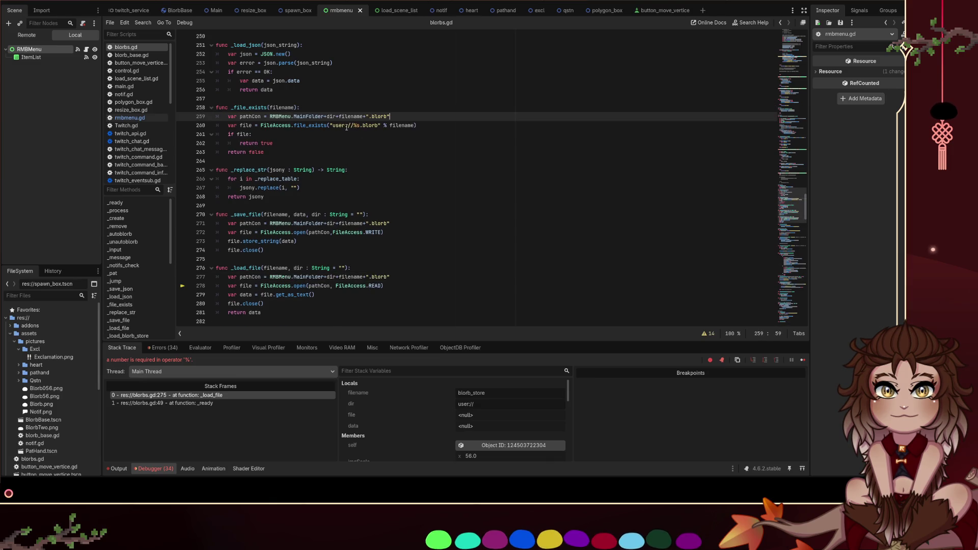
Restore the dir parameter and mainFolder renames, save blorbs.gd, and view rmbmenu.gd
drag(353, 126, 332, 127)
click(365, 151)
key(Up)
key(Up)
key(Up)
key(Left)
key(Left)
key(ctrl+y)
key(ctrl+y)
key(ctrl+y)
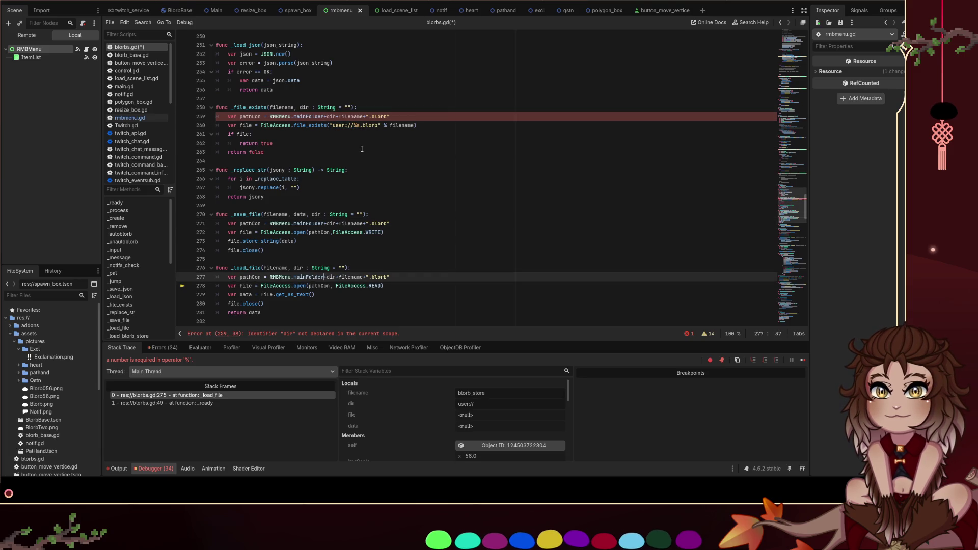
key(ctrl+z)
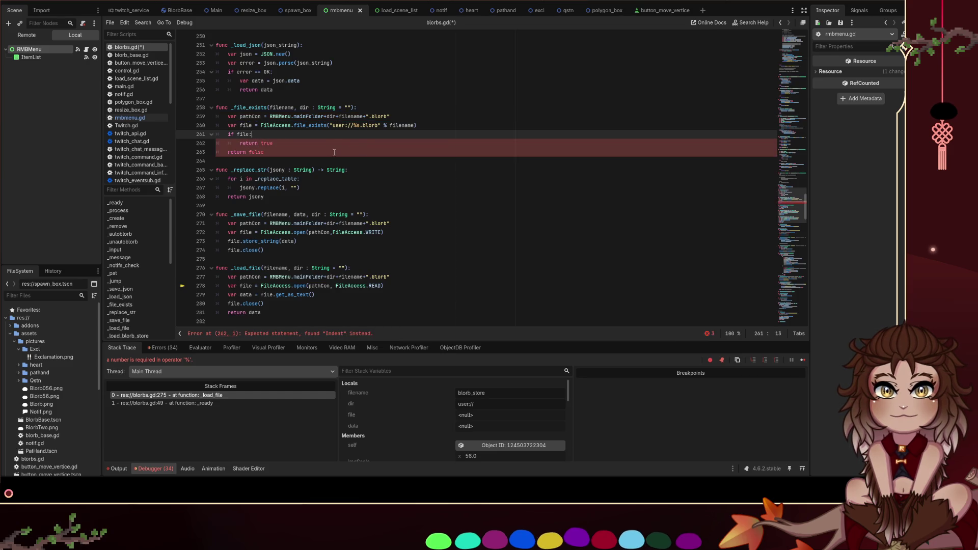
key(ctrl+s)
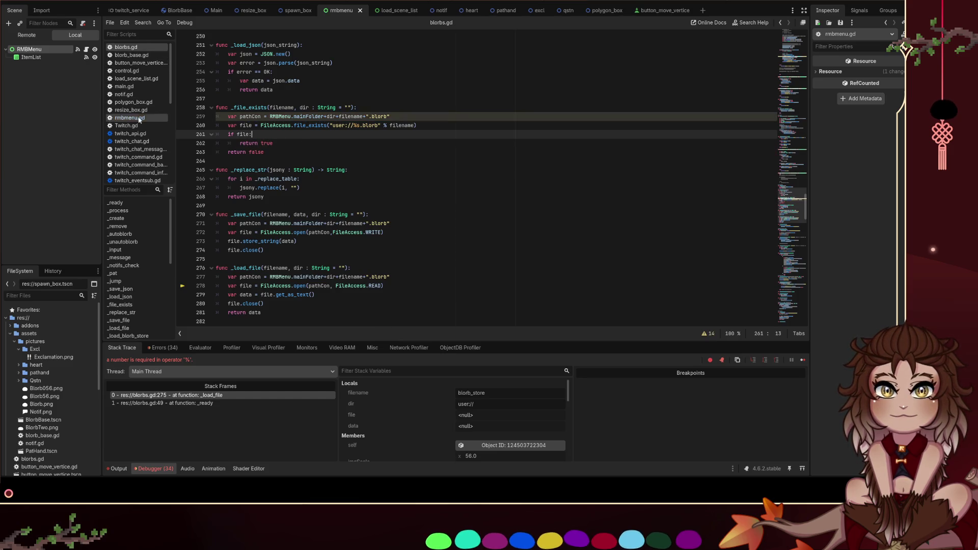
click(130, 118)
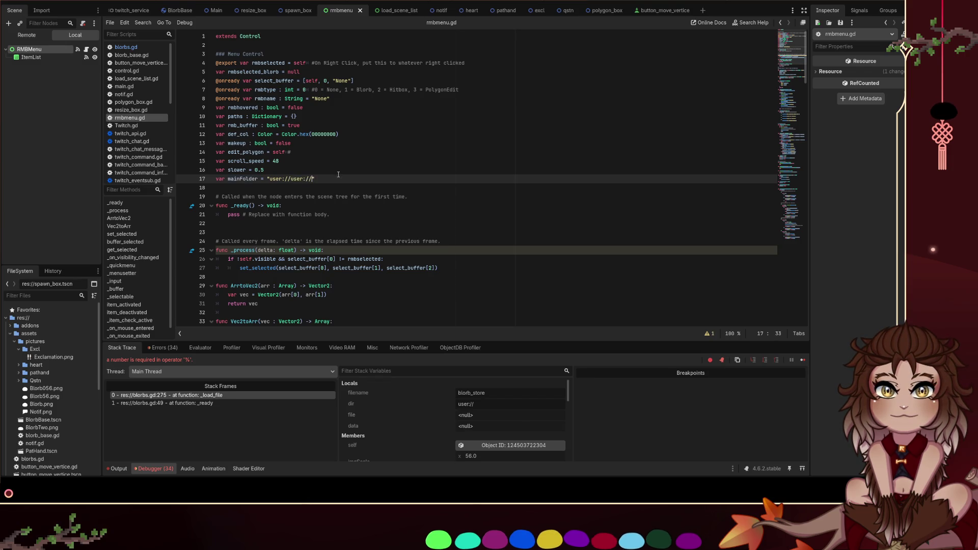
Replace "user://%s.blorb" % filename on line 260 with pathCon and run the project with F5
click(135, 51)
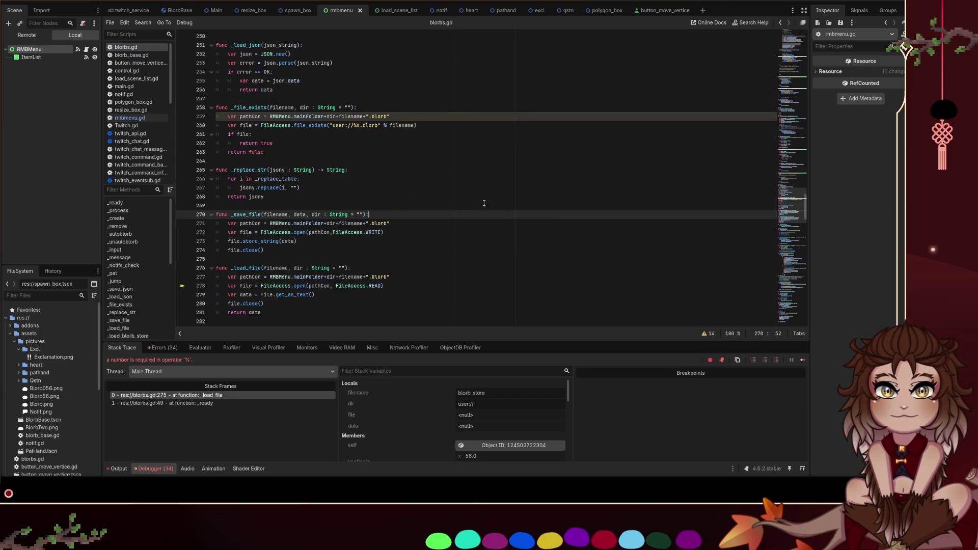
click(416, 184)
click(251, 116)
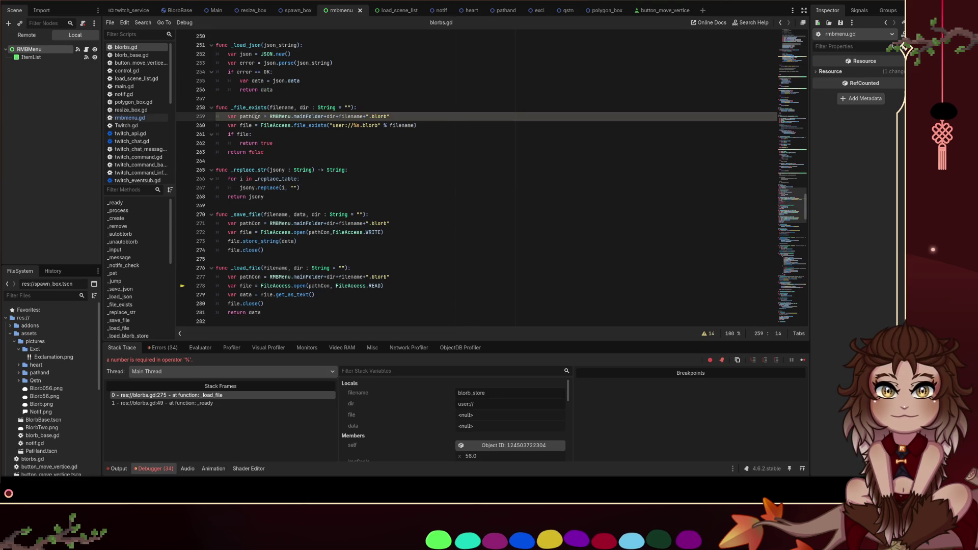
click(334, 126)
drag(331, 126, 416, 125)
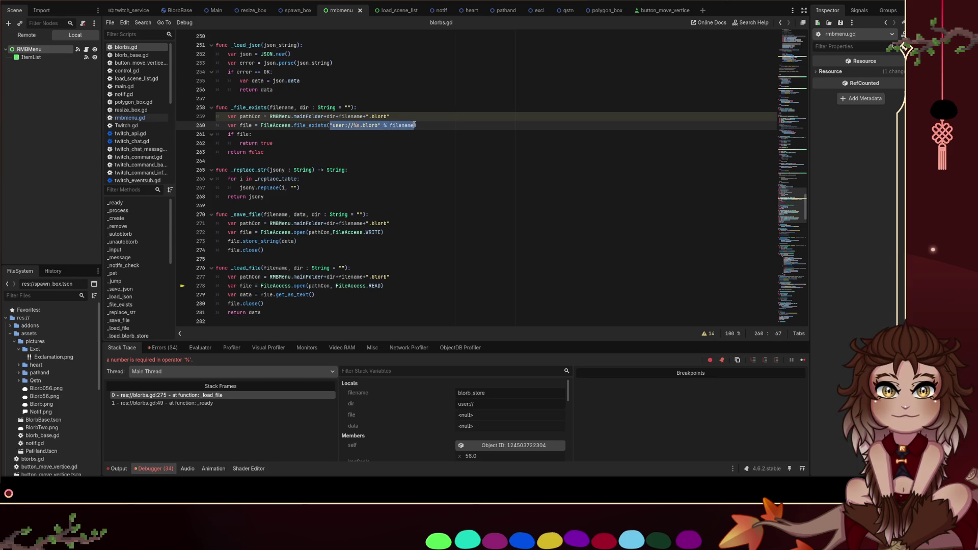
text(pathCon)
click(402, 152)
scroll(401, 206, down, 1)
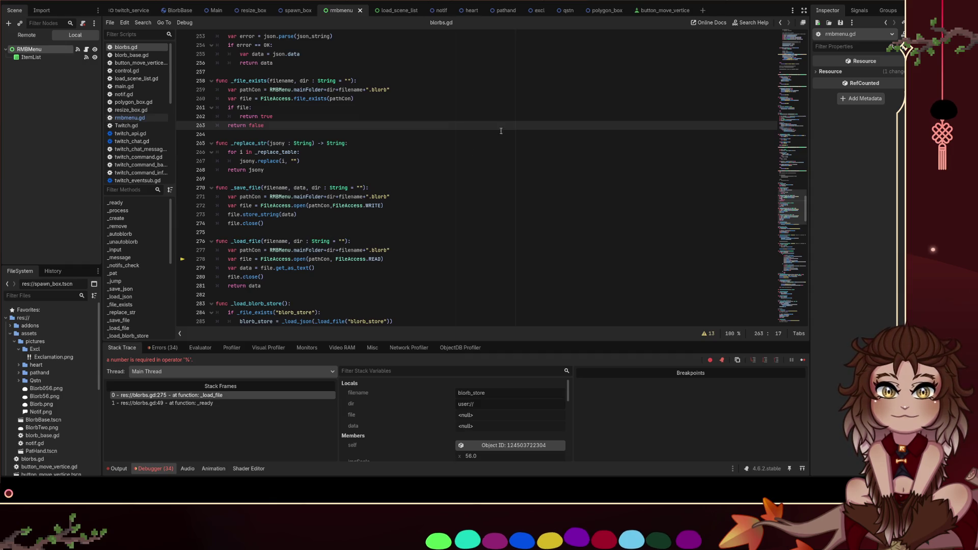
key(F5)
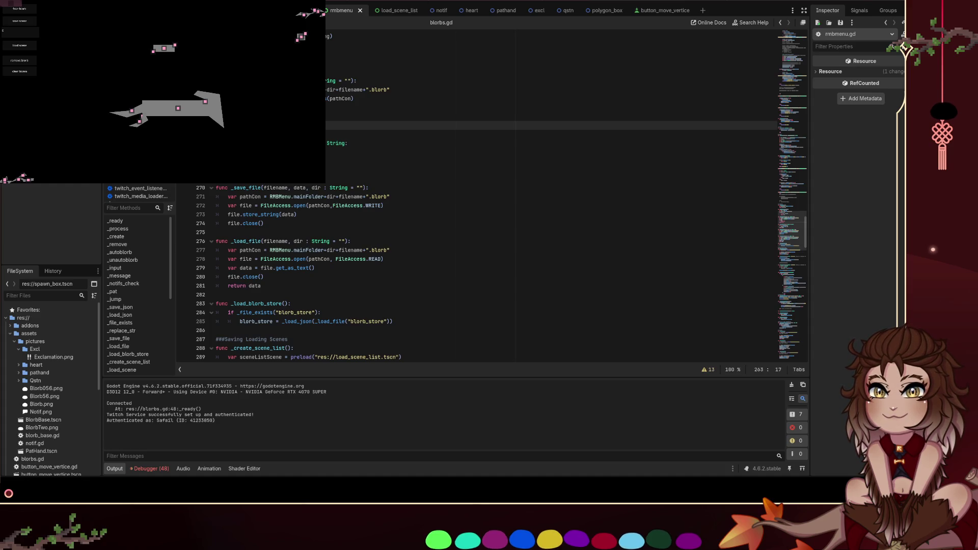
Stop the running game with F8 and go back to the _save_file header in blorbs.gd
key(F8)
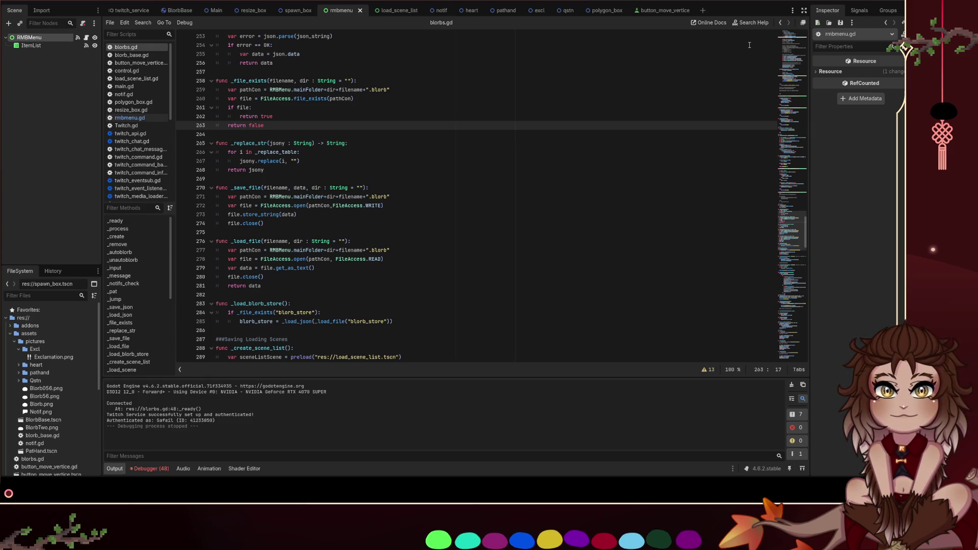
click(420, 188)
scroll(375, 173, down, 2)
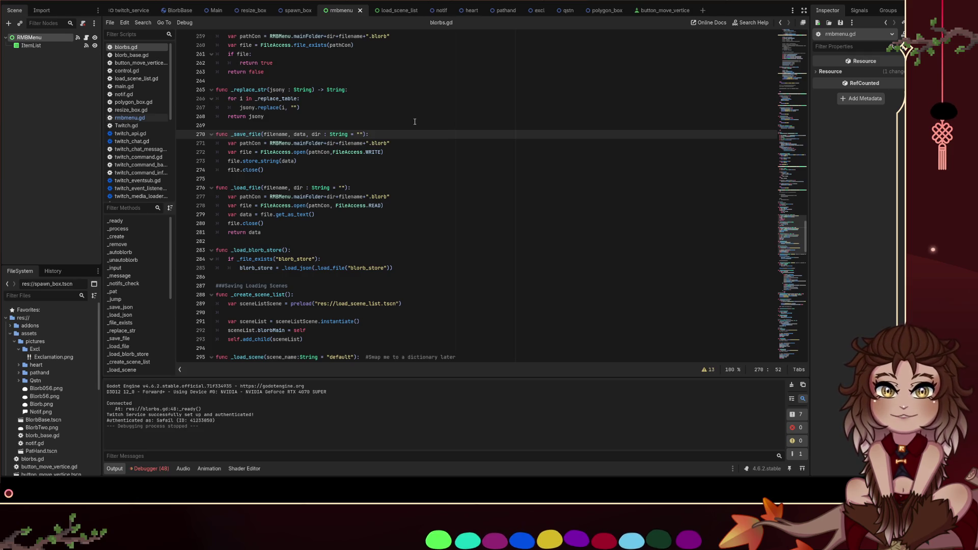
Add an if dir != "": block with a pass placeholder at the top of _save_file
key(Return)
text(if dir )
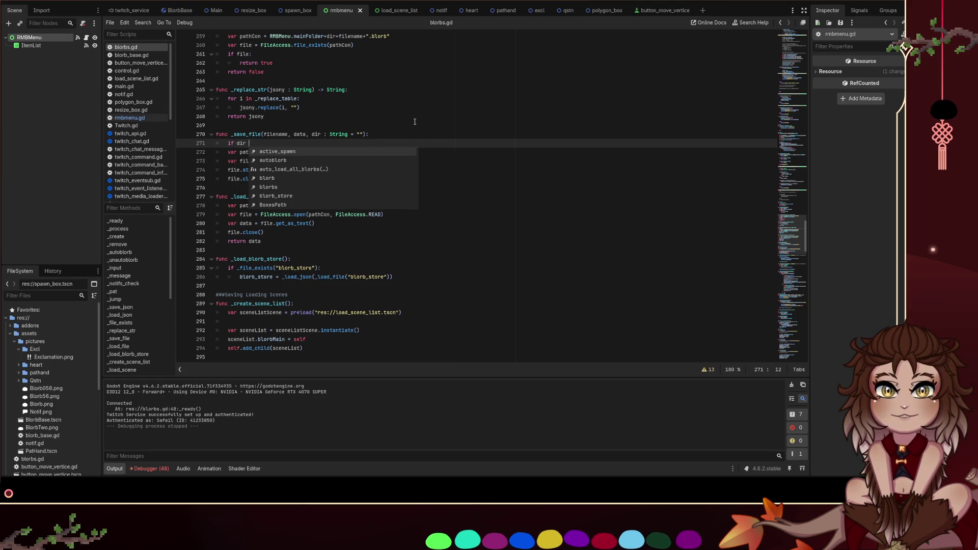
text(!= "":)
key(Return)
text(pass)
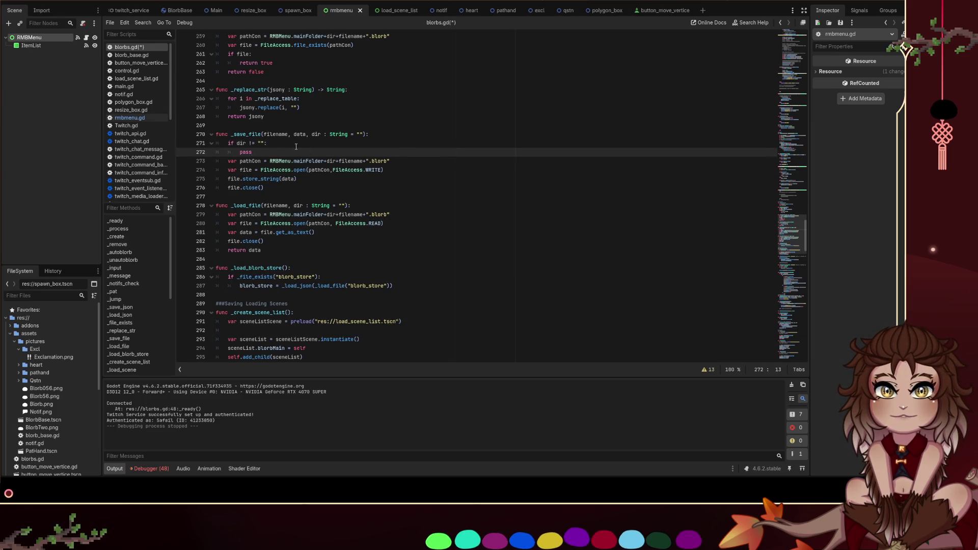
drag(285, 155, 168, 143)
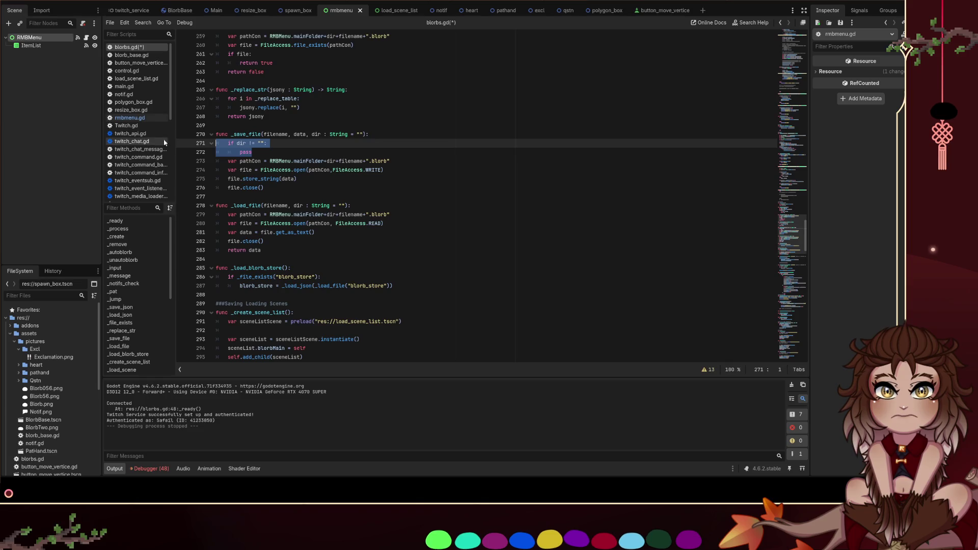
click(383, 203)
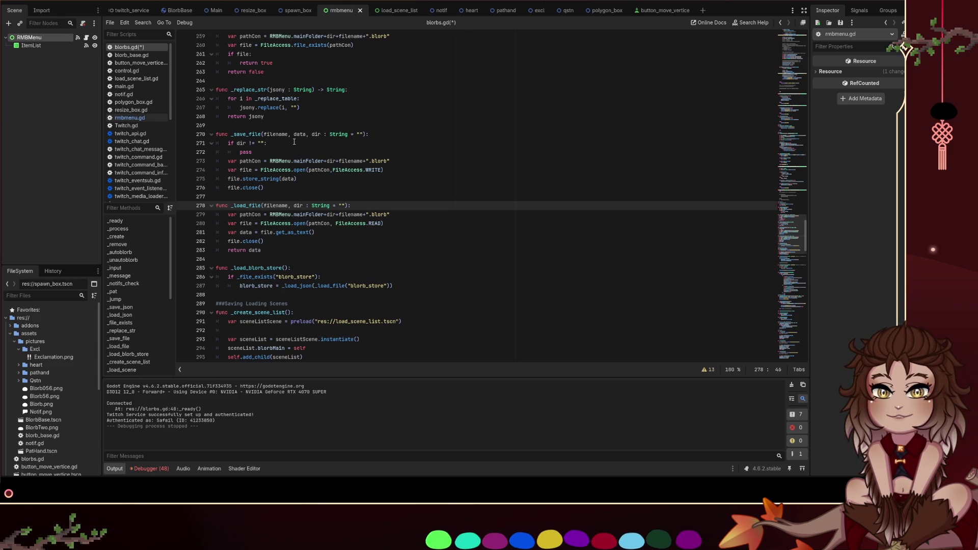
click(295, 143)
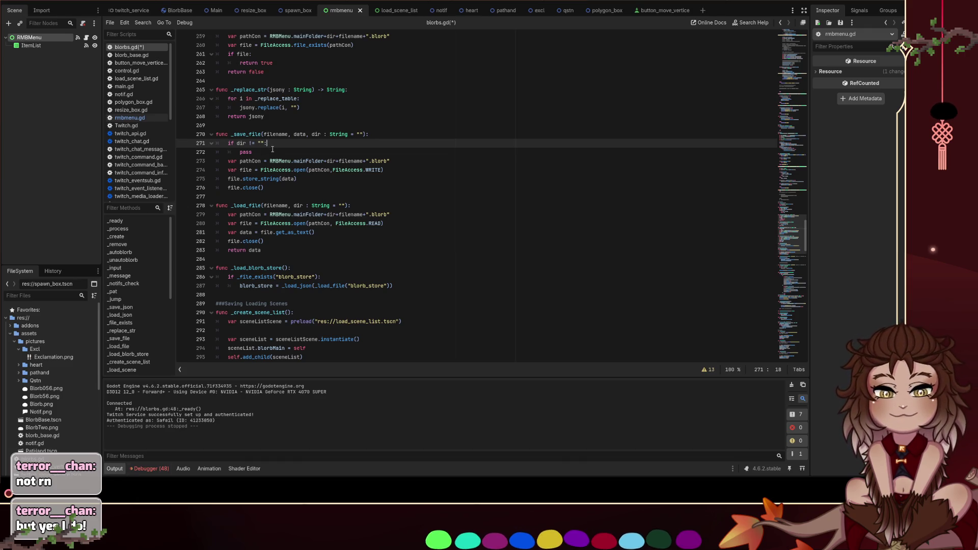
Replace the pass with a DirAccess.dir_exists_absolute() call and check its documentation
drag(253, 152, 240, 152)
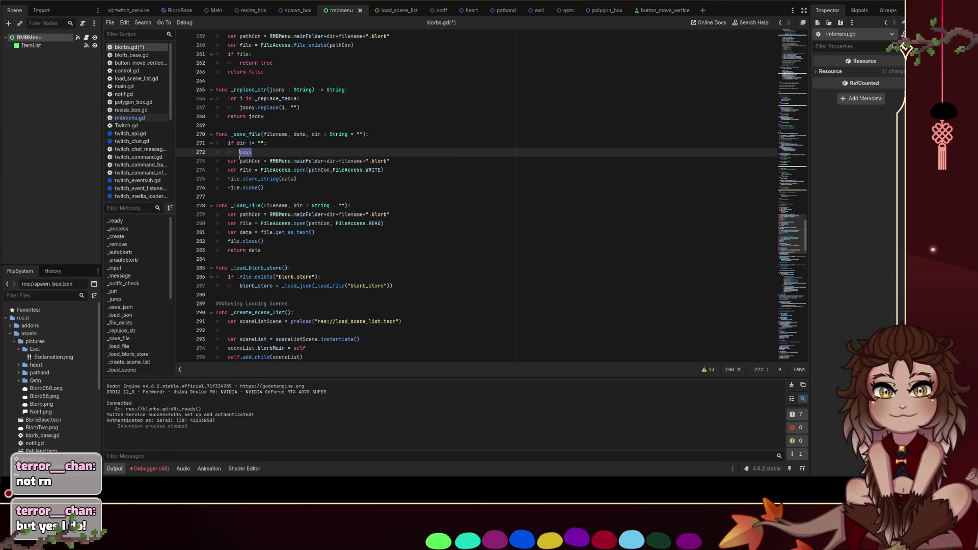
text(DirAcc)
key(Return)
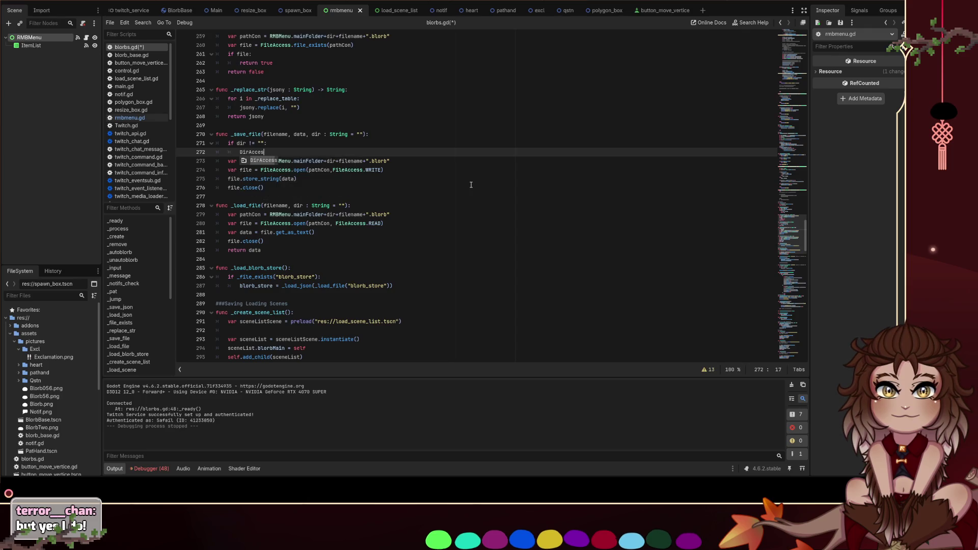
text(.)
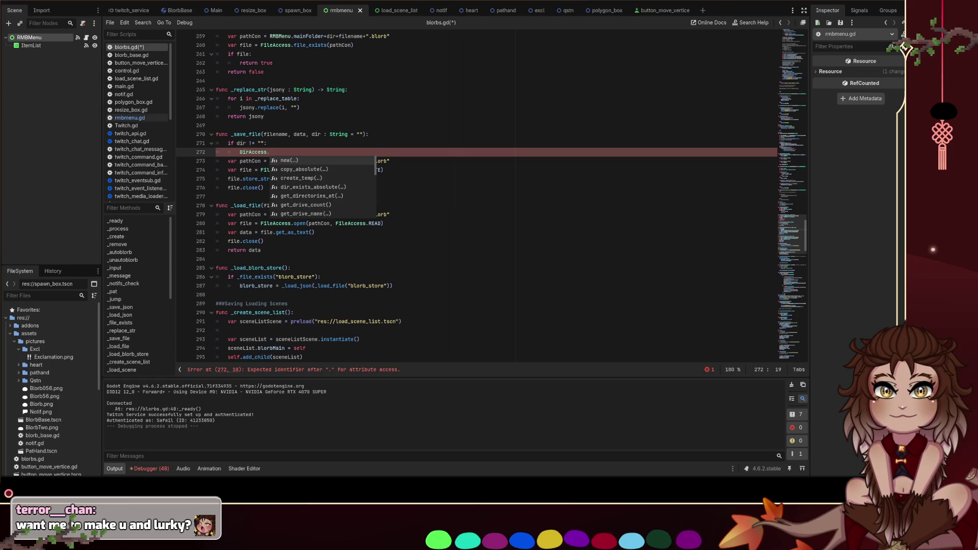
key(Escape)
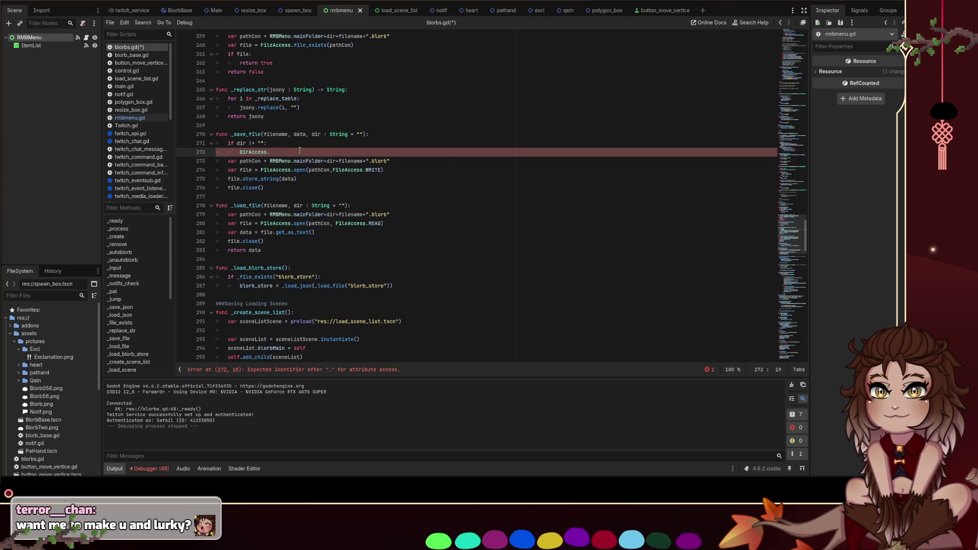
text(exi)
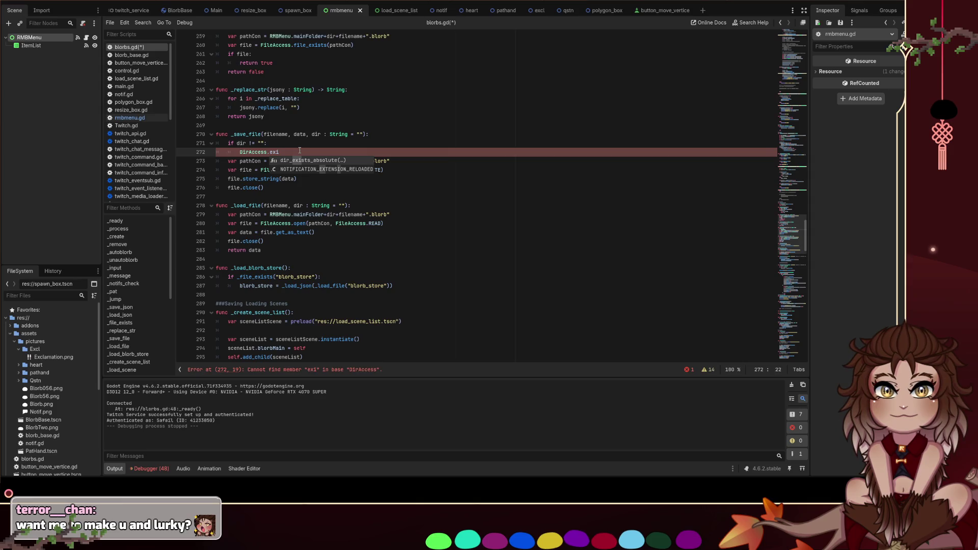
key(Return)
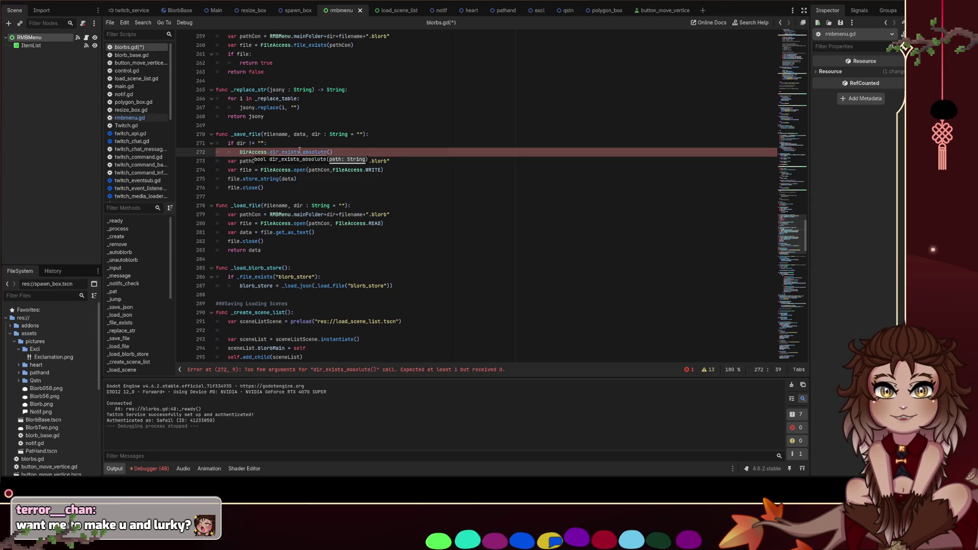
ctrl+click(300, 152)
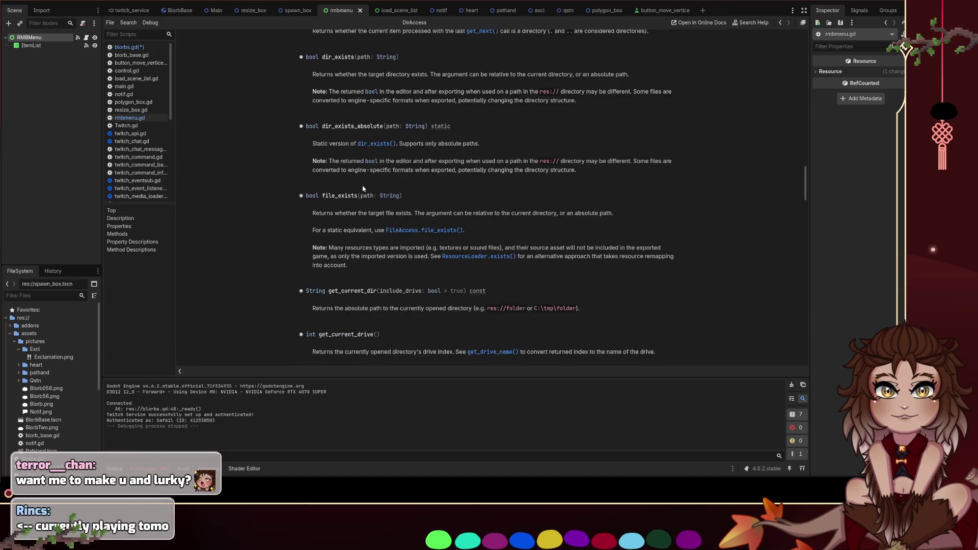
key(alt+Left)
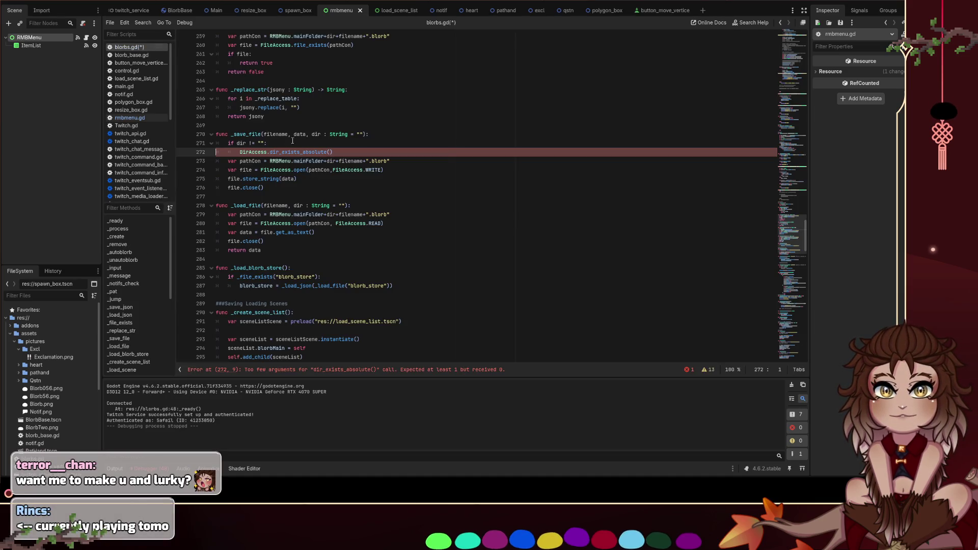
Add var dirCon = RMBMenu.mainFolder+dir above the call, pass dirCon as its argument, and save
drag(327, 152, 303, 152)
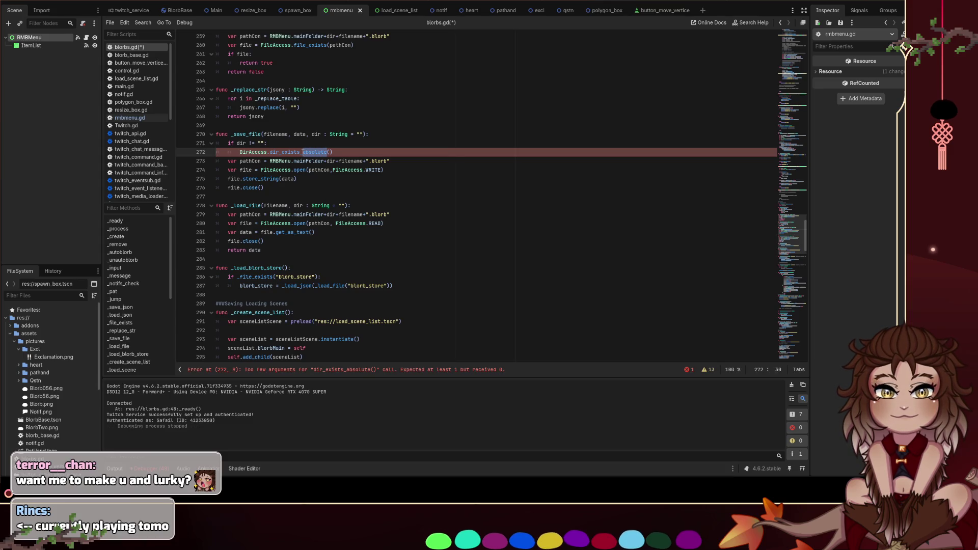
click(311, 145)
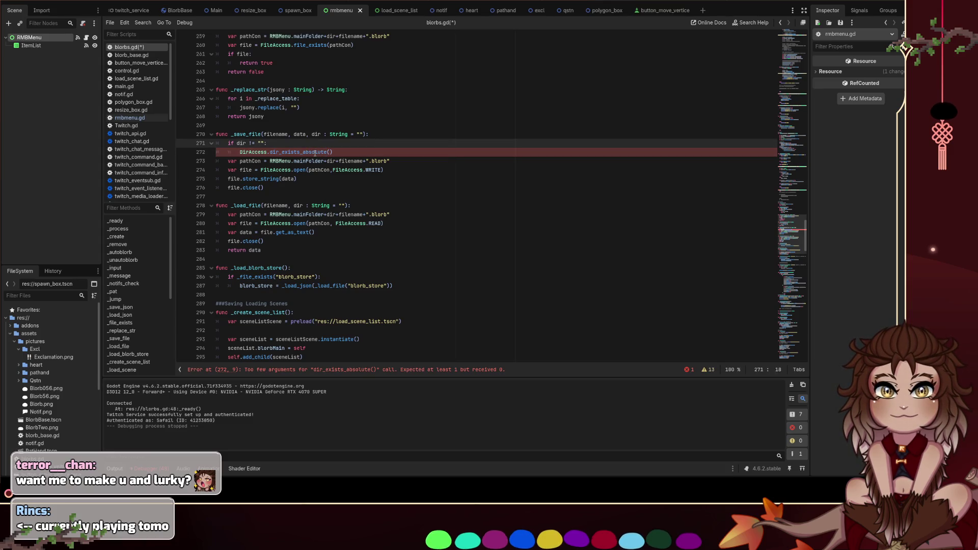
click(330, 152)
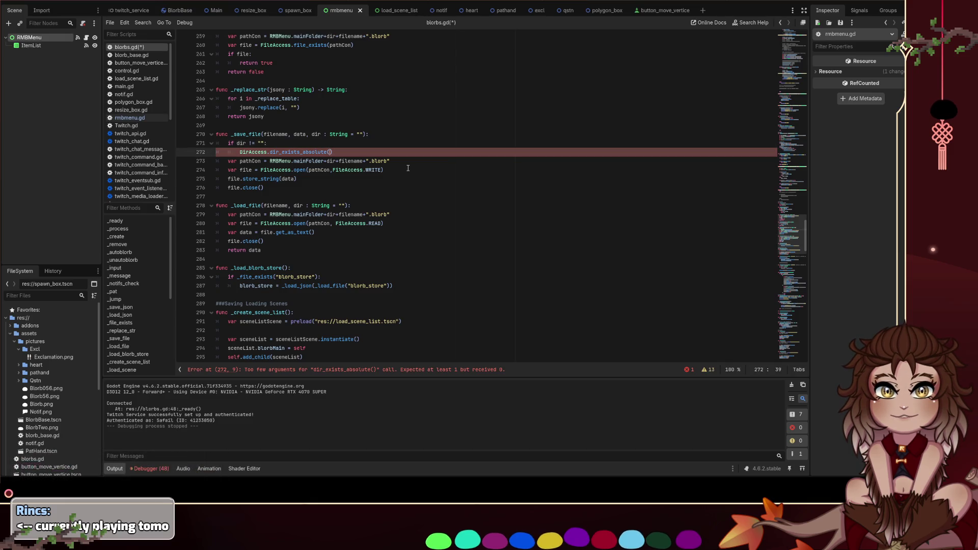
drag(416, 160, 214, 159)
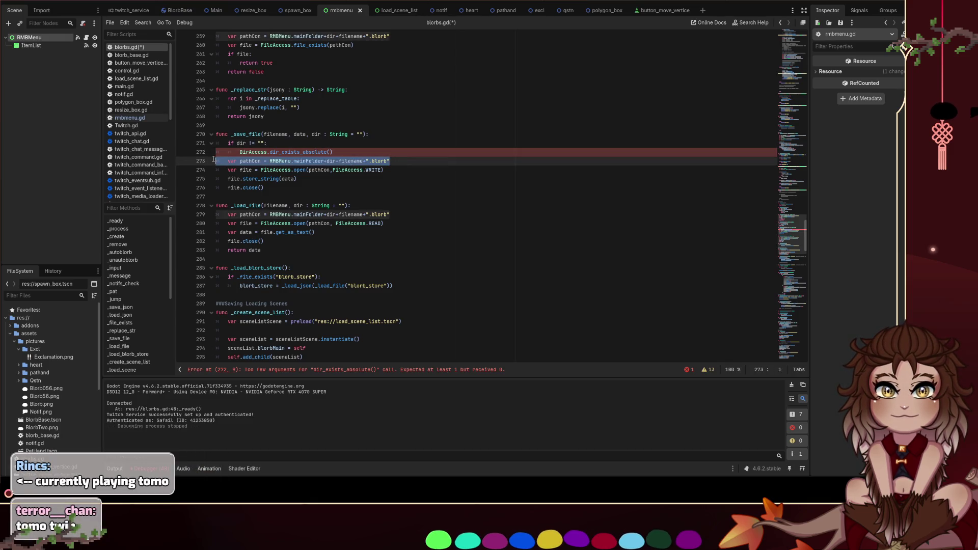
click(346, 159)
click(332, 151)
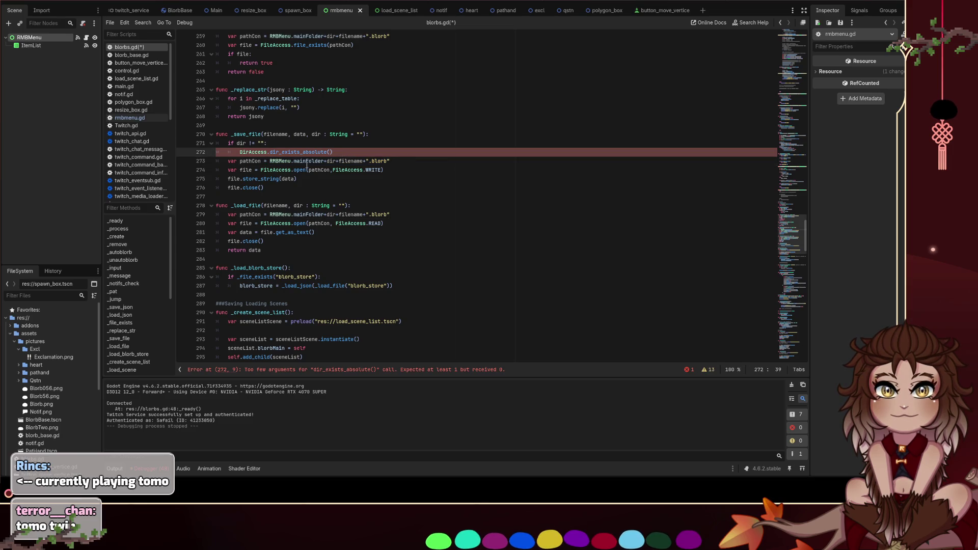
key(ctrl+shift+Return)
text(var )
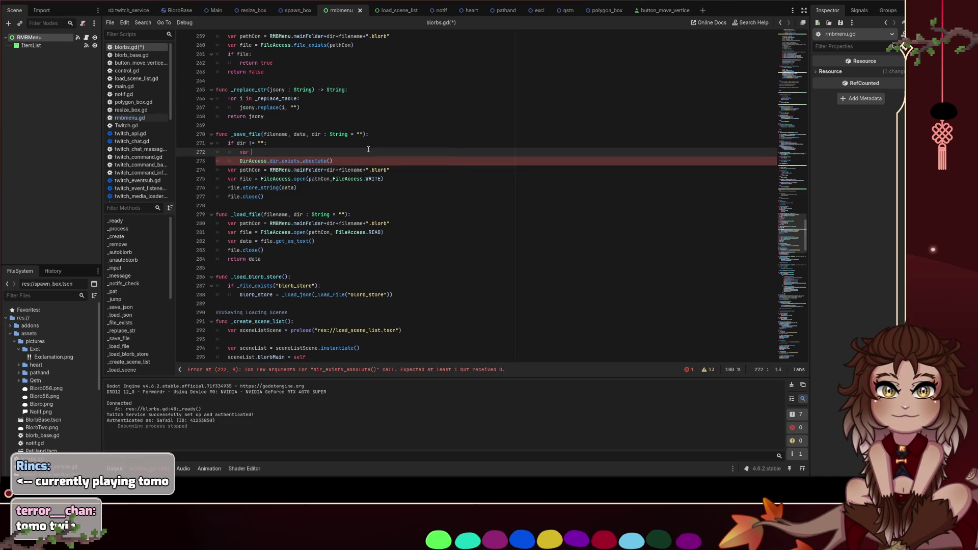
text(dirCon = RMB)
key(Return)
text(mainFolder.)
text(dir)
key(Escape)
double_click(260, 151)
click(331, 160)
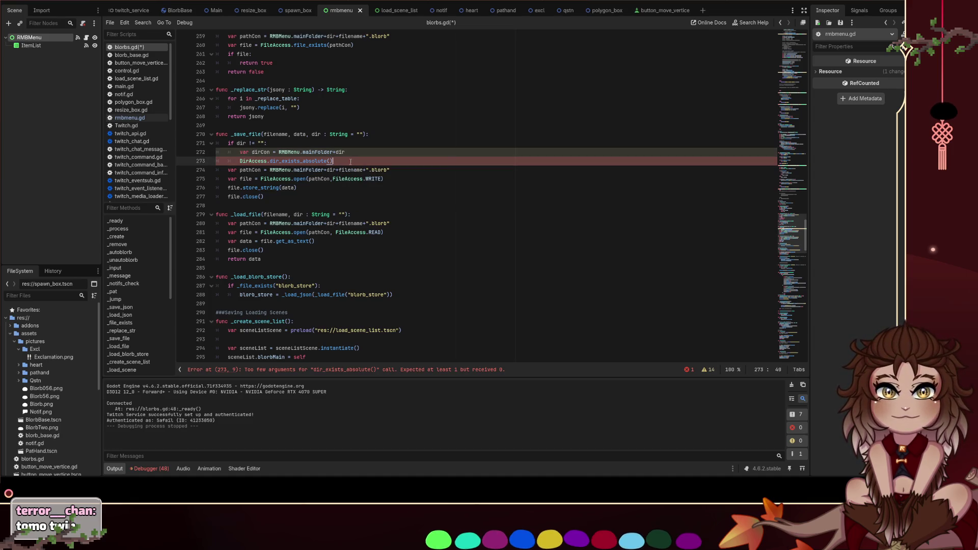
key(Left)
text(dirCon)
key(ctrl+s)
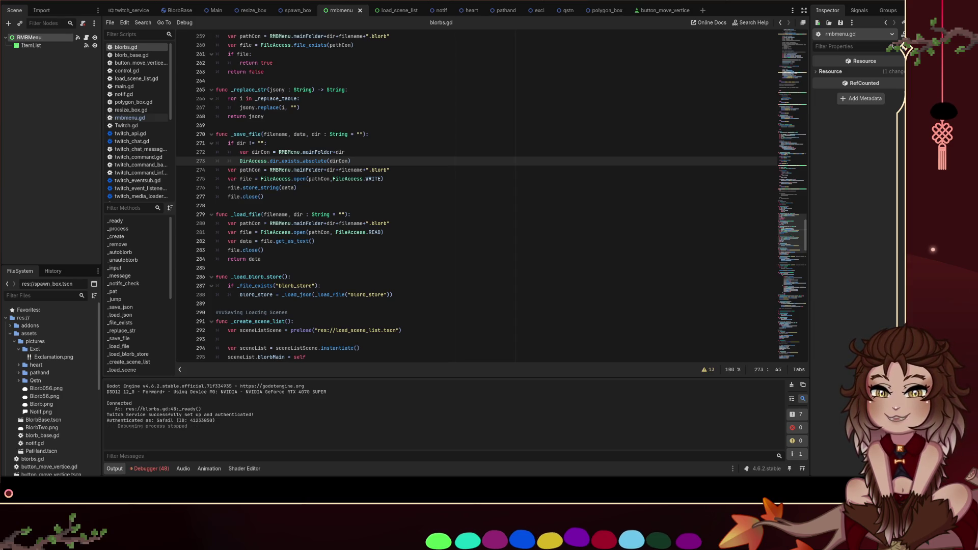
Select the whole _file_exists function to copy it
key(Up)
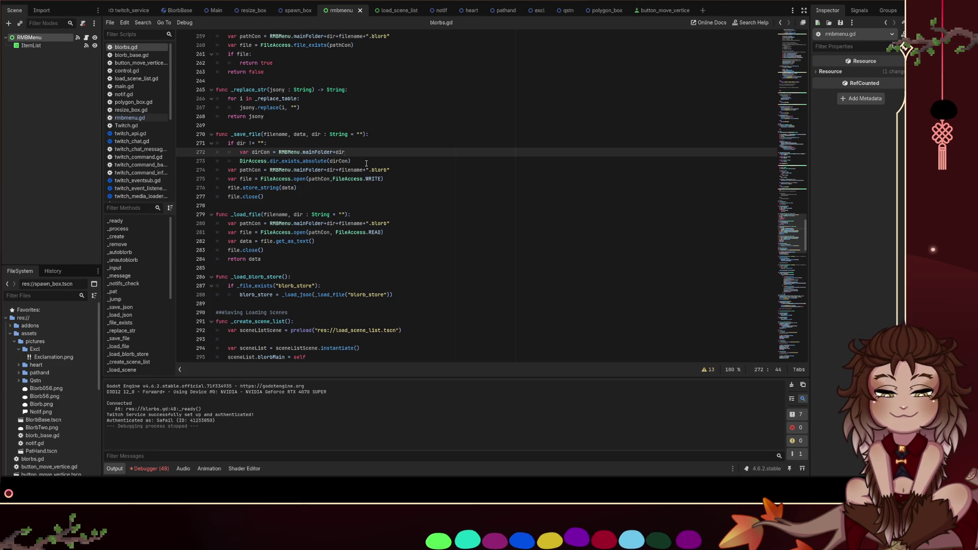
click(367, 164)
click(291, 133)
scroll(291, 133, up, 3)
drag(265, 152, 178, 107)
key(ctrl+c)
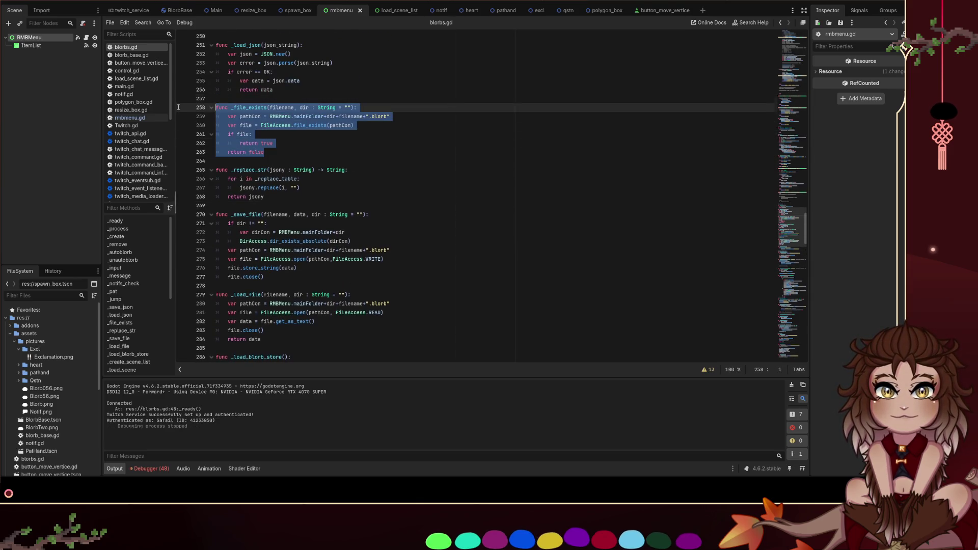
Paste a copy of _file_exists below it and rename the copy to _dir_exists
click(308, 152)
key(Return)
key(Return)
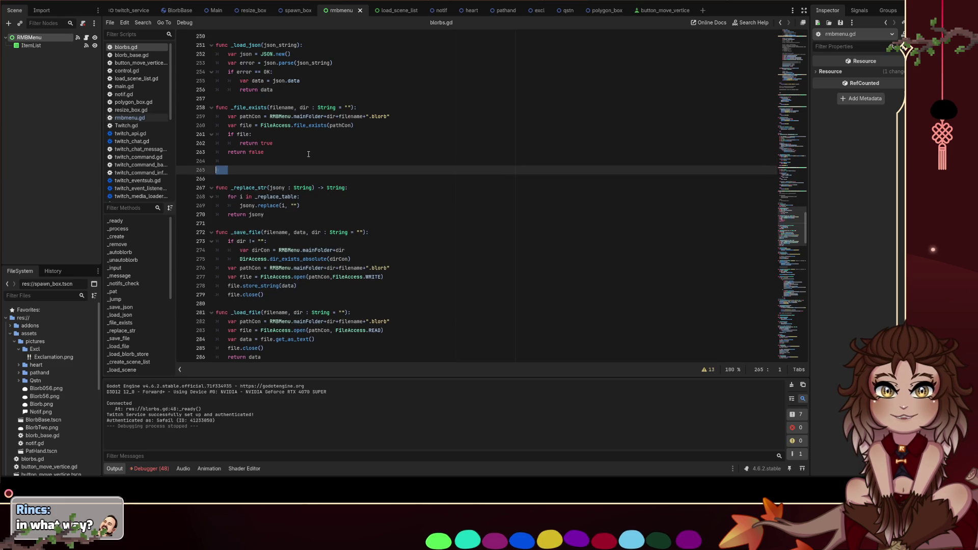
key(ctrl+v)
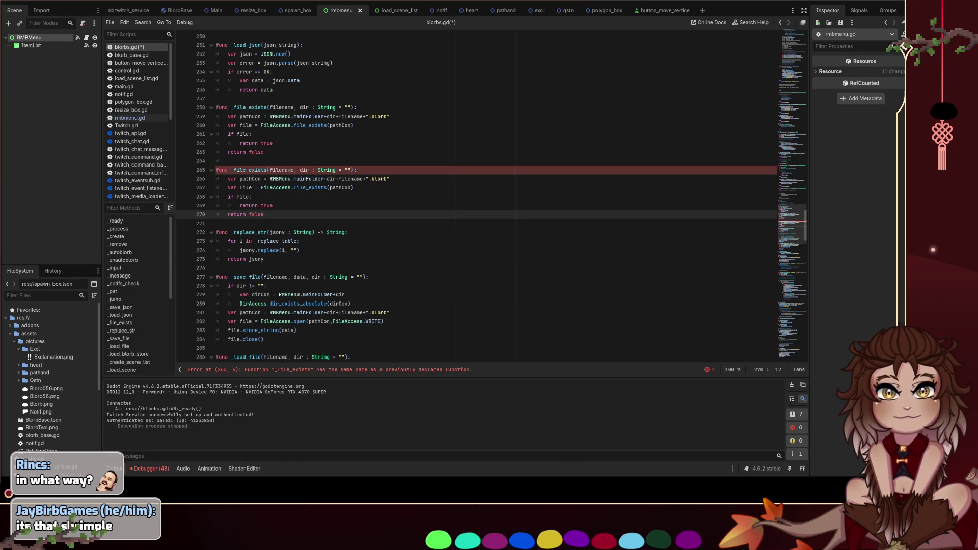
click(216, 223)
click(247, 170)
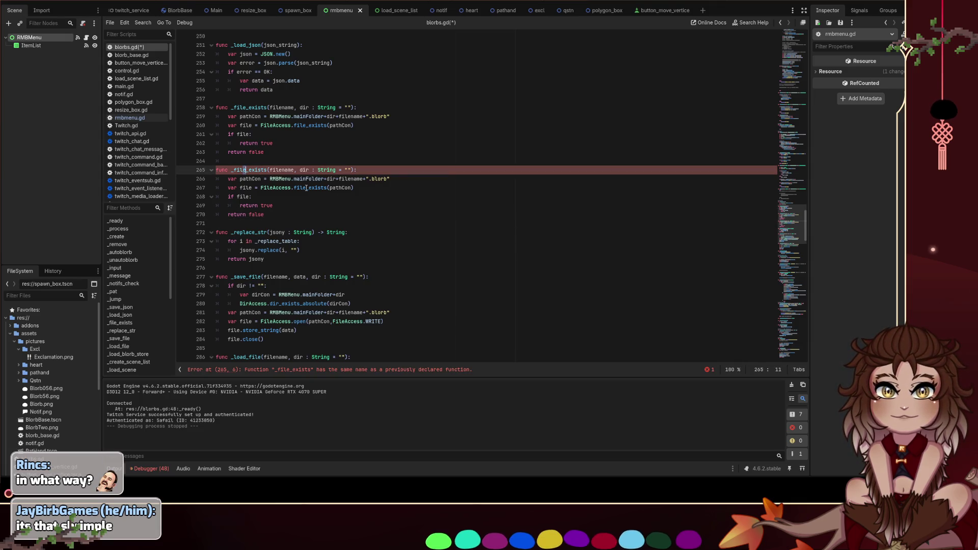
key(Left)
key(BackSpace)
key(BackSpace)
key(BackSpace)
text(dir)
click(407, 134)
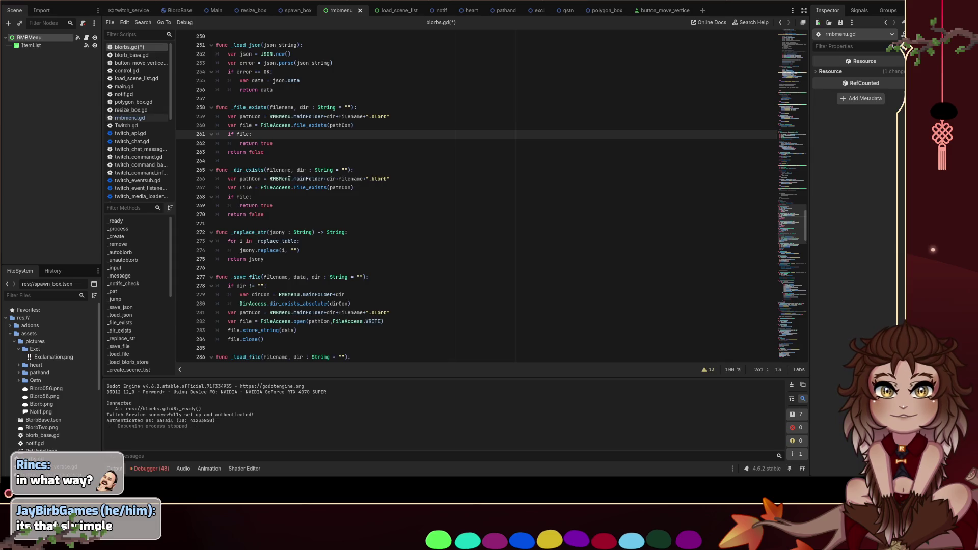
Move the dirCon assignment and DirAccess check from _save_file into _dir_exists
double_click(287, 172)
drag(346, 295, 252, 294)
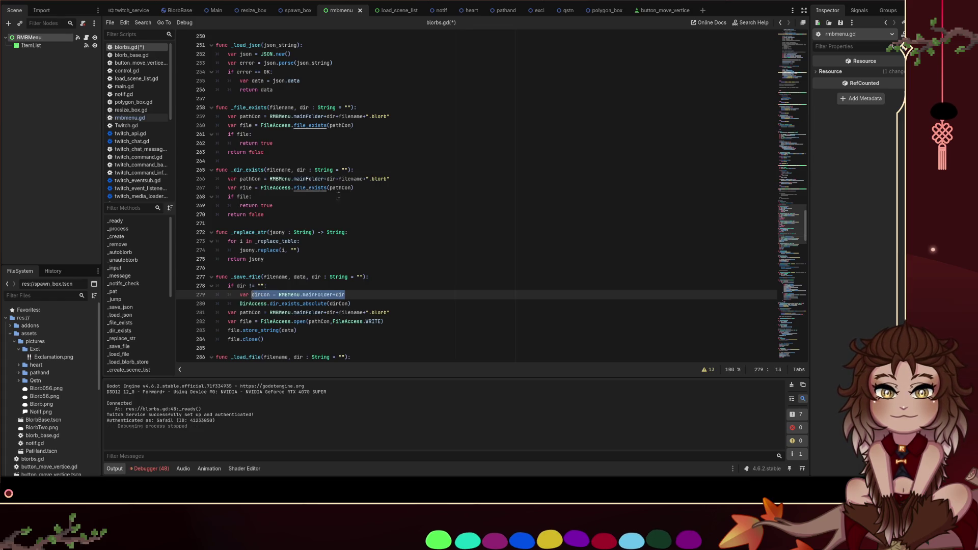
key(ctrl+x)
drag(390, 179, 240, 179)
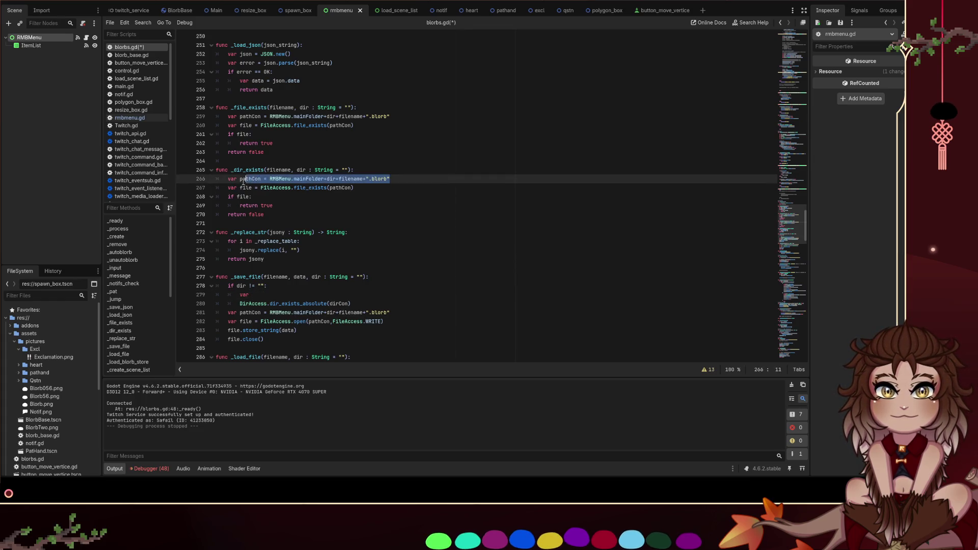
key(ctrl+v)
drag(351, 304, 240, 304)
key(ctrl+x)
mouse_move(353, 187)
mouse_down()
mouse_move(240, 187)
mouse_move(260, 188)
mouse_up()
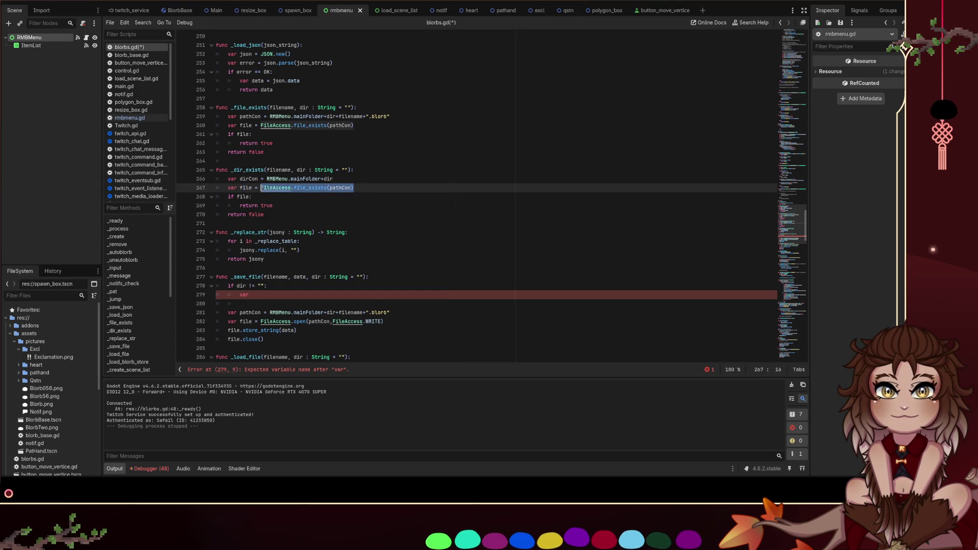
key(ctrl+v)
Rename the result variable and its if condition in _dir_exists to dirBool
double_click(247, 188)
text(dir)
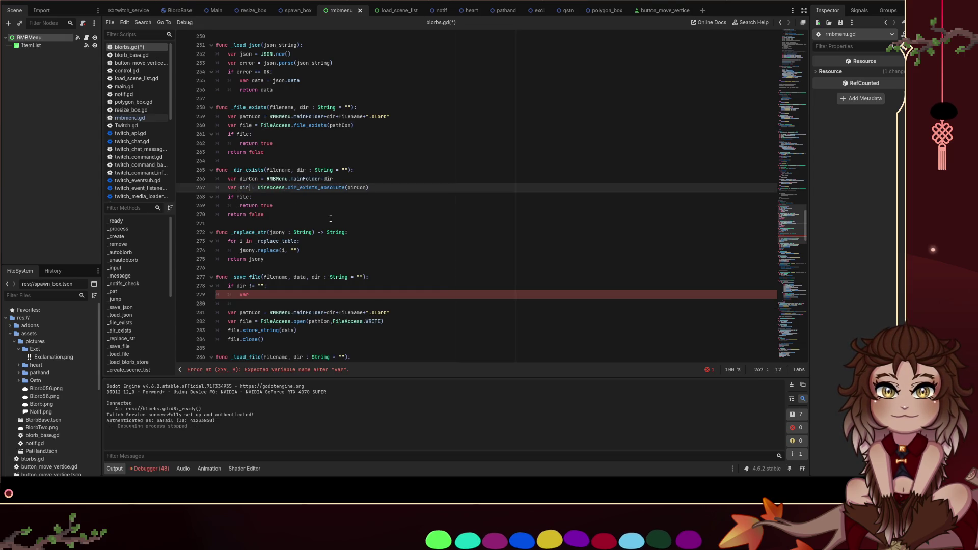
key(Down)
text(dirEx)
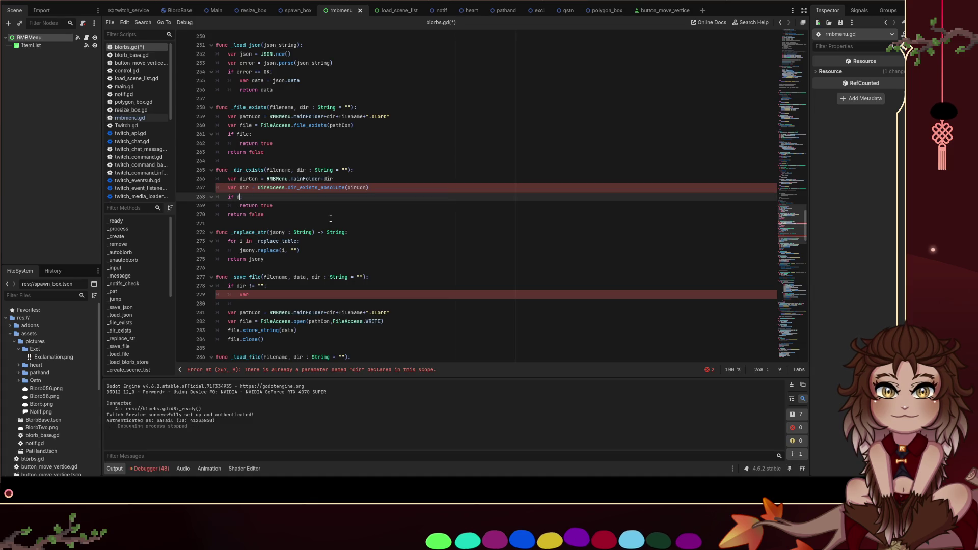
text(ists)
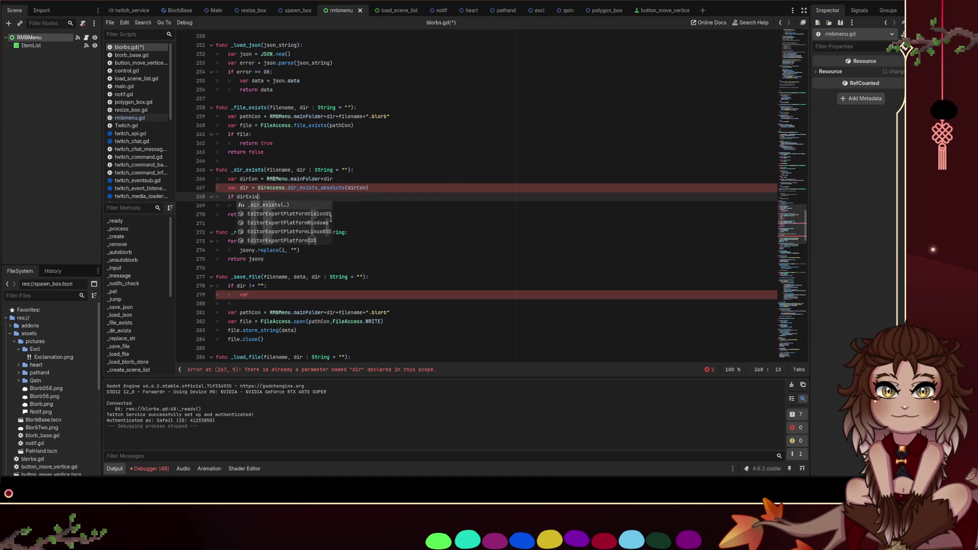
key(BackSpace)
key(BackSpace)
key(BackSpace)
text(B)
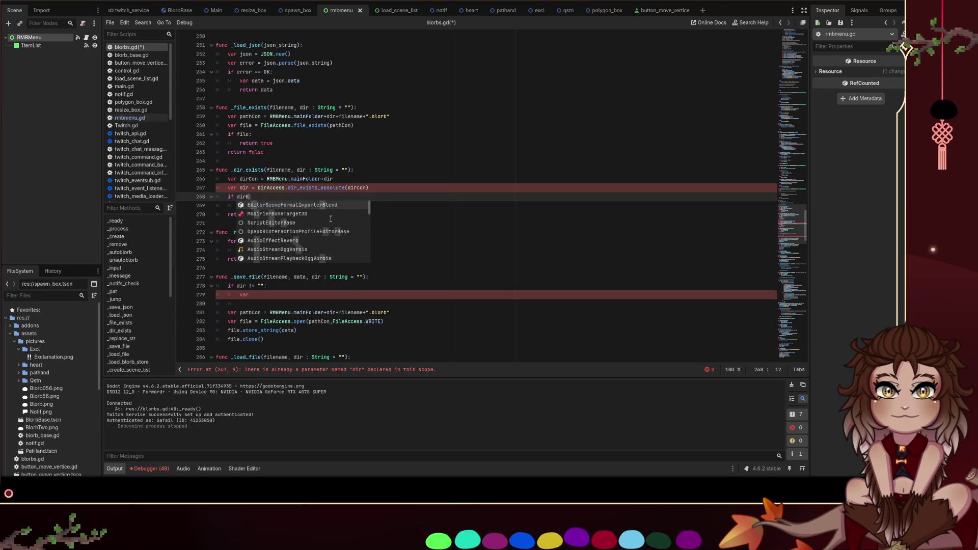
text(ool)
key(ctrl+Left)
key(Up)
key(ctrl+Right)
text(Bool)
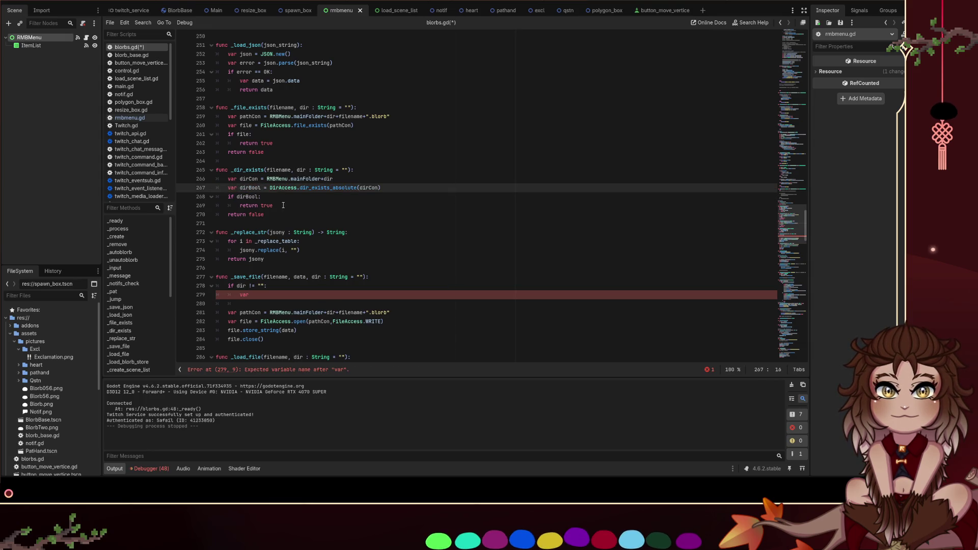
key(Down)
double_click(248, 170)
click(255, 295)
Replace the leftover var line in _save_file with if _dir_exists(): and a pass body
key(BackSpace)
key(BackSpace)
key(BackSpace)
key(ctrl+v)
text(())
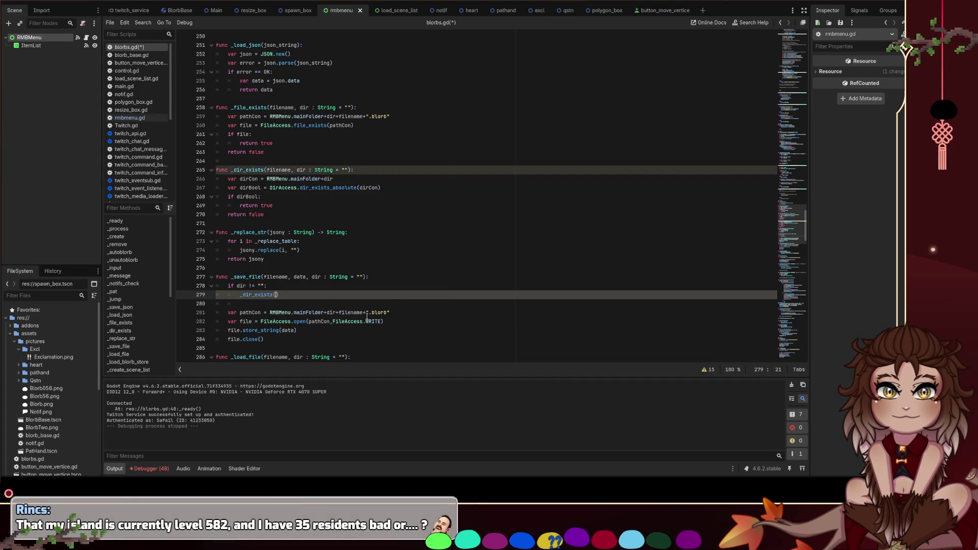
key(Home)
text(if)
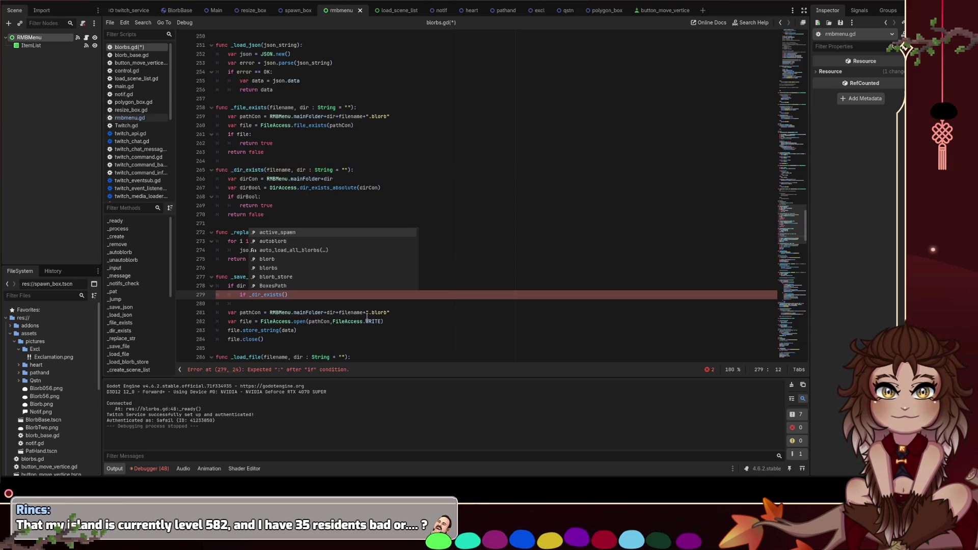
key(End)
text(:)
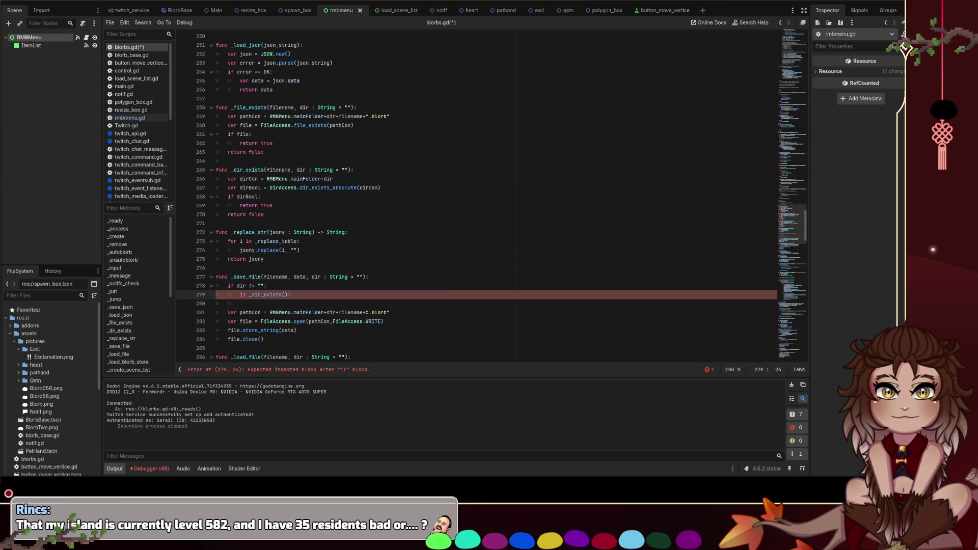
key(Return)
text(pass)
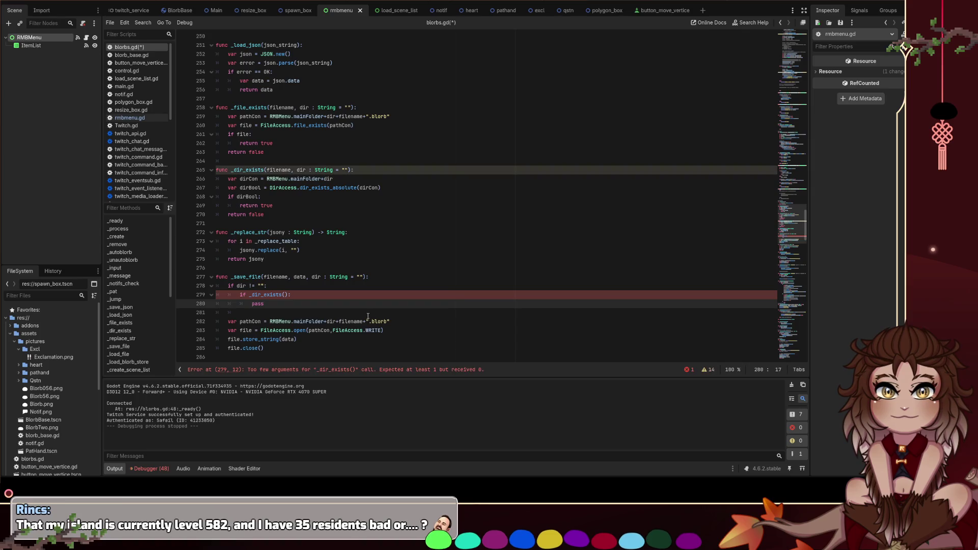
scroll(324, 289, down, 2)
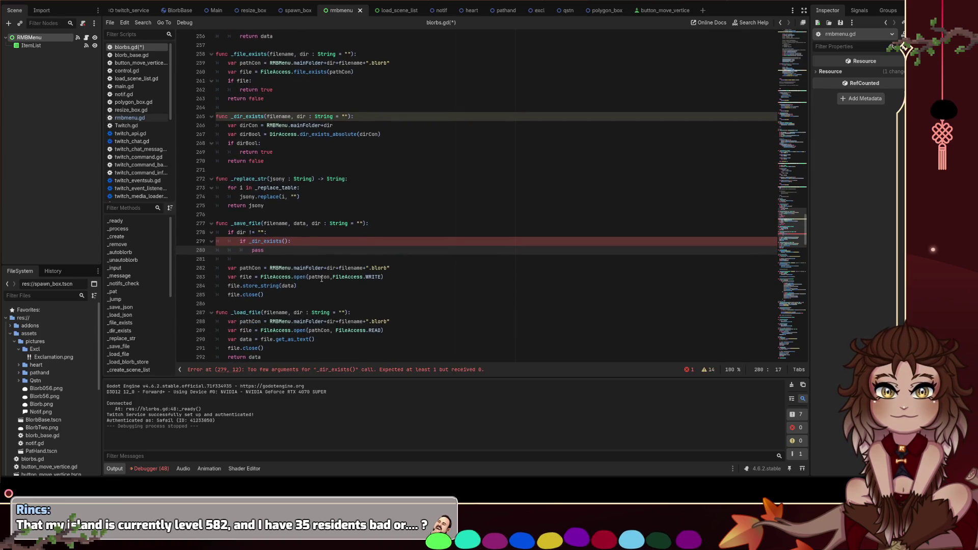
scroll(322, 279, up, 1)
Drop the filename parameter from _dir_exists, save, and pass dir into the _dir_exists call
click(276, 144)
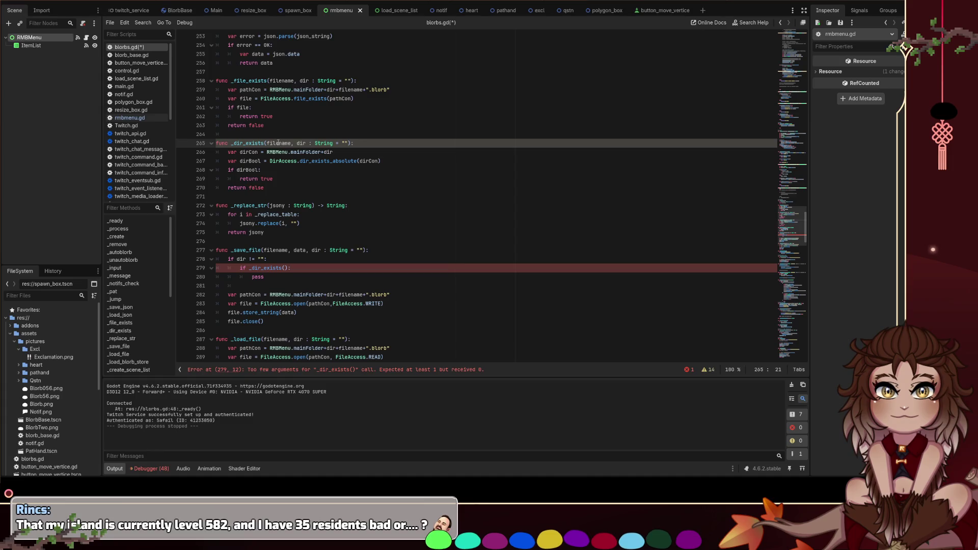
double_click(280, 143)
key(Delete)
key(Delete)
key(Delete)
key(ctrl+s)
click(286, 268)
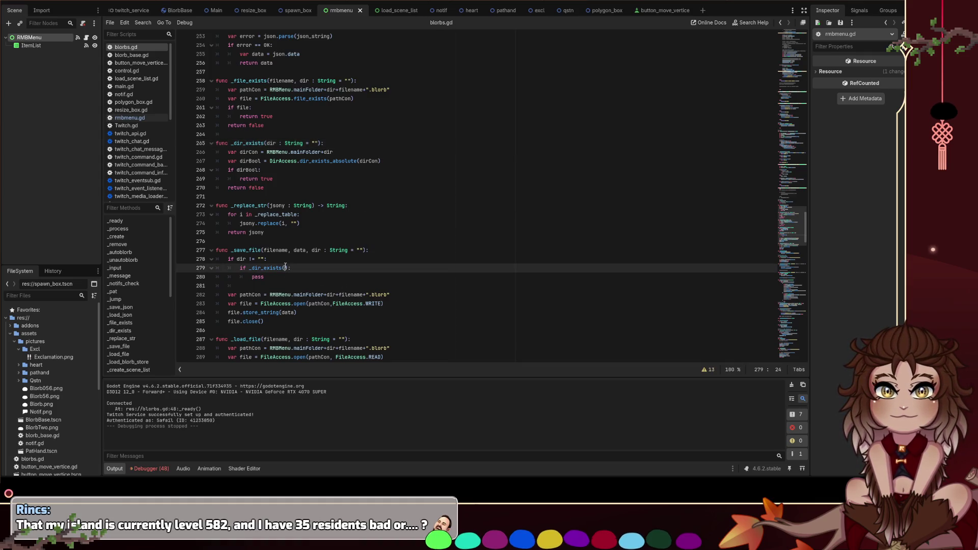
text(dir)
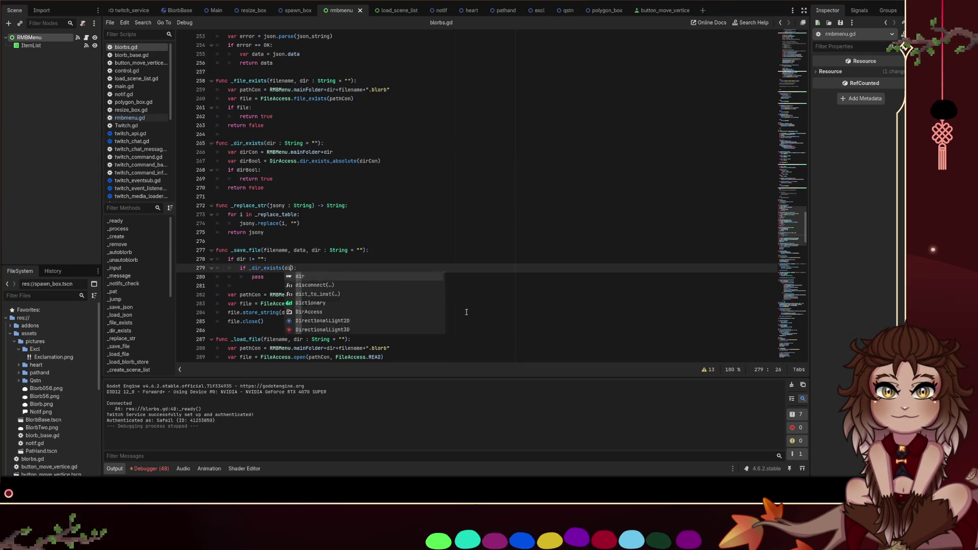
click(403, 250)
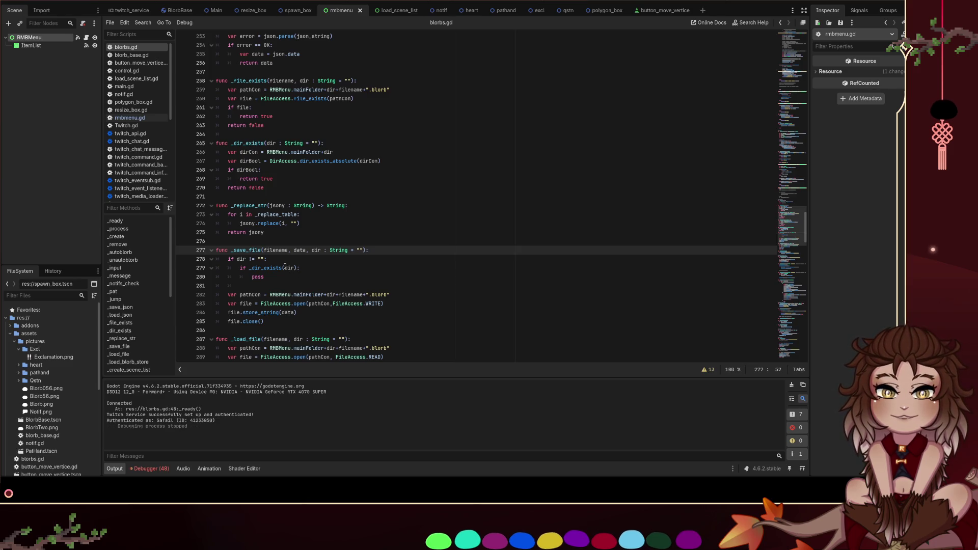
click(312, 143)
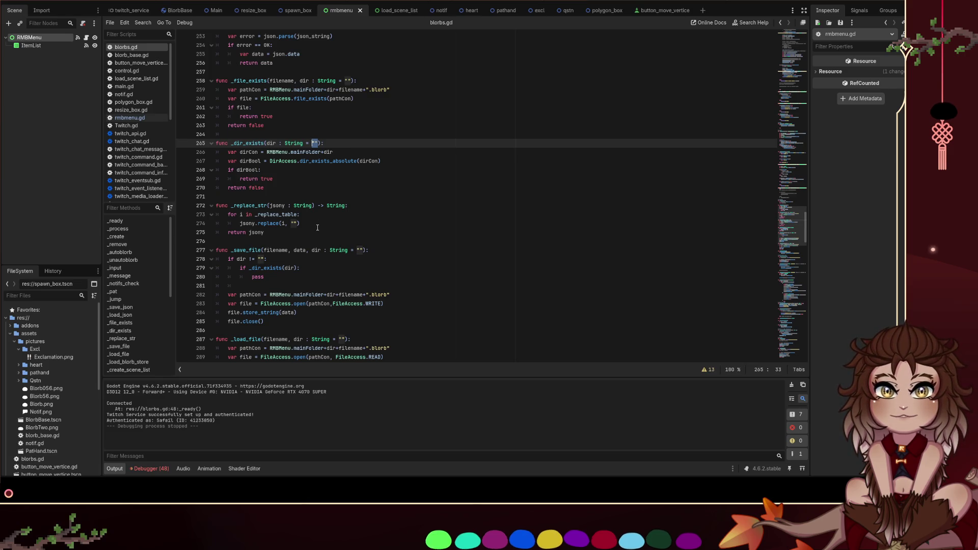
drag(266, 259, 249, 259)
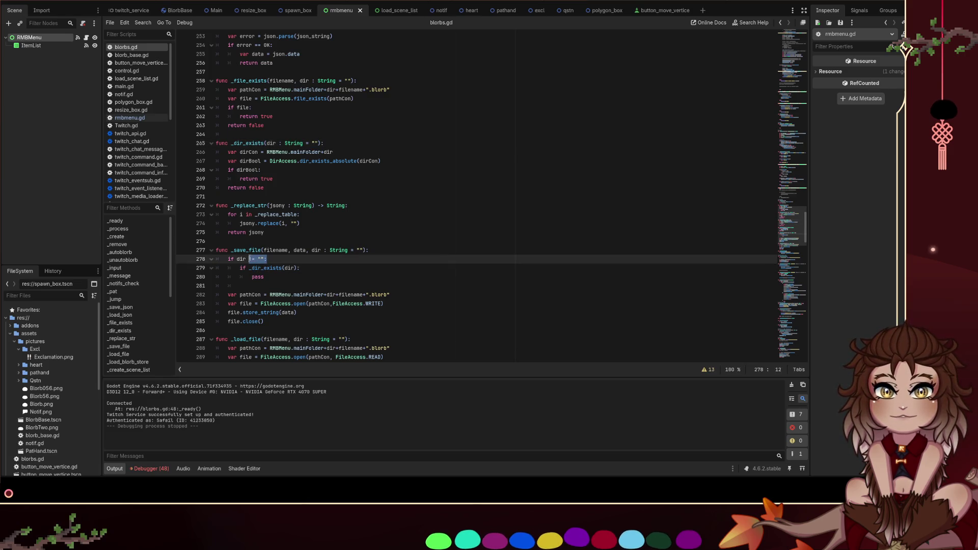
click(285, 275)
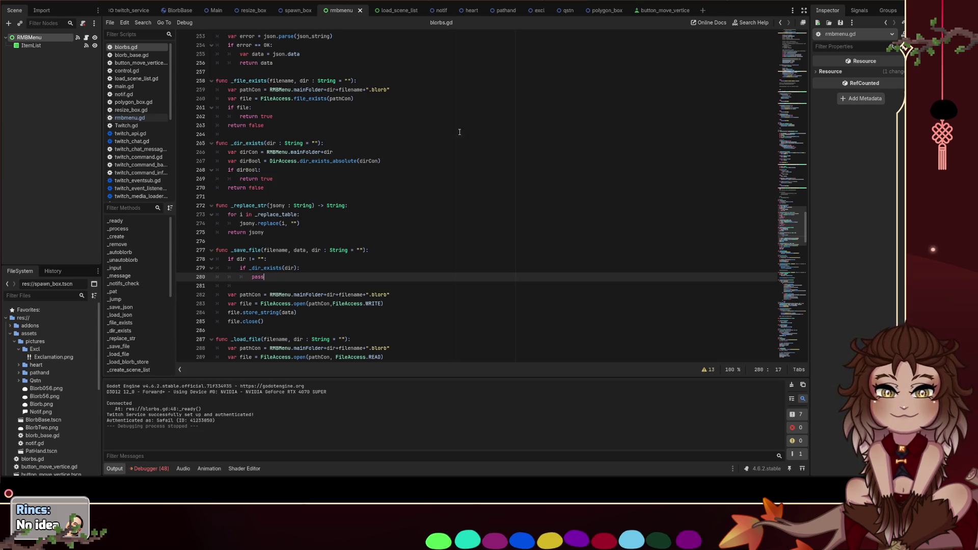
Insert an indented line after pass on line 280 inside the if _dir_exists(dir): block
scroll(322, 255, down, 1)
scroll(329, 247, up, 1)
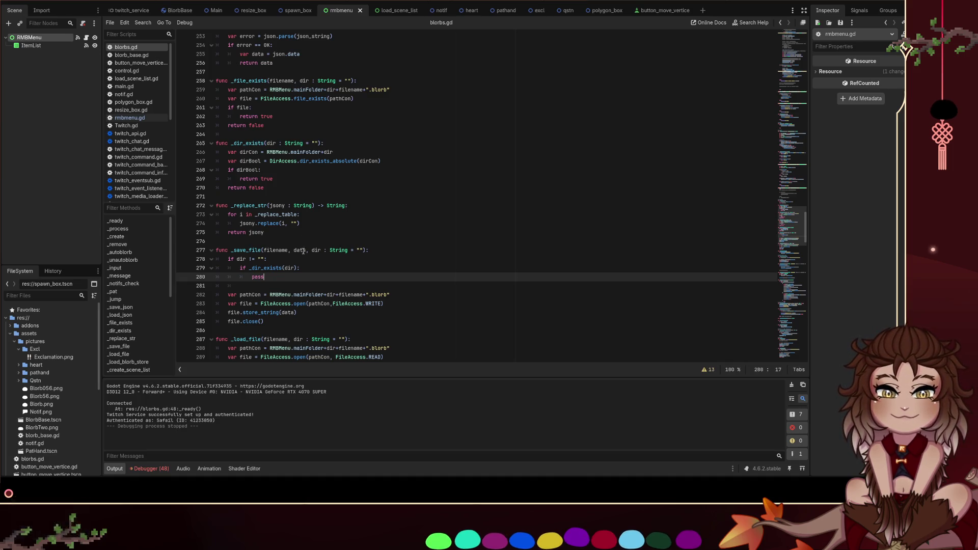
key(Return)
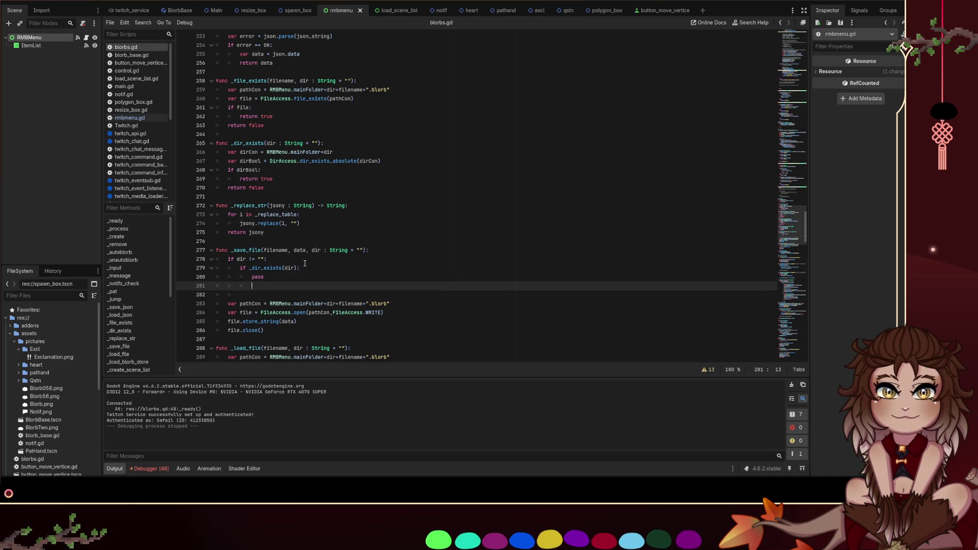
Add a temporary else: branch with a pass body under the folder check
text(else:)
key(Return)
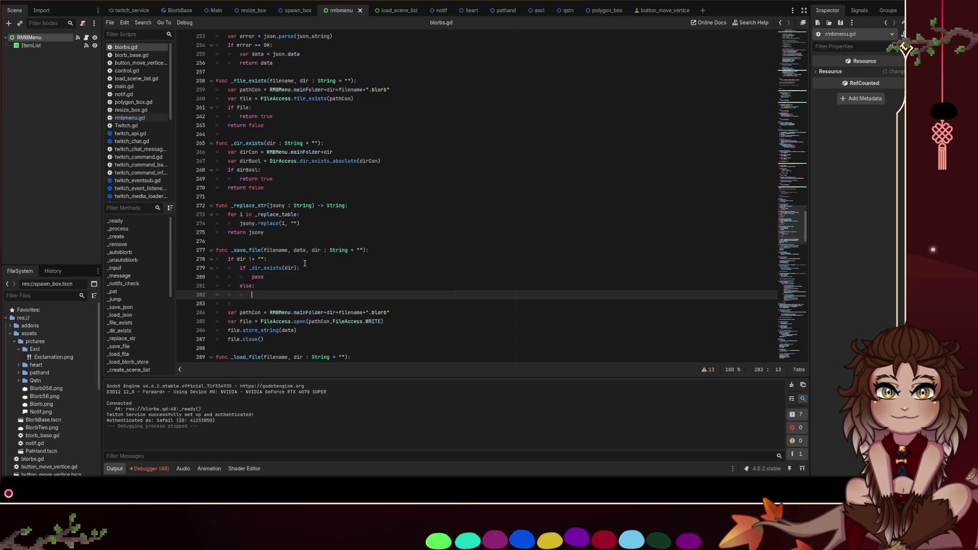
text(pass)
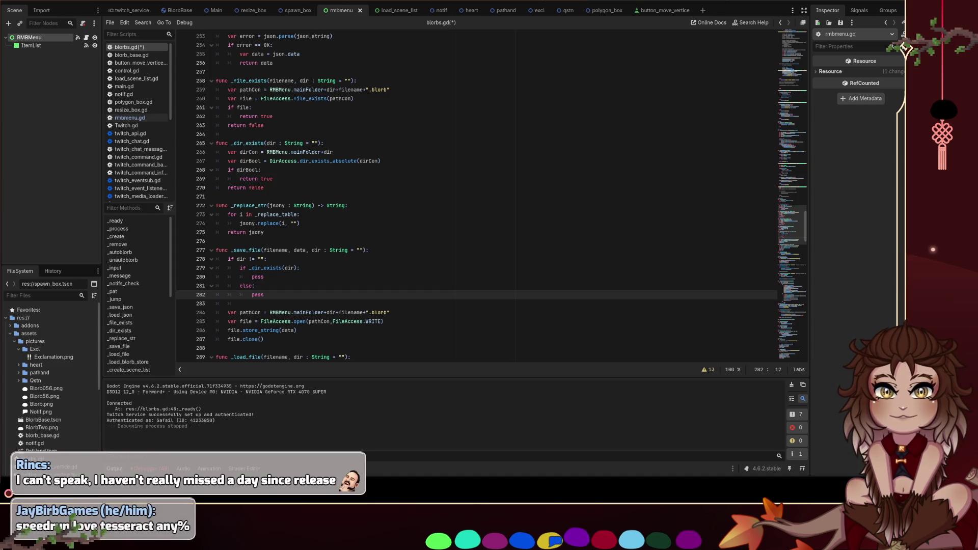
Change line 279 to if !_dir_exists(dir): and delete the else/pass lines
click(249, 268)
text(!)
click(355, 295)
key(shift+Up)
key(shift+Up)
key(BackSpace)
scroll(329, 285, down, 1)
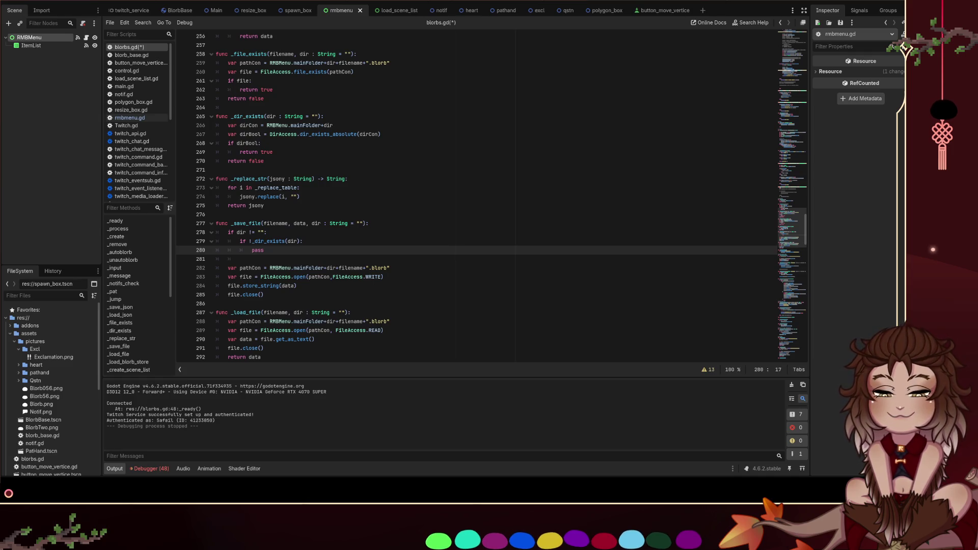
click(303, 241)
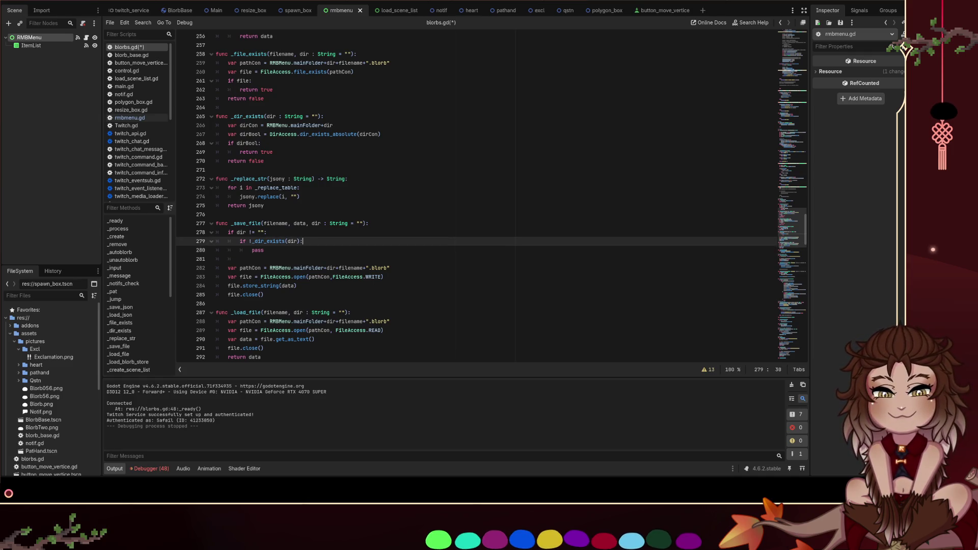
Replace the pass placeholder with DirAccess.new(RMBMenu.mainFolder)
click(291, 257)
double_click(258, 250)
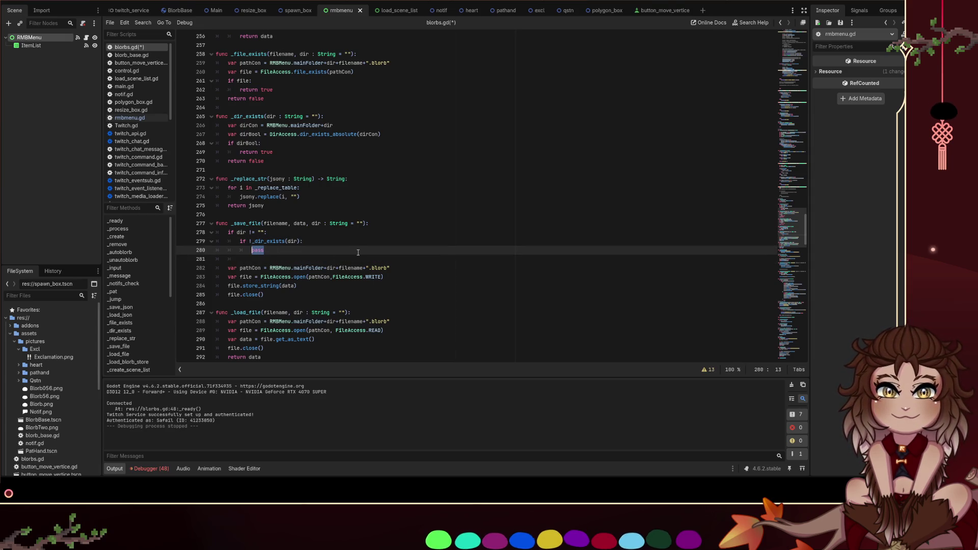
text(DirAccess.ne)
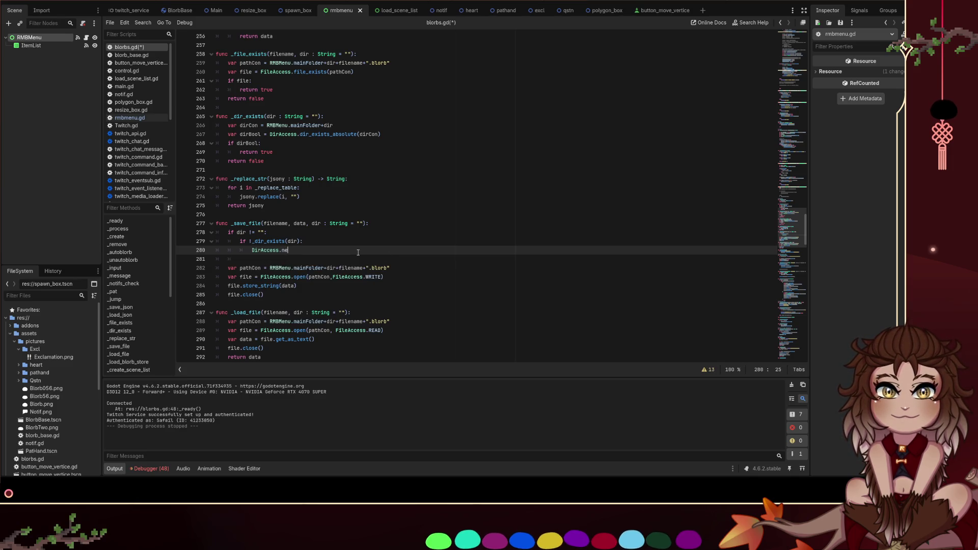
text(w)
key(Return)
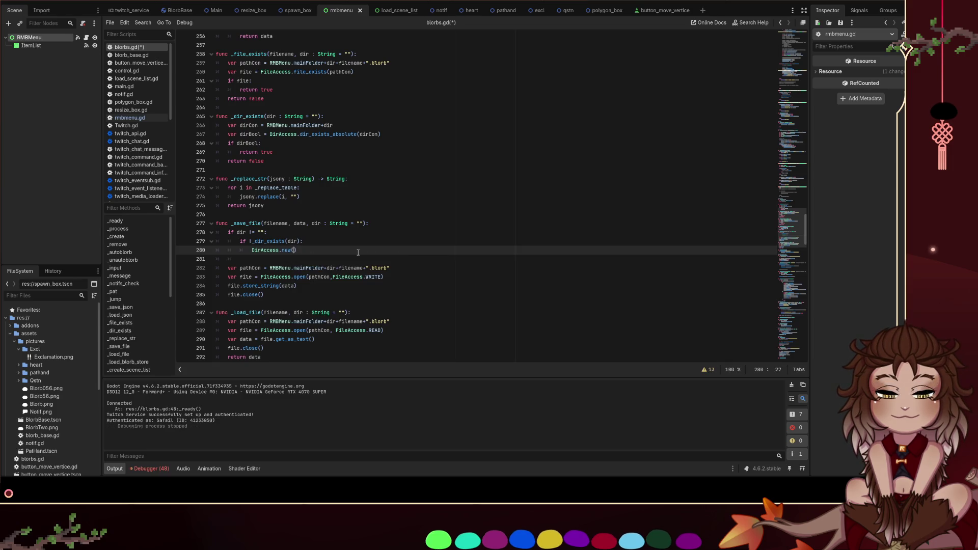
text(dir)
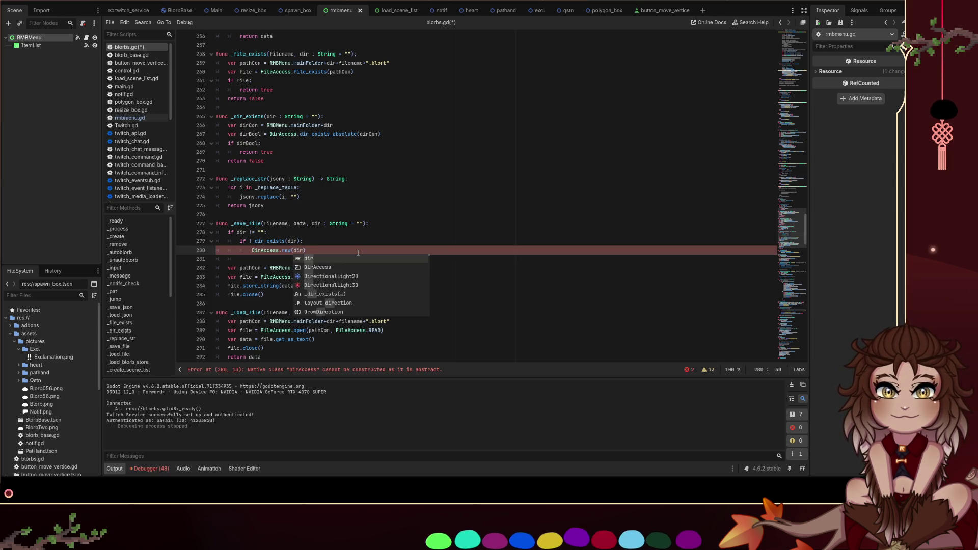
key(BackSpace)
key(BackSpace)
key(BackSpace)
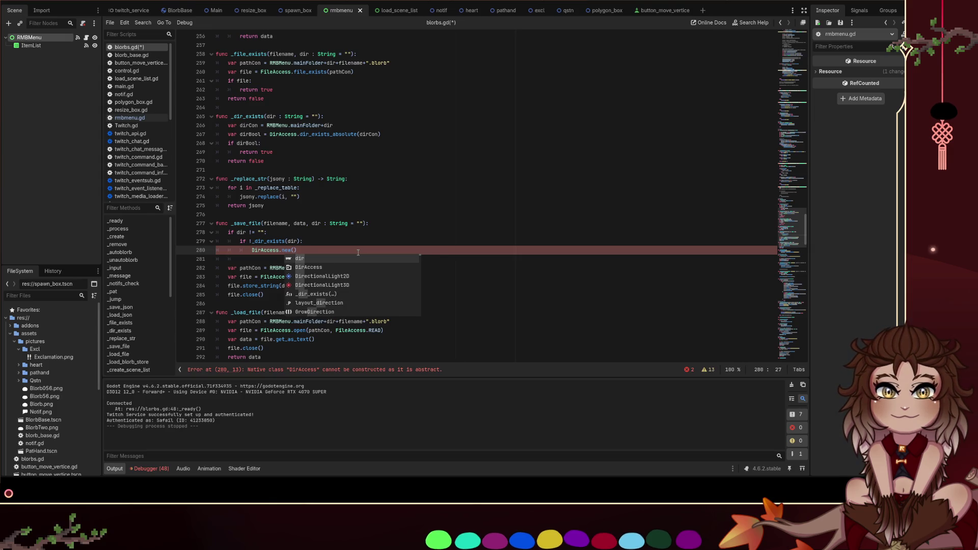
key(Escape)
text(RMBMenu)
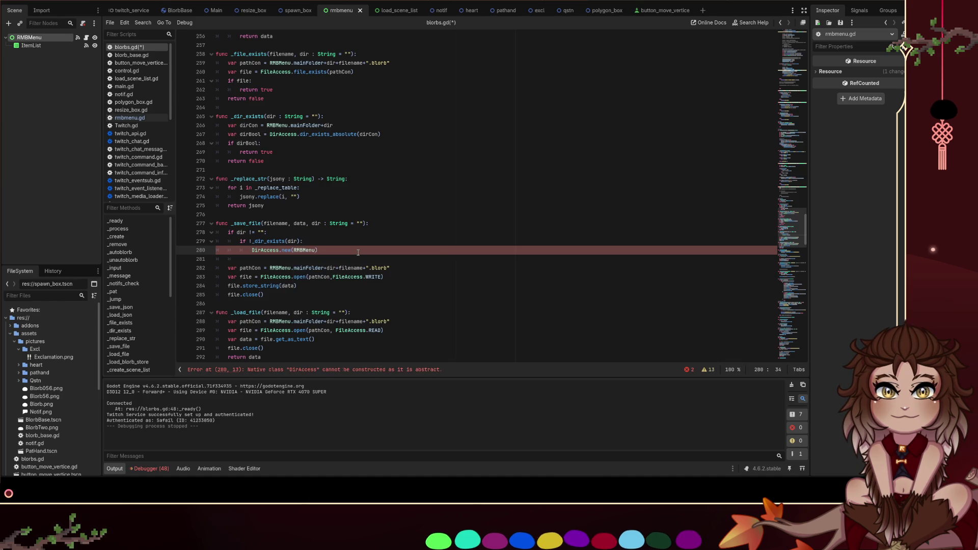
text(.mainFolder)
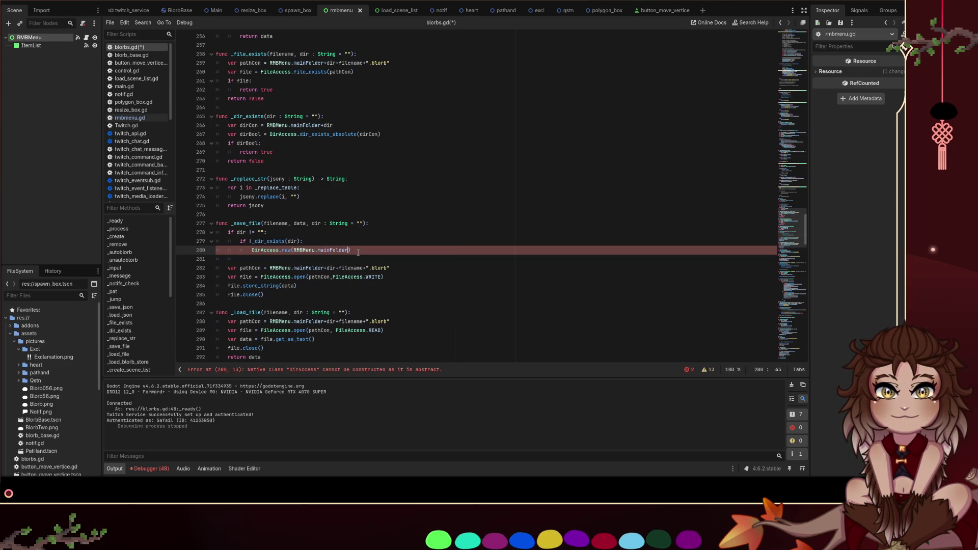
Trim the call back to DirAccess. and bring up the DirAccess class reference
key(ctrl+shift+Left)
key(ctrl+shift+Left)
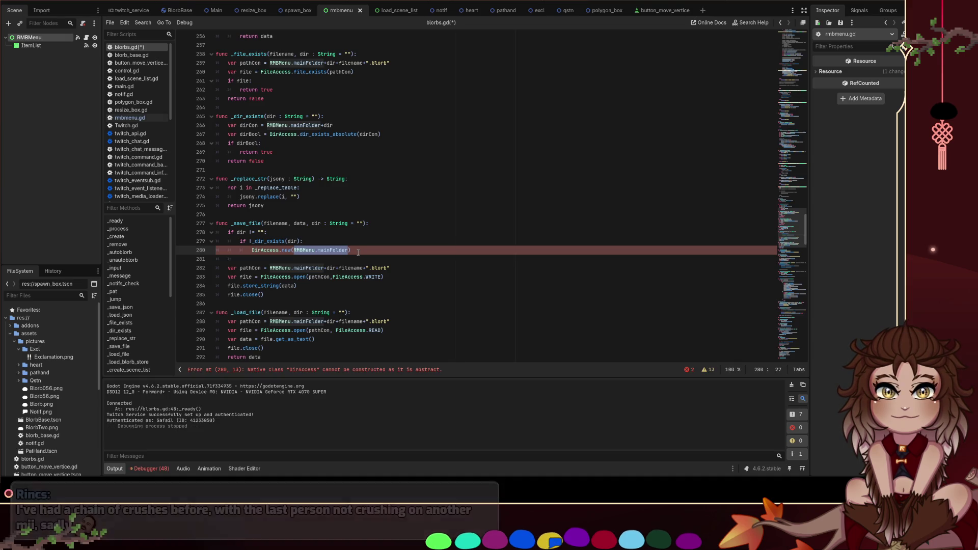
key(BackSpace)
key(ctrl+shift+Left)
key(ctrl+shift+Left)
key(BackSpace)
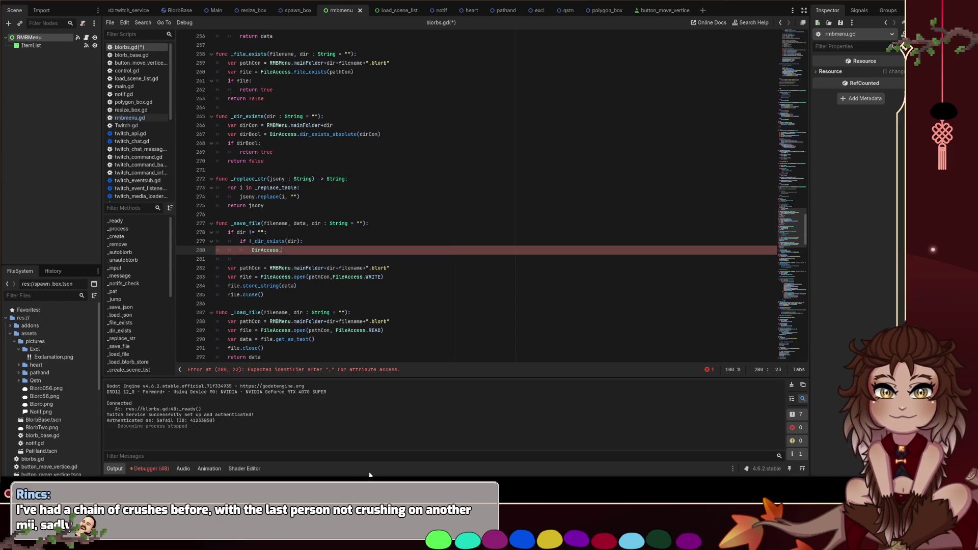
ctrl+click(263, 250)
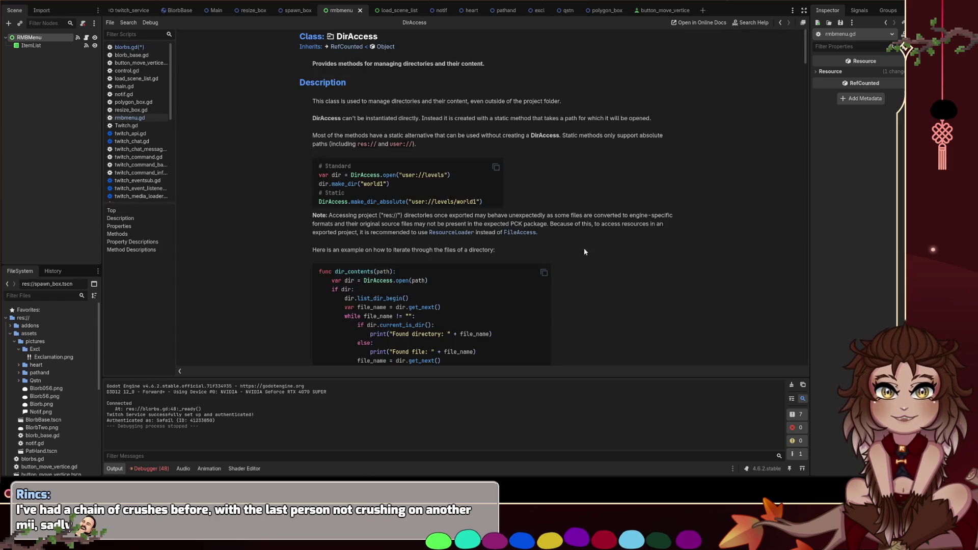
Read the make_dir entry in the DirAccess Methods list, then go back to blorbs.gd
scroll(626, 210, down, 2)
scroll(624, 210, down, 5)
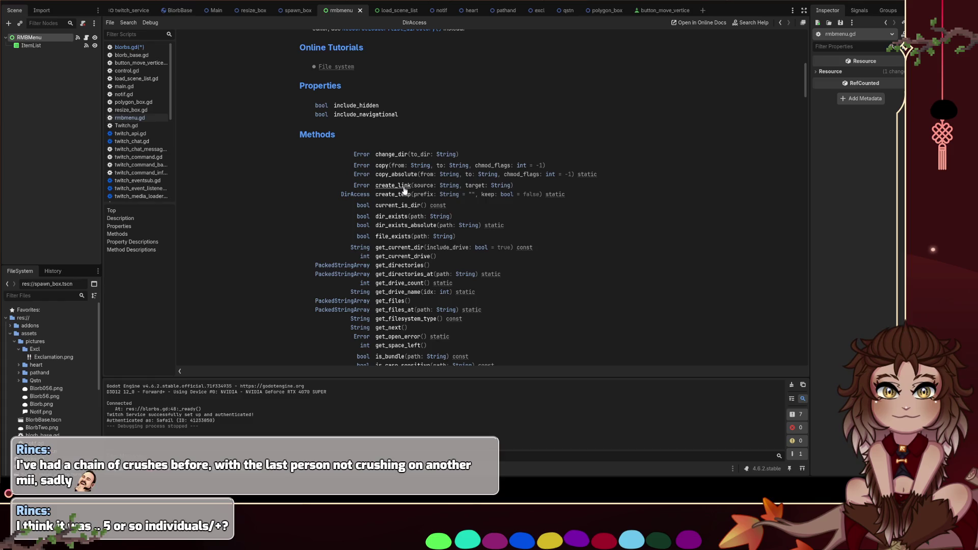
scroll(463, 218, down, 2)
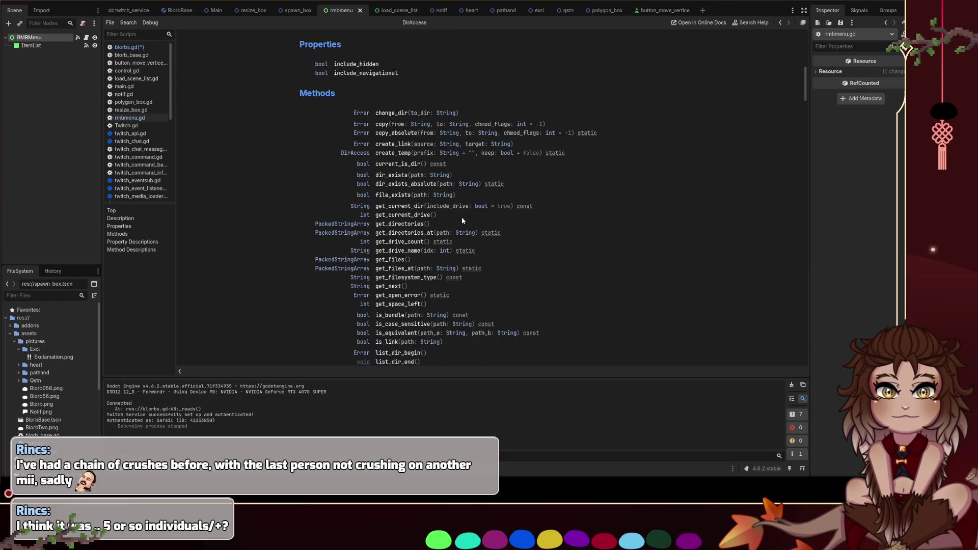
scroll(462, 219, down, 2)
scroll(463, 220, down, 2)
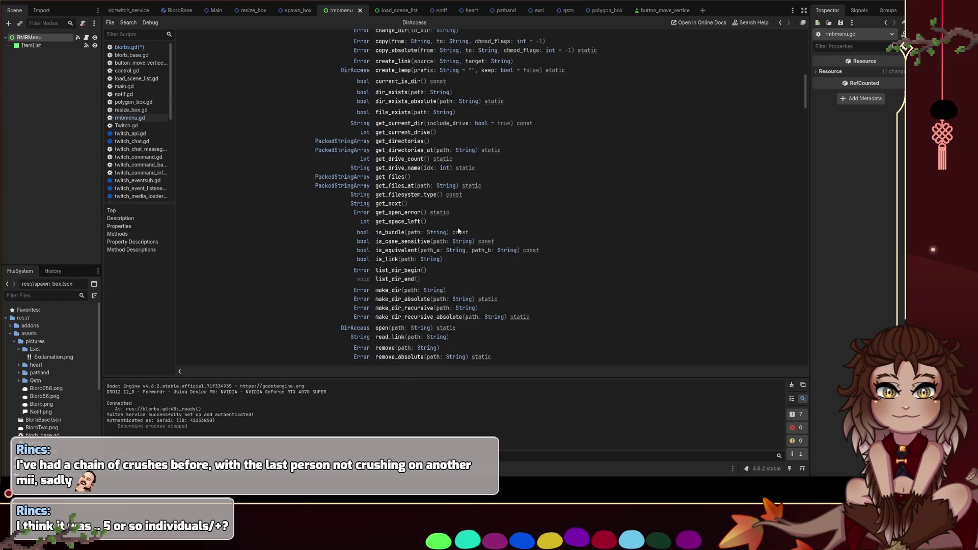
click(384, 291)
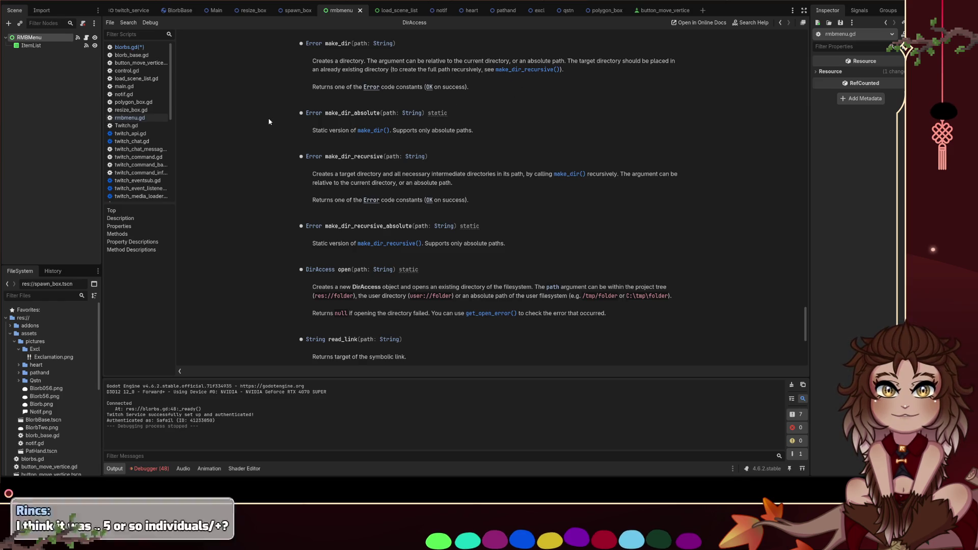
click(130, 47)
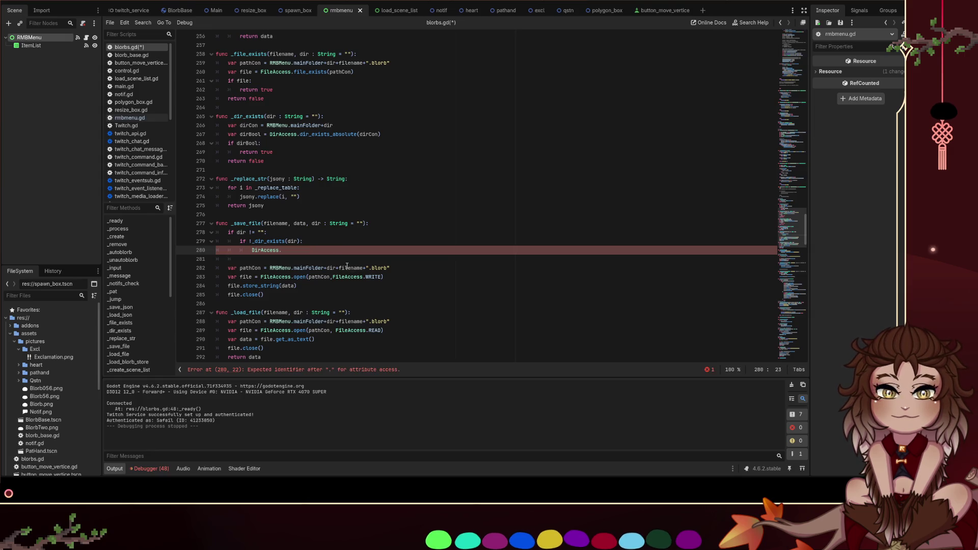
Complete the call as DirAccess.make_dir_absolute(RMBMenu.mainFolder+dir) and save the script
text(mak)
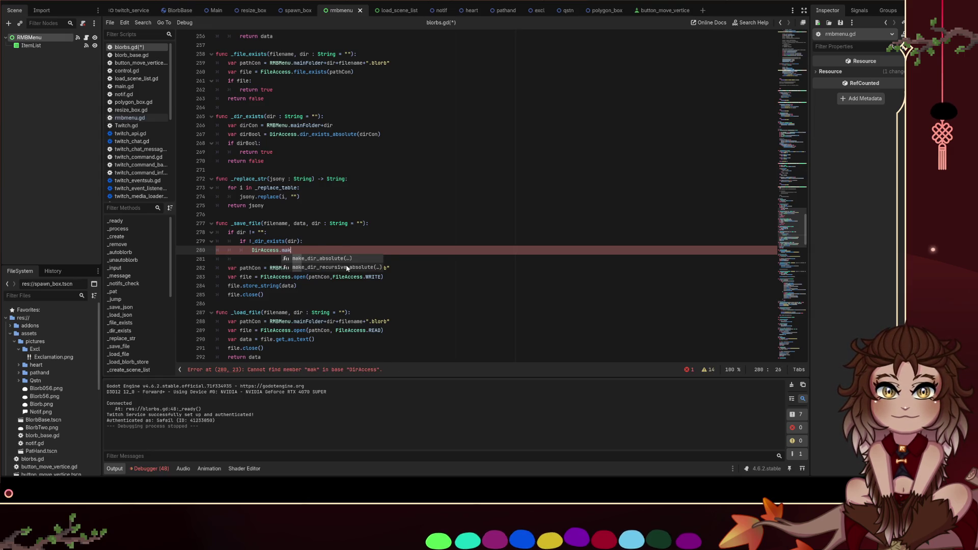
key(Return)
text(RMBMenu.mainFolder)
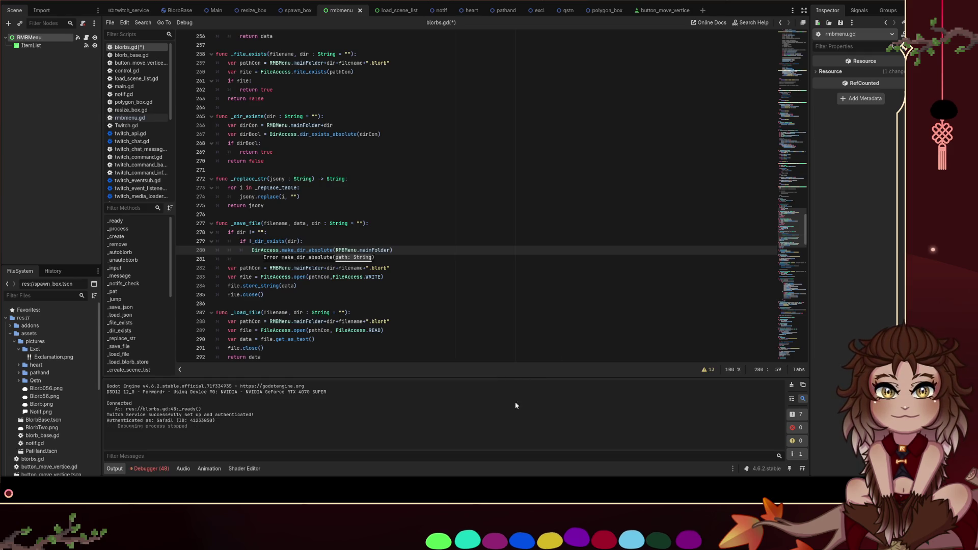
text(+dir)
key(ctrl+s)
click(362, 242)
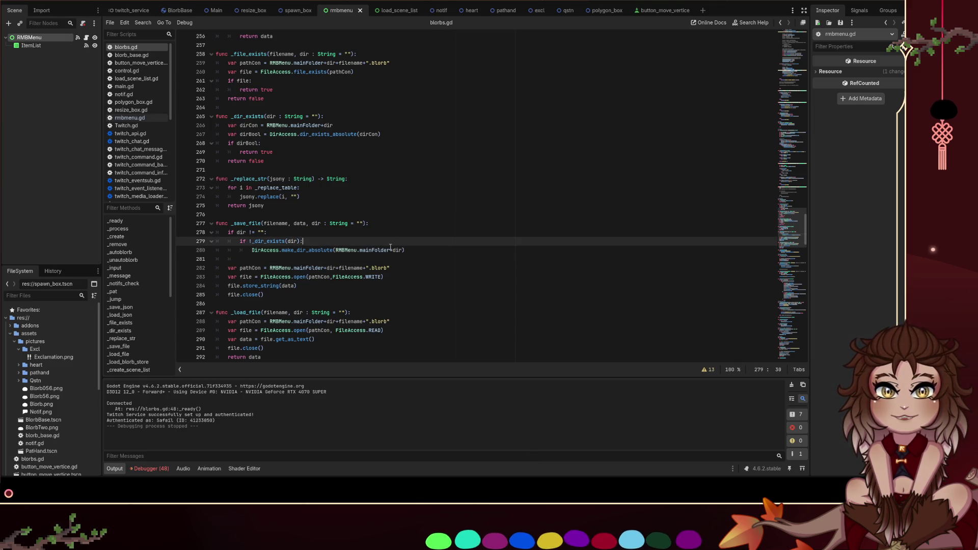
click(417, 249)
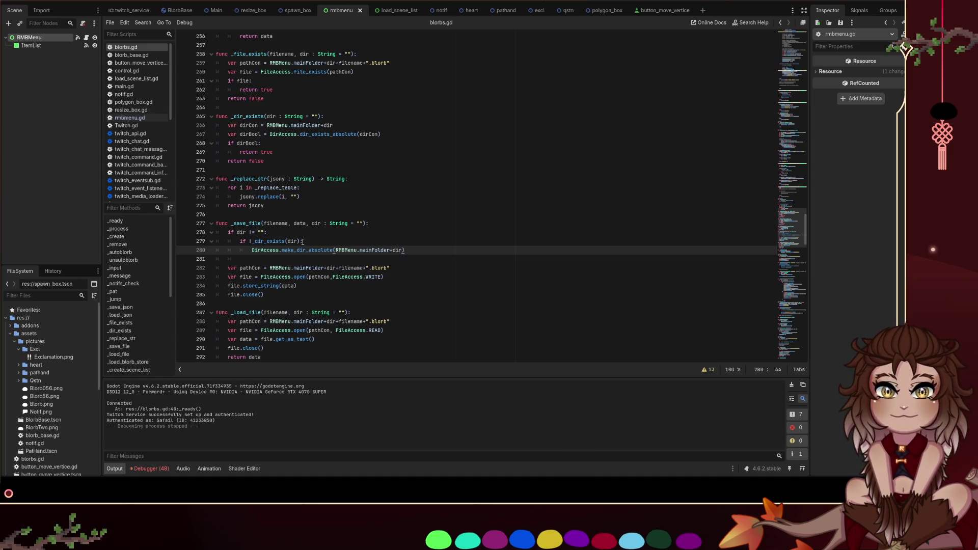
Look over the dir-check block on lines 278–282, then show the make_dir_absolute documentation
scroll(407, 237, down, 1)
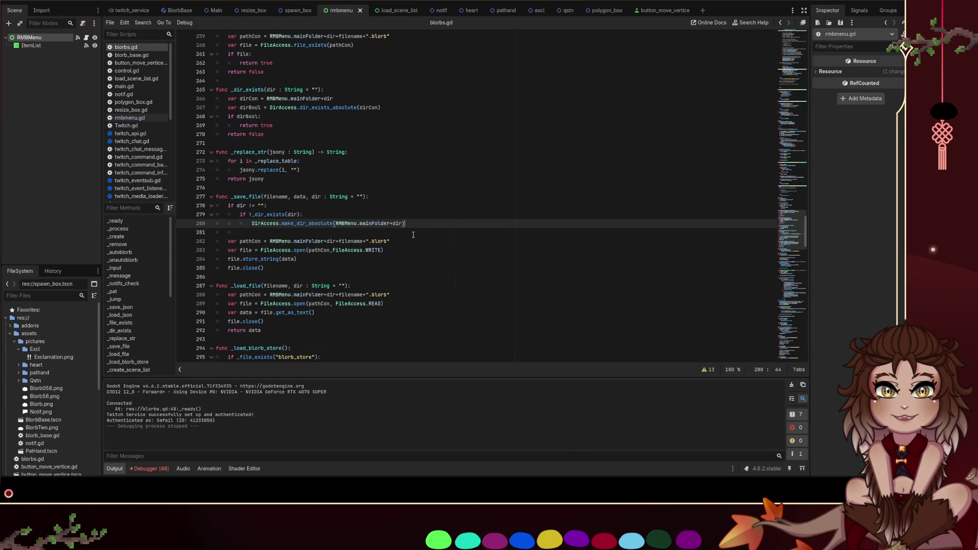
drag(425, 223, 252, 223)
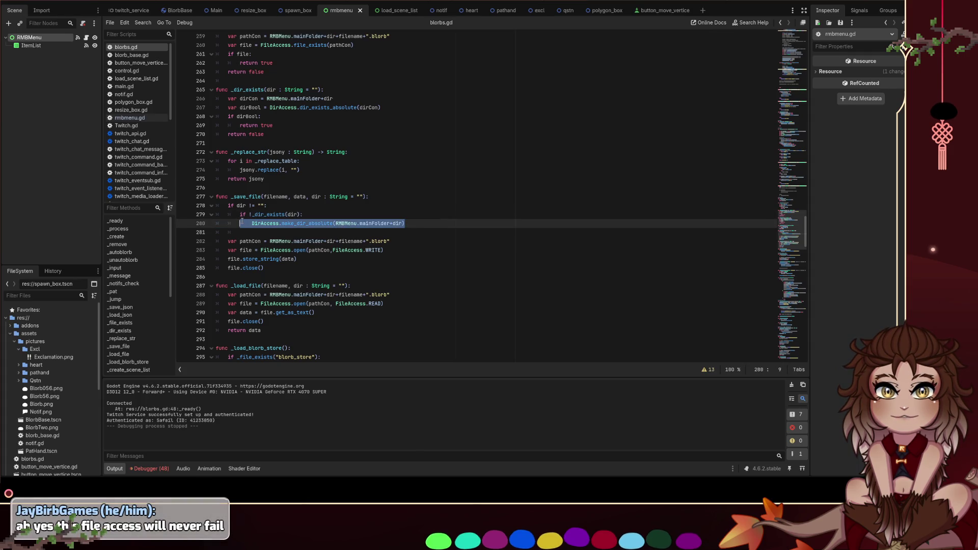
drag(246, 220, 221, 206)
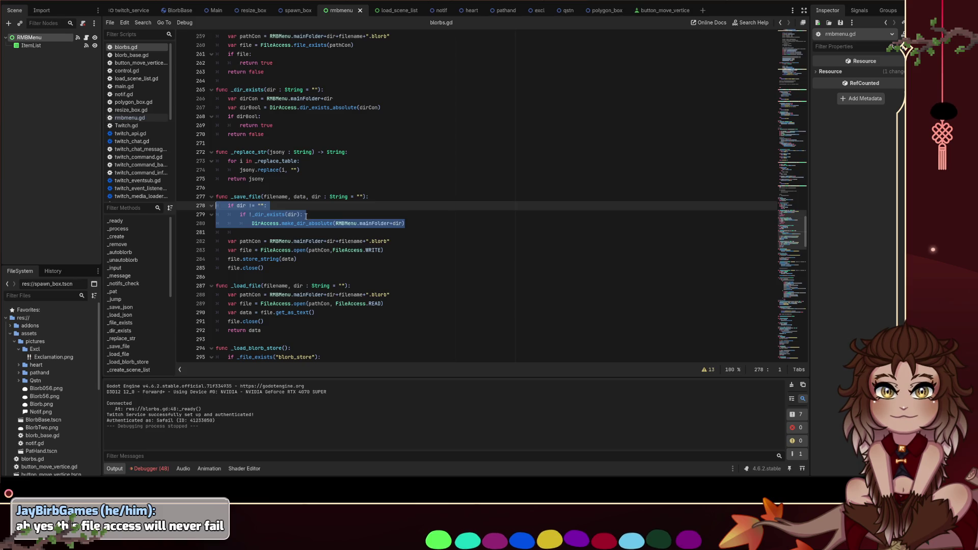
mouse_move(411, 223)
mouse_down()
mouse_move(243, 220)
mouse_move(251, 224)
mouse_up()
drag(391, 241, 228, 242)
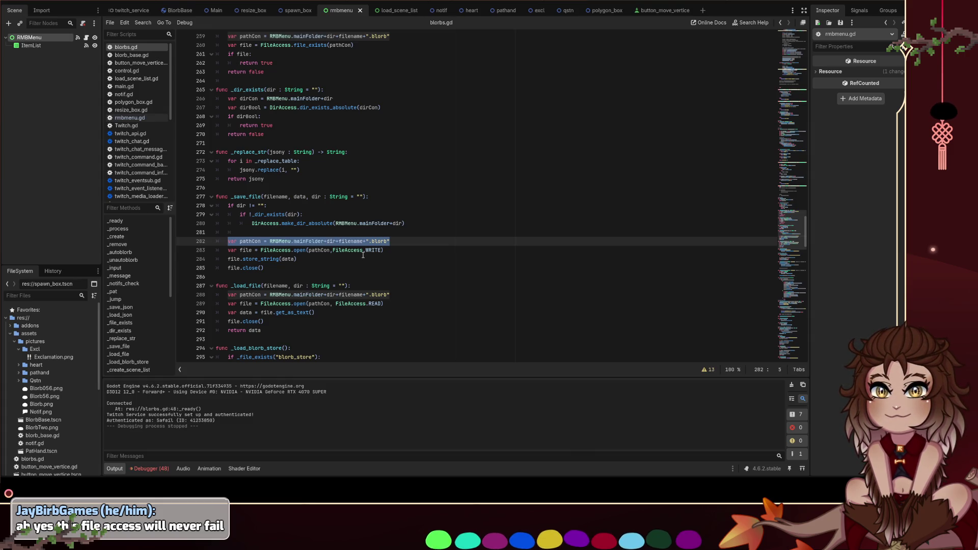
click(278, 227)
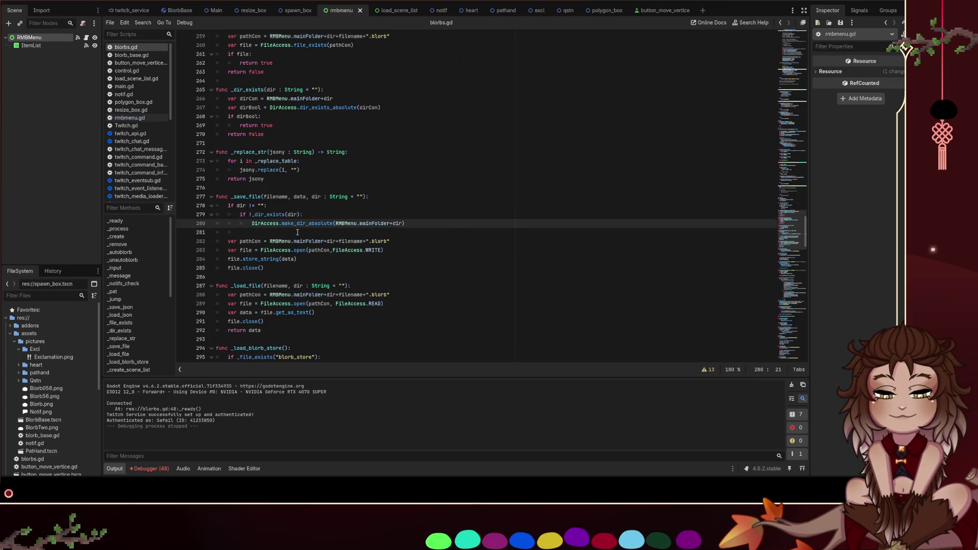
ctrl+click(313, 224)
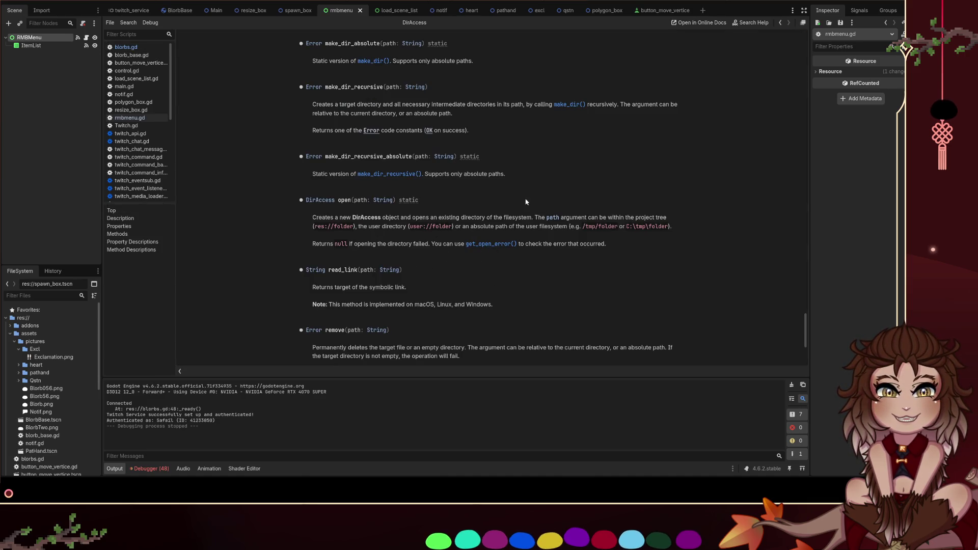
Note the Error return value of make_dir_recursive, then go back to blorbs.gd
drag(313, 130, 405, 139)
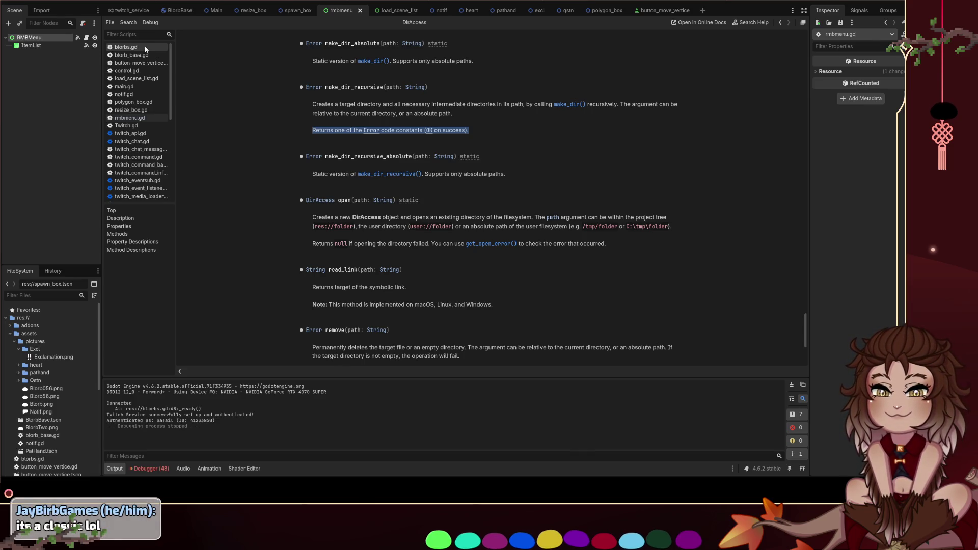
click(128, 47)
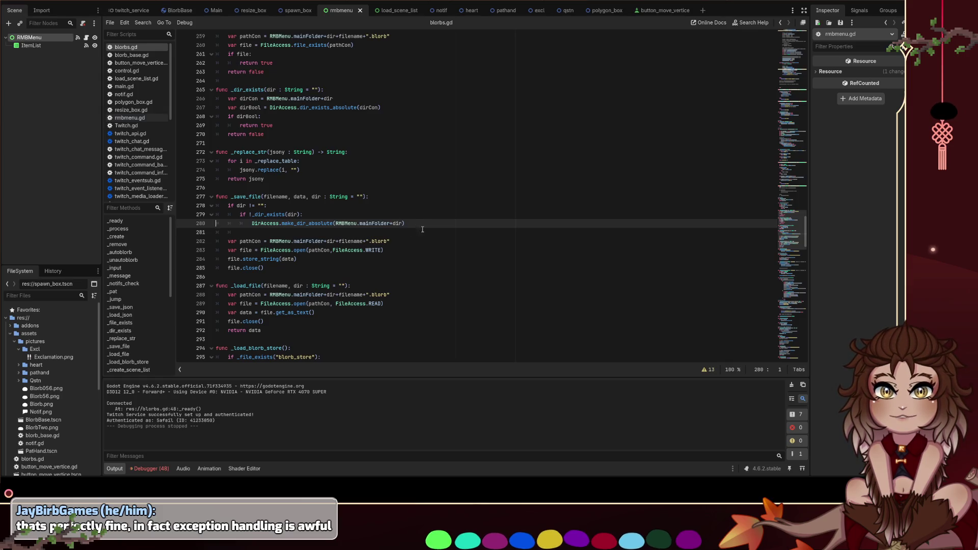
drag(406, 225, 252, 224)
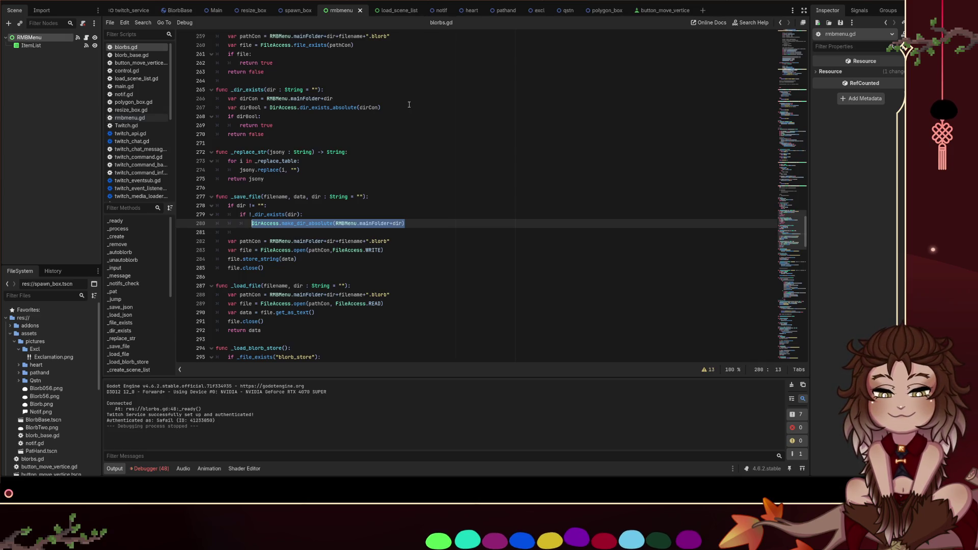
click(414, 185)
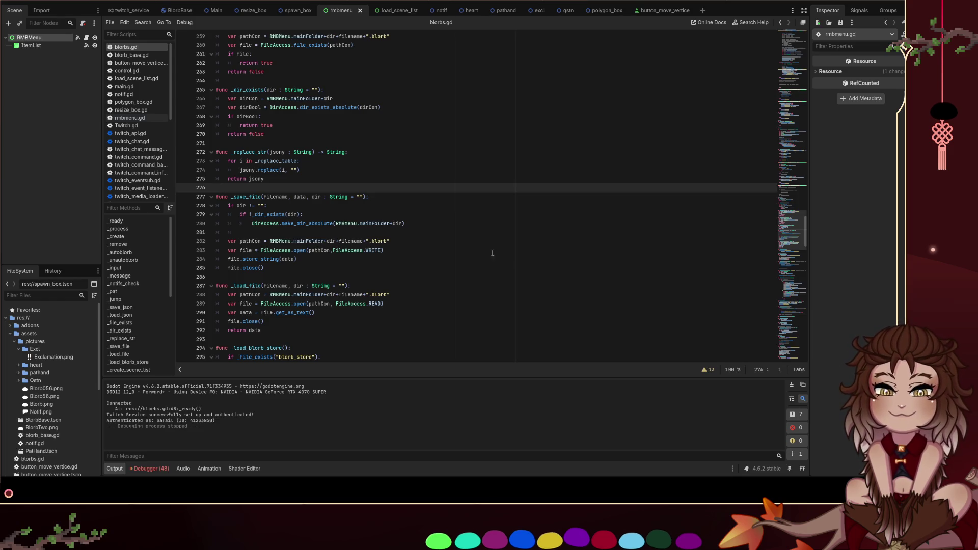
drag(471, 216, 466, 221)
drag(271, 205, 435, 222)
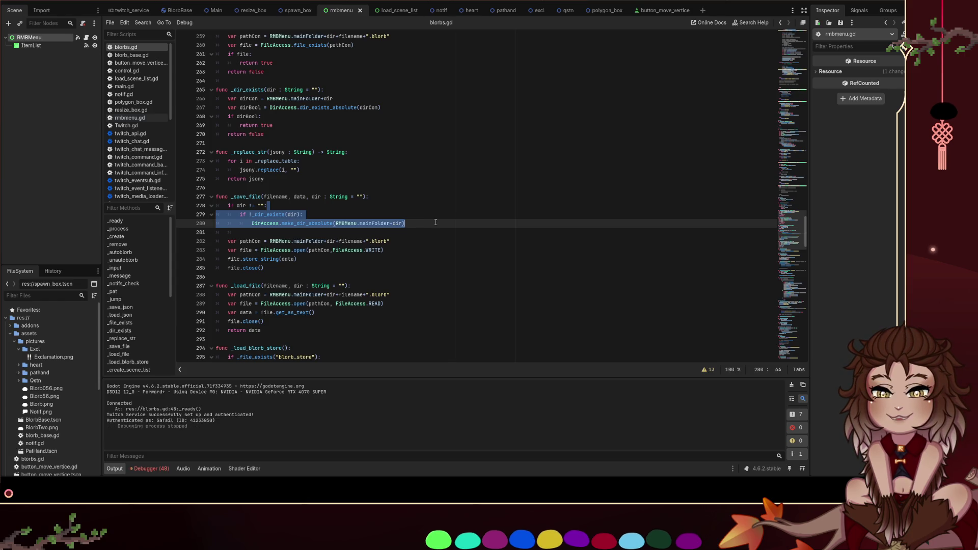
click(436, 221)
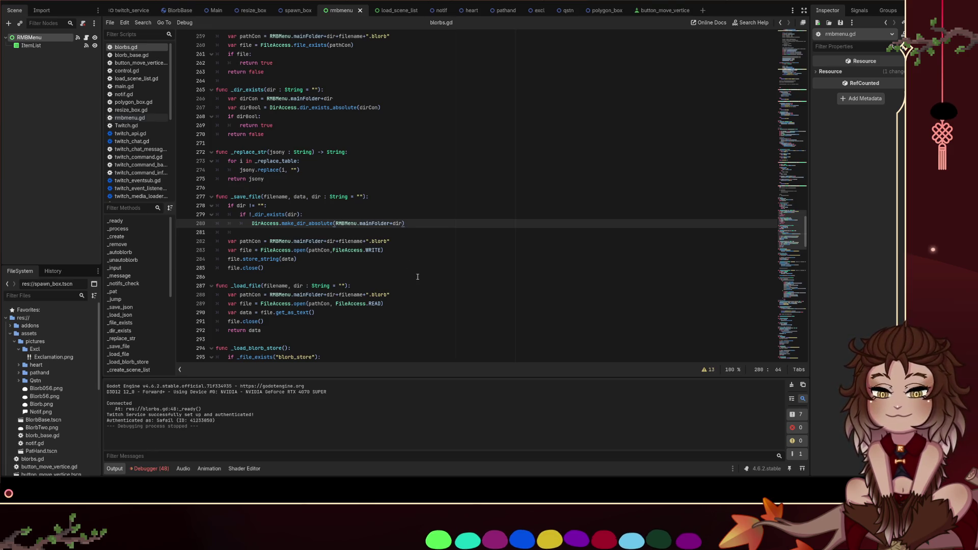
click(407, 243)
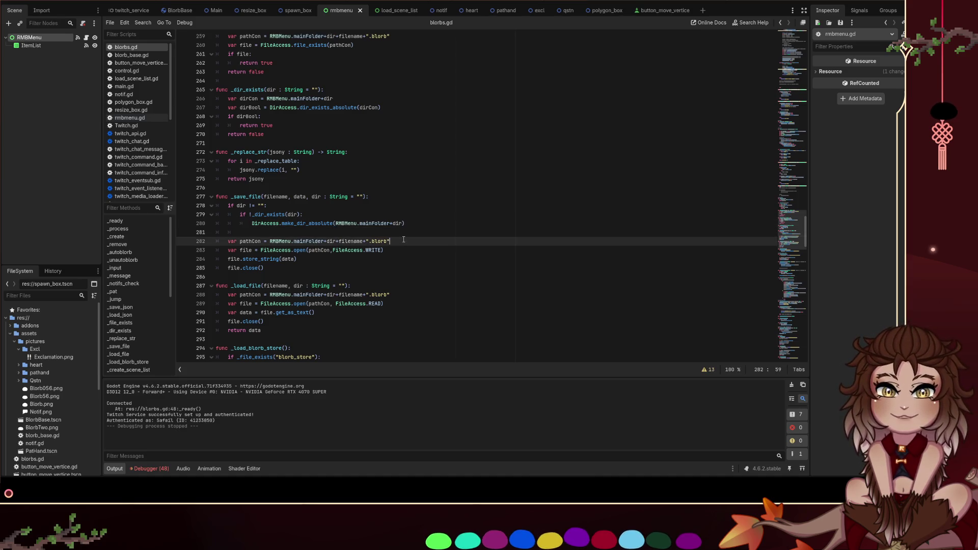
Copy the dir-check block from lines 278–280 to the top of _load_file
mouse_move(396, 232)
mouse_down()
mouse_move(418, 280)
mouse_move(421, 268)
mouse_up()
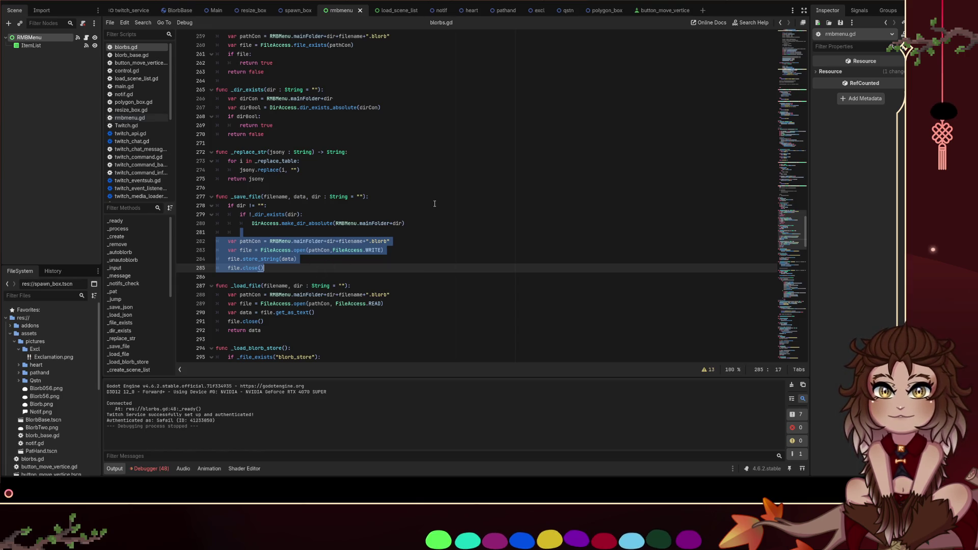
click(428, 217)
click(437, 225)
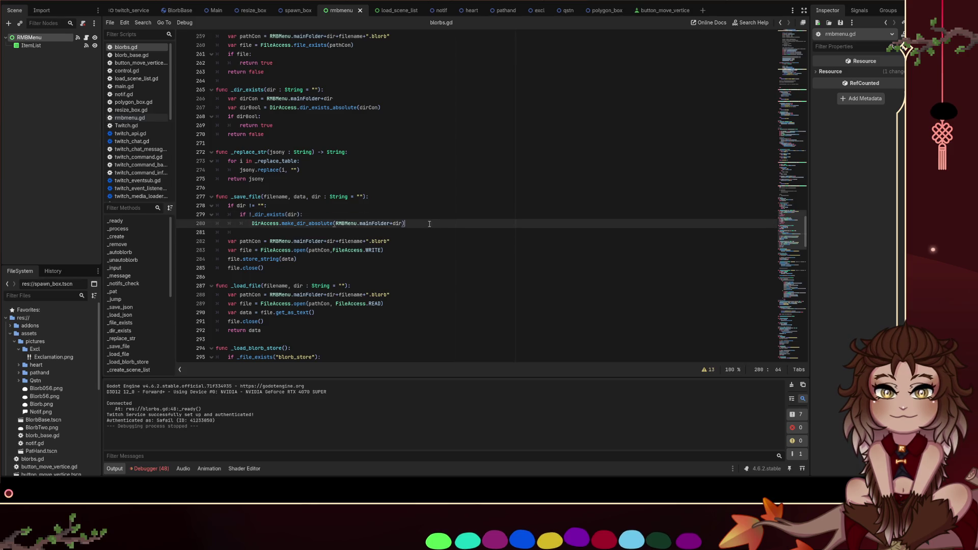
drag(430, 224, 215, 205)
key(ctrl+c)
click(400, 288)
key(Return)
key(ctrl+v)
Replace the pasted make_dir_absolute call on line 290 with return
scroll(408, 285, down, 1)
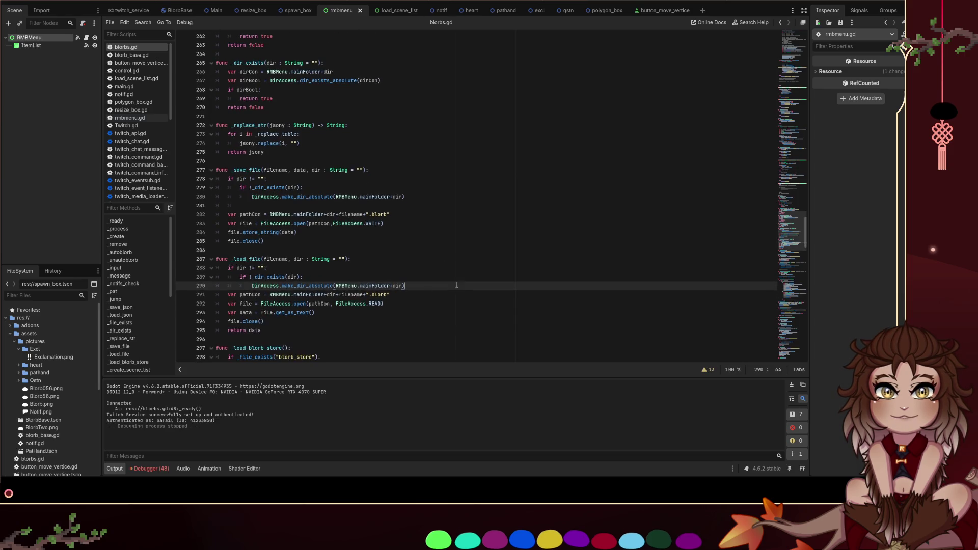
key(Return)
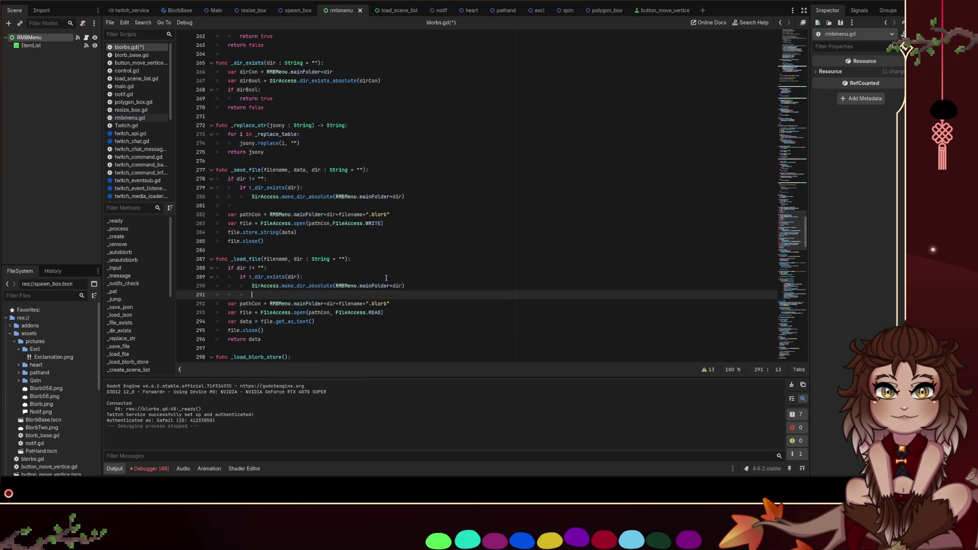
drag(406, 286, 249, 286)
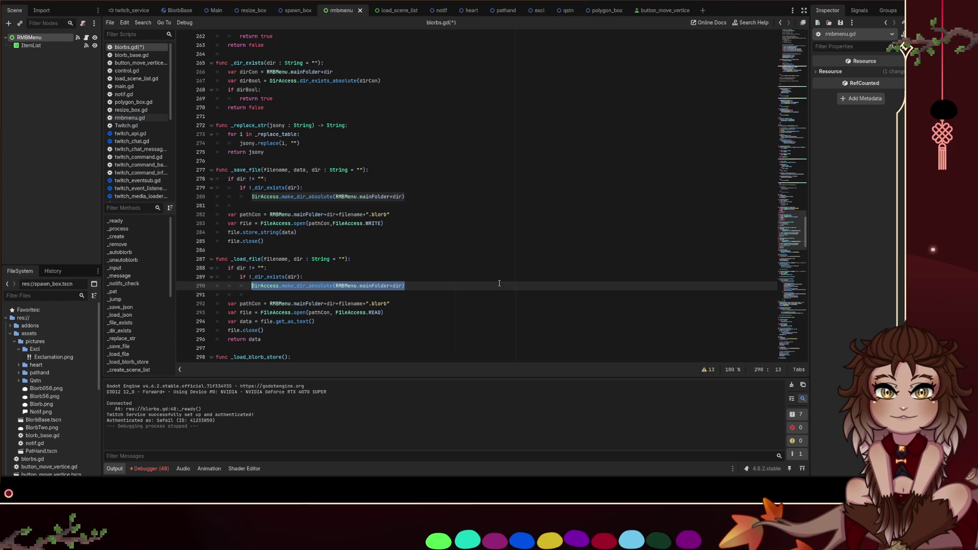
text(return)
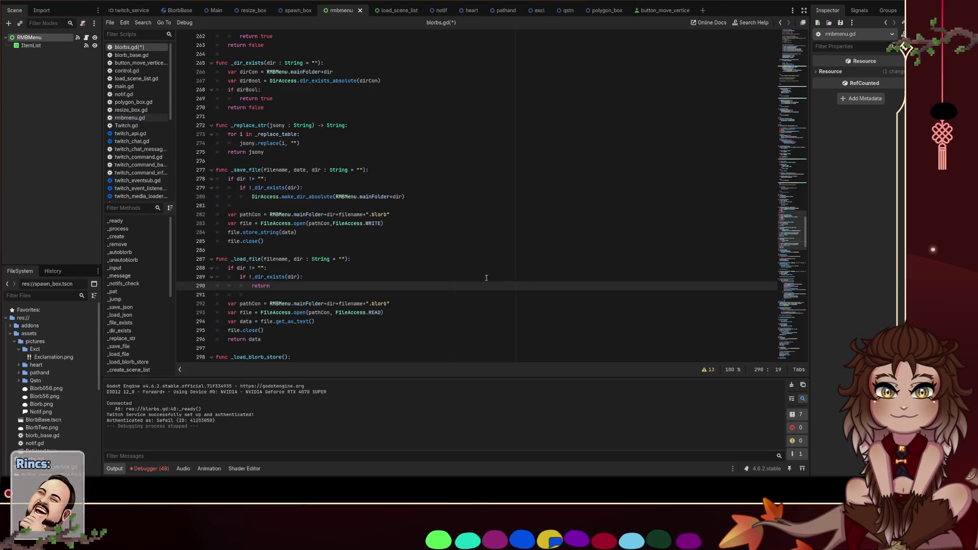
drag(390, 303, 273, 302)
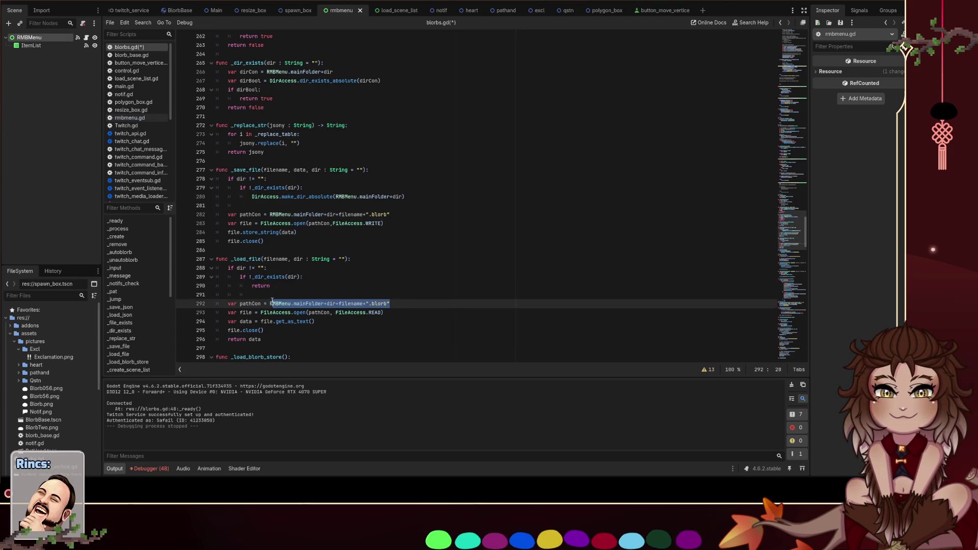
click(303, 294)
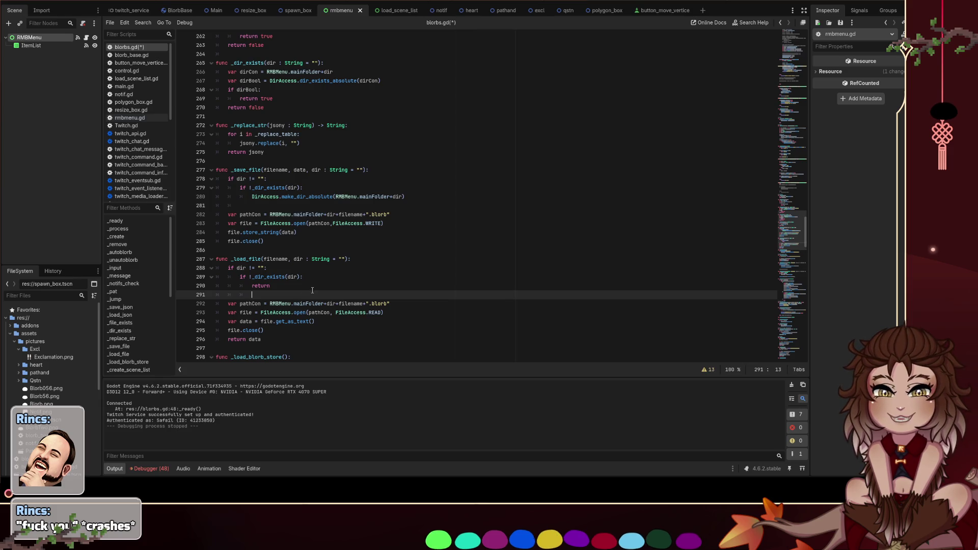
click(316, 285)
Swap the early return on line 290 for dir = "", save, and review both dir checks
key(ctrl+shift+Left)
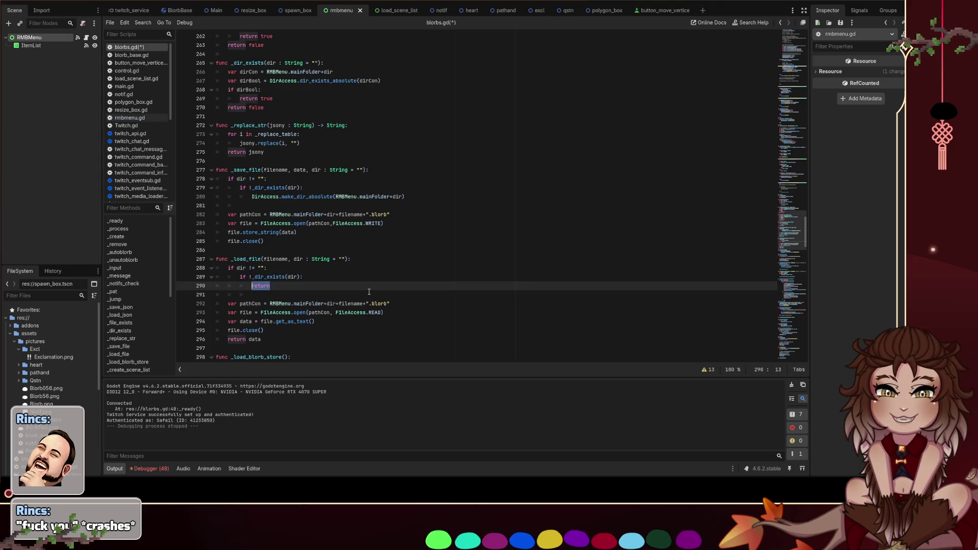
text(dir = "")
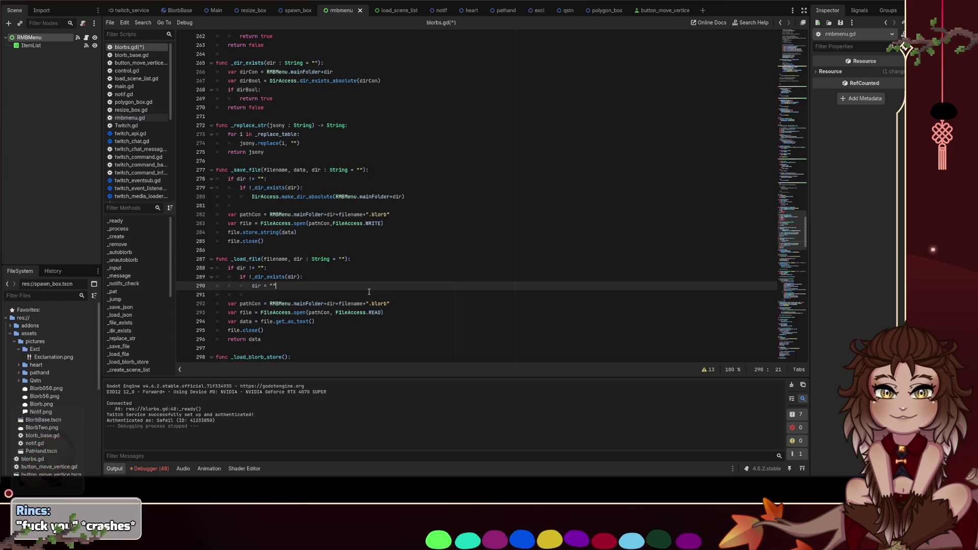
key(ctrl+s)
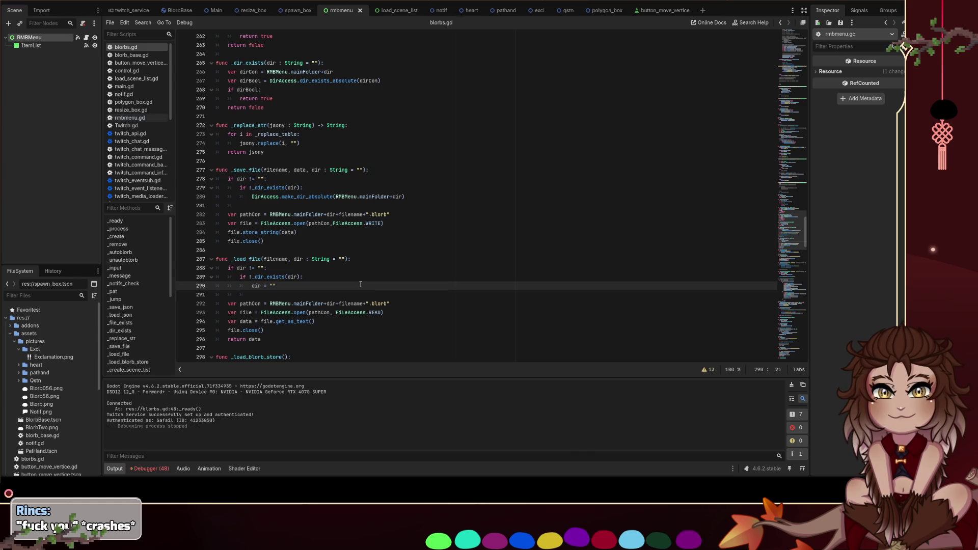
mouse_move(393, 306)
mouse_down()
mouse_move(315, 305)
mouse_move(341, 304)
mouse_up()
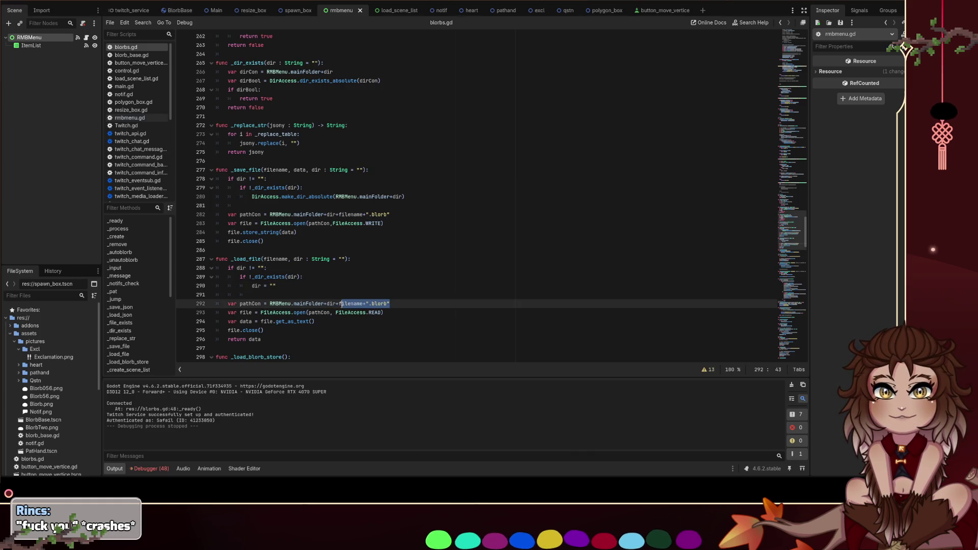
click(349, 283)
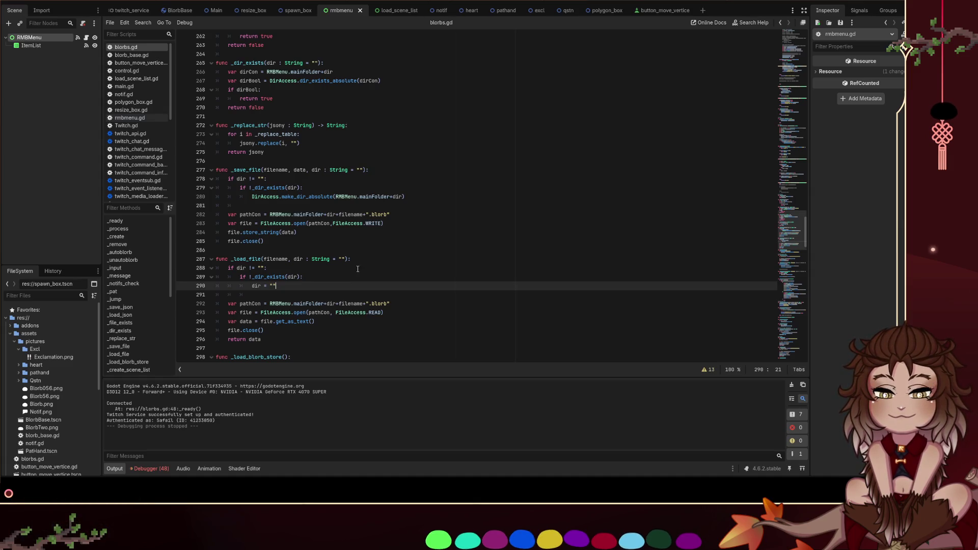
drag(411, 197, 252, 196)
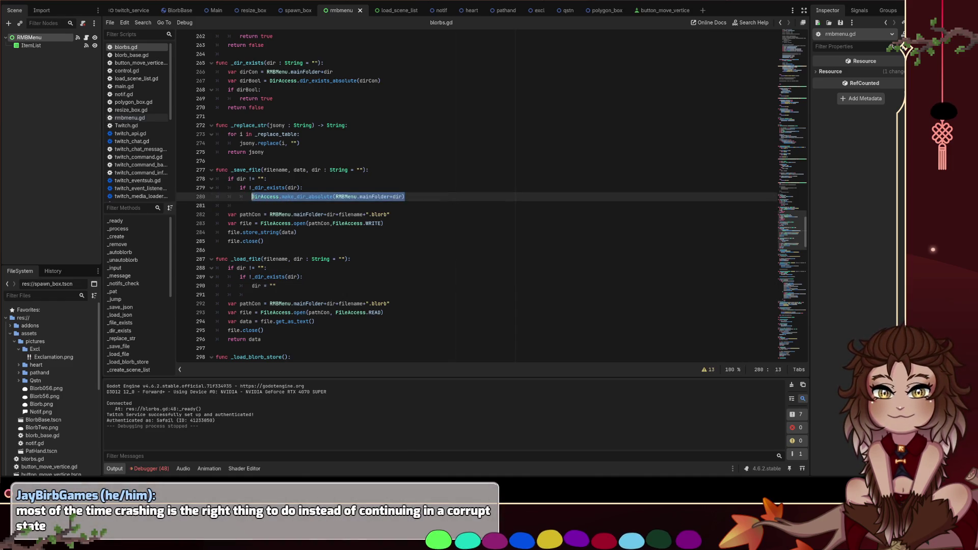
click(341, 192)
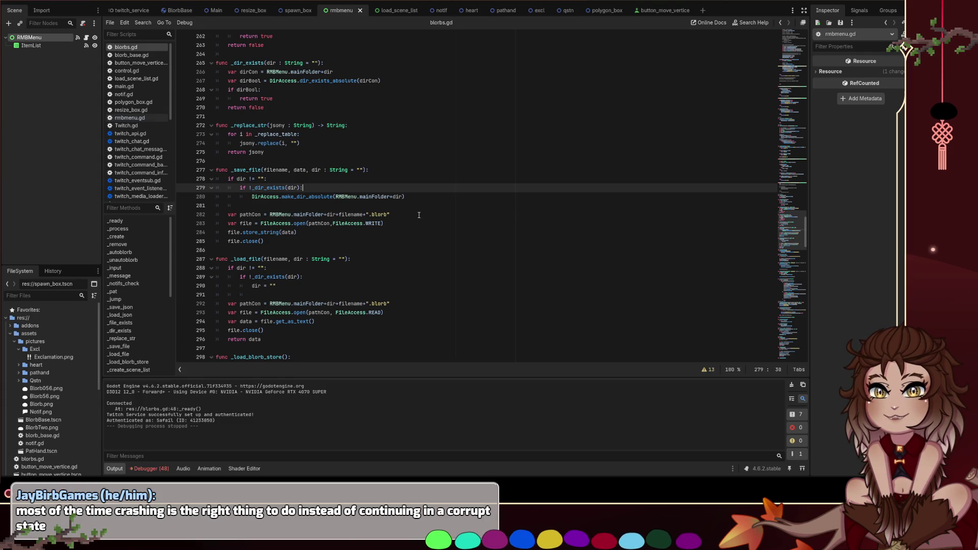
mouse_move(303, 277)
mouse_down()
mouse_move(266, 278)
mouse_move(257, 296)
mouse_move(249, 281)
mouse_up()
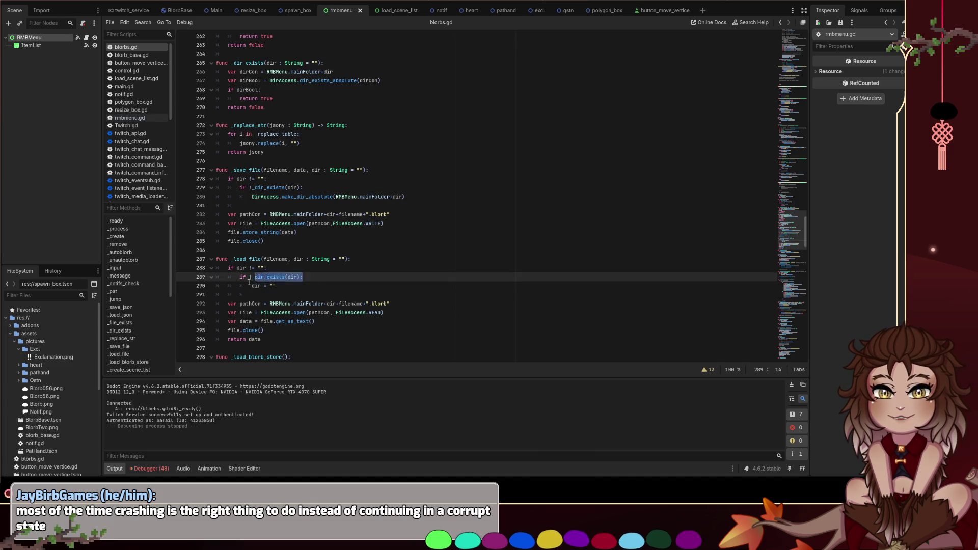
key(Down)
key(End)
key(shift+Home)
click(310, 287)
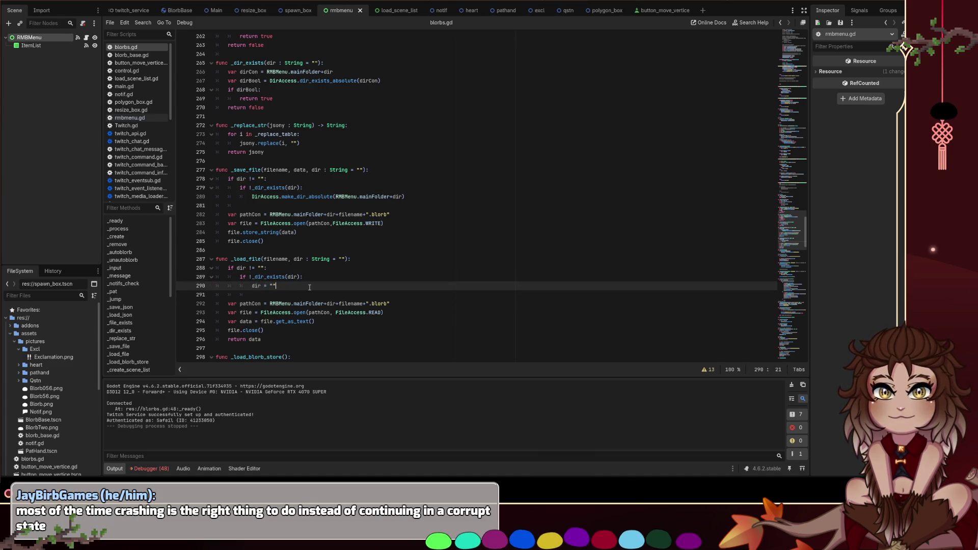
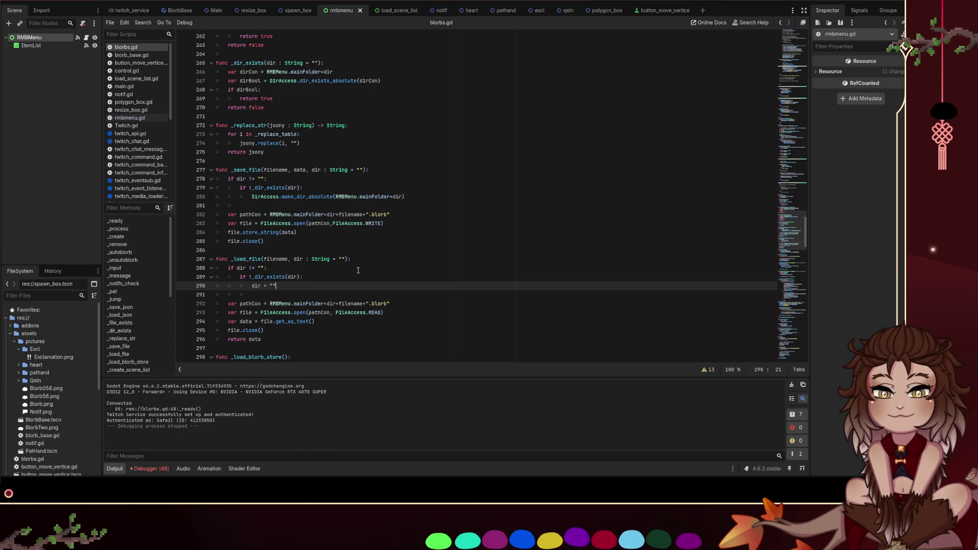
Review the dir reset line and directory check in _load_file, then select the _load_file name
mouse_move(313, 284)
mouse_down()
mouse_move(213, 284)
mouse_move(207, 270)
mouse_move(205, 286)
mouse_move(209, 277)
mouse_up()
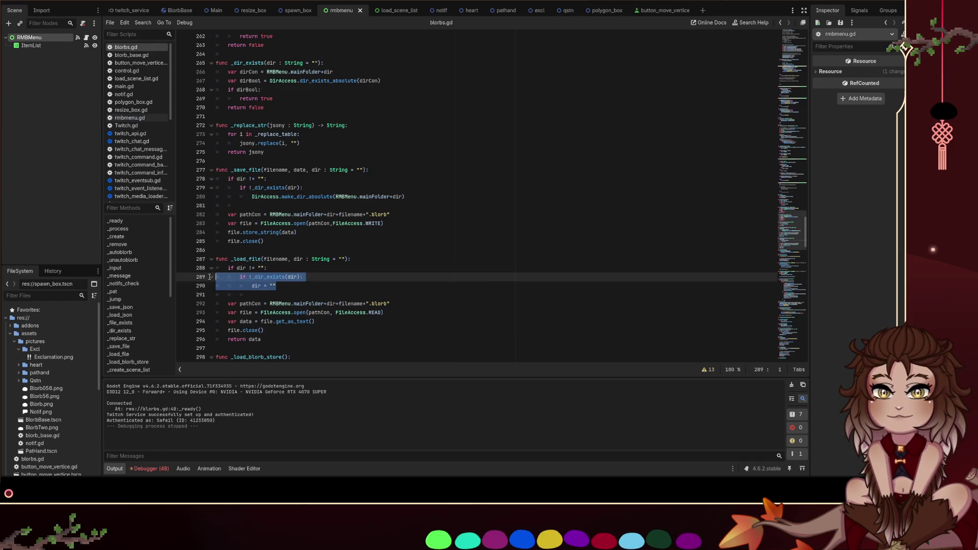
click(296, 284)
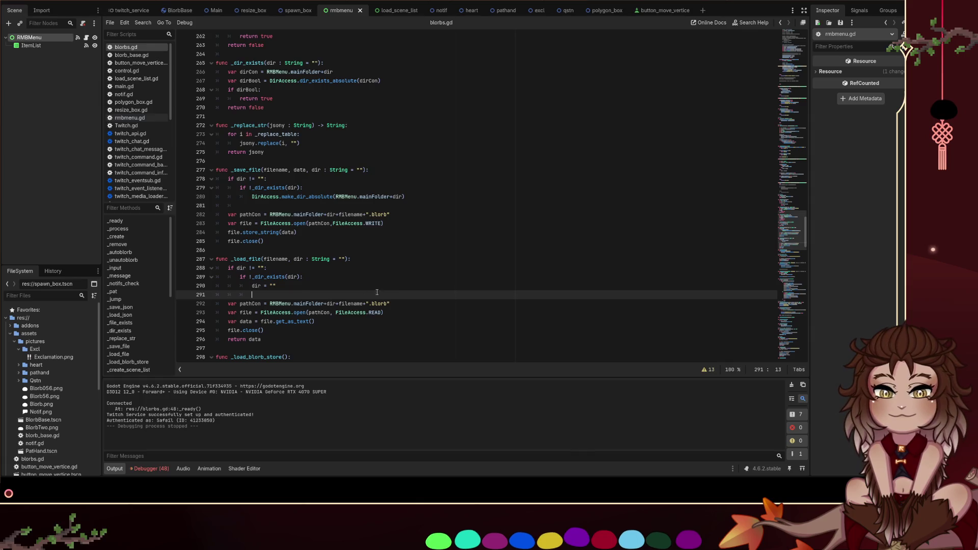
mouse_move(297, 284)
mouse_down()
mouse_move(213, 285)
mouse_move(206, 272)
mouse_up()
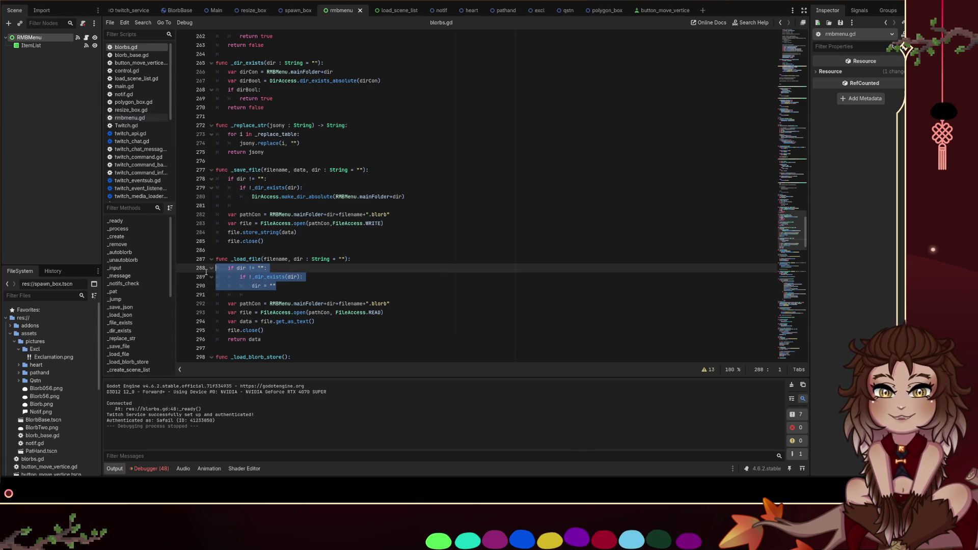
click(352, 290)
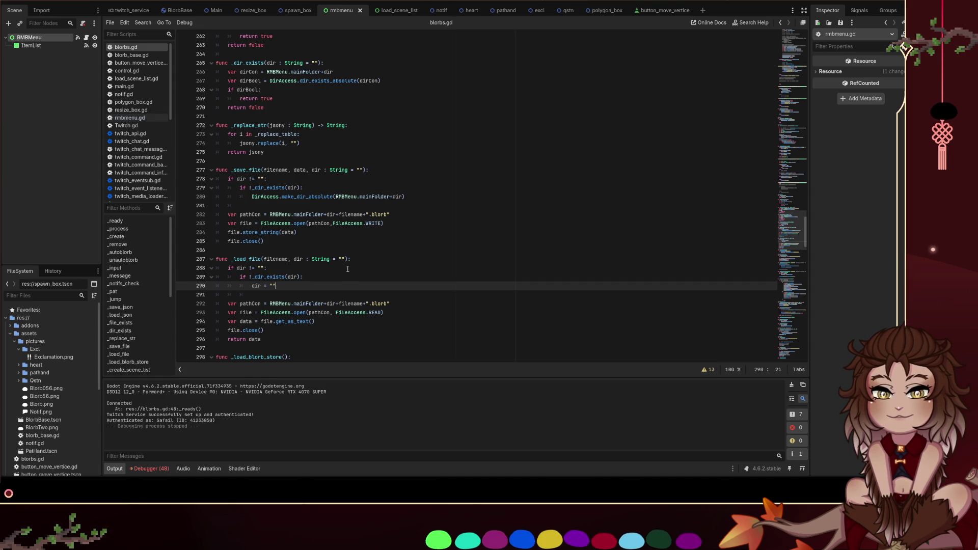
double_click(246, 259)
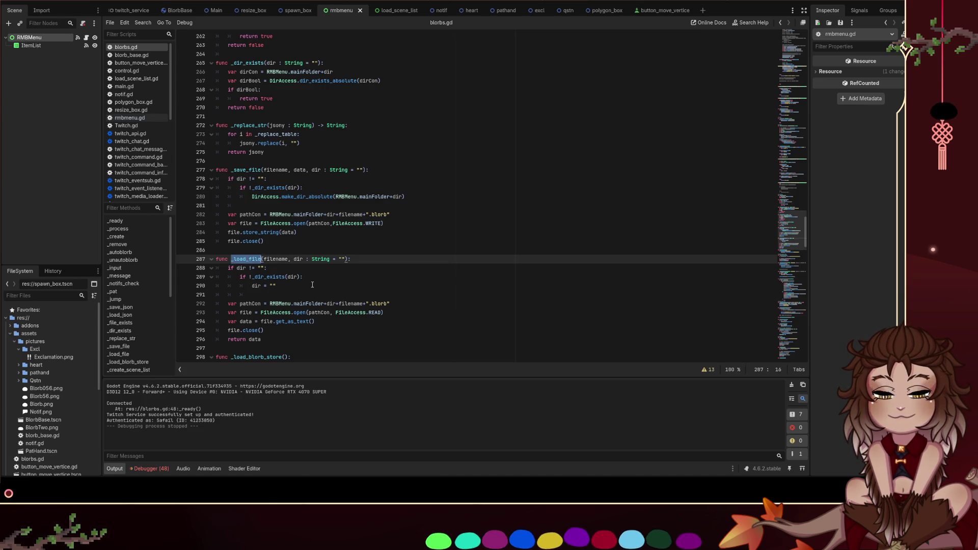
scroll(312, 283, down, 3)
scroll(310, 280, up, 5)
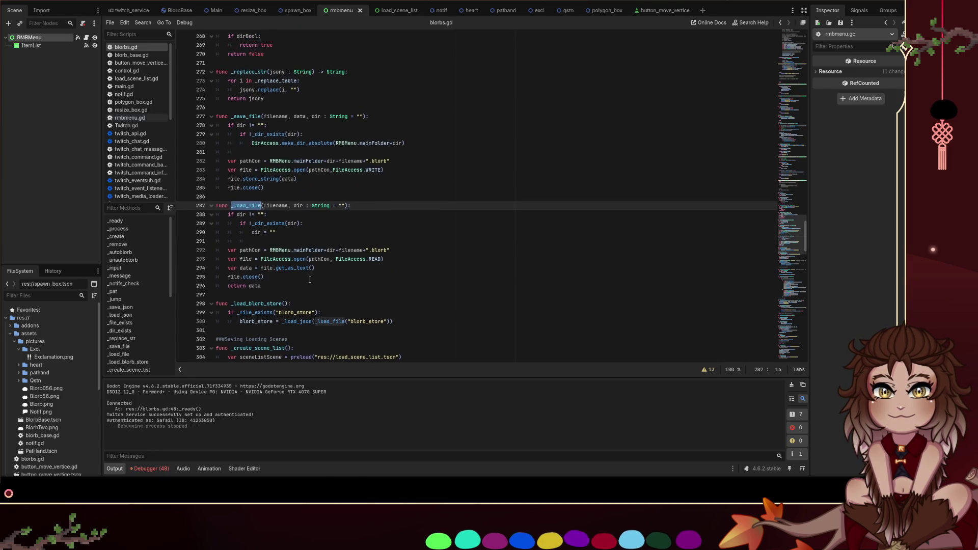
scroll(253, 234, up, 2)
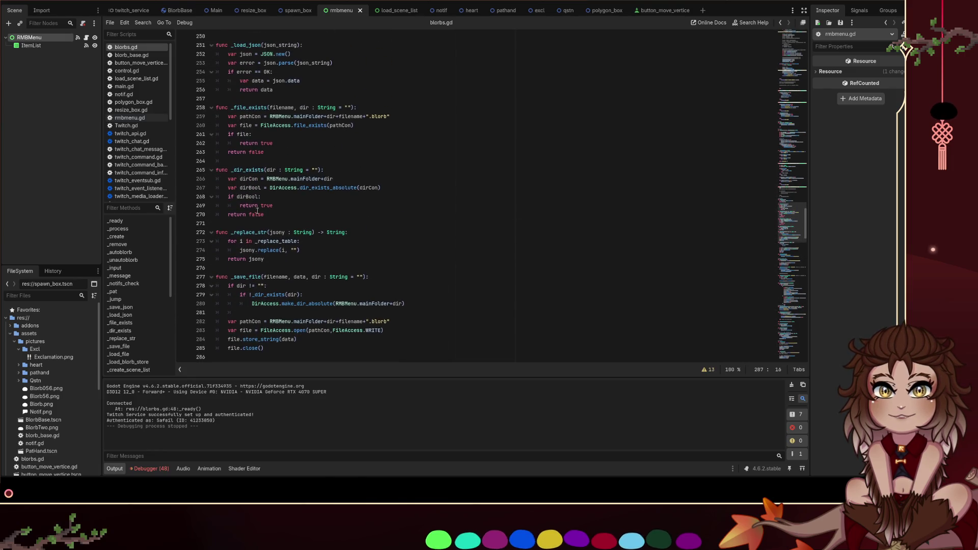
Search blorbs.gd for _file_exists and step through its matches back to the definition
double_click(252, 104)
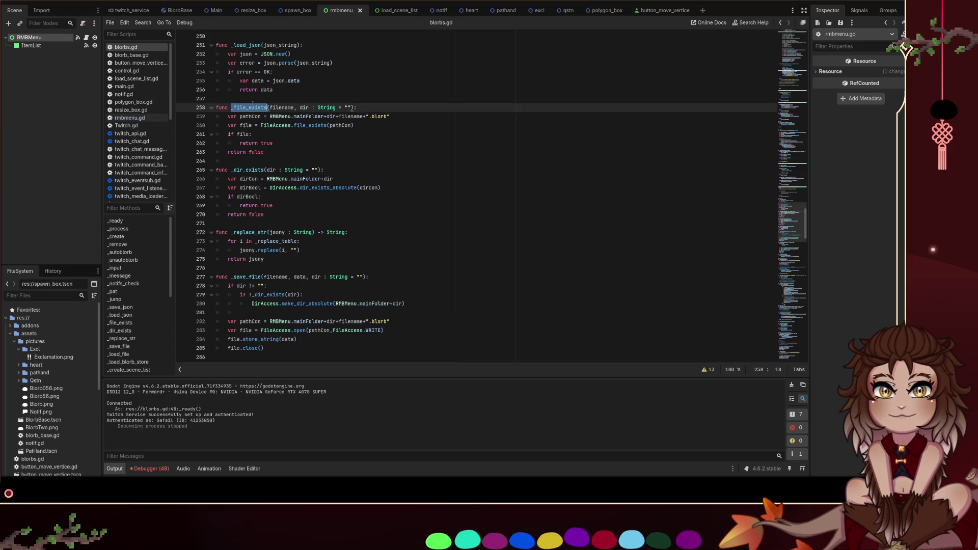
key(ctrl+f)
key(Return)
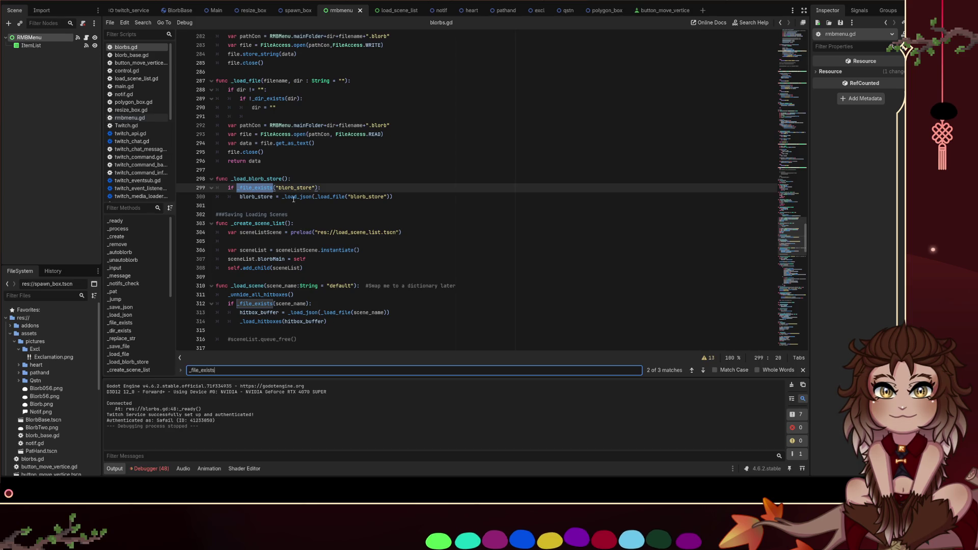
double_click(328, 195)
key(shift+F3)
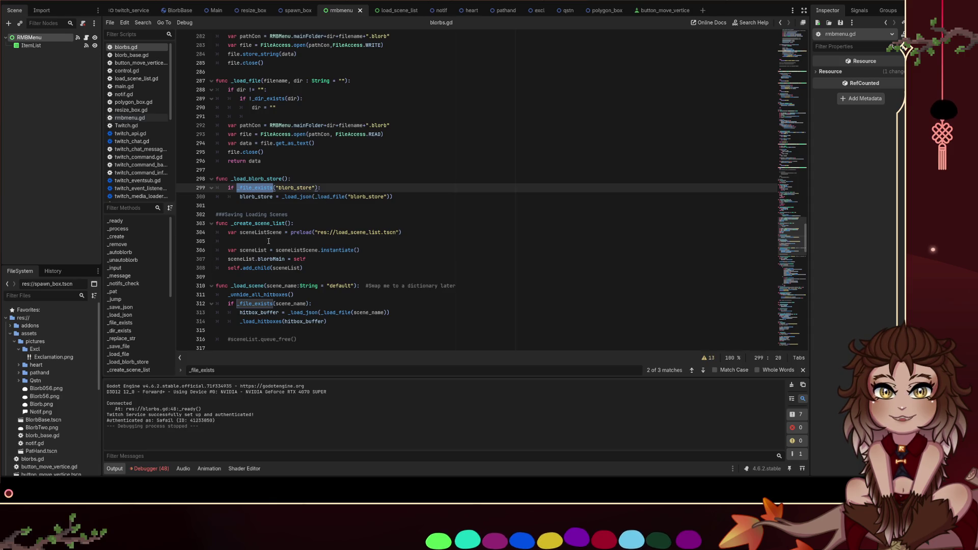
key(F3)
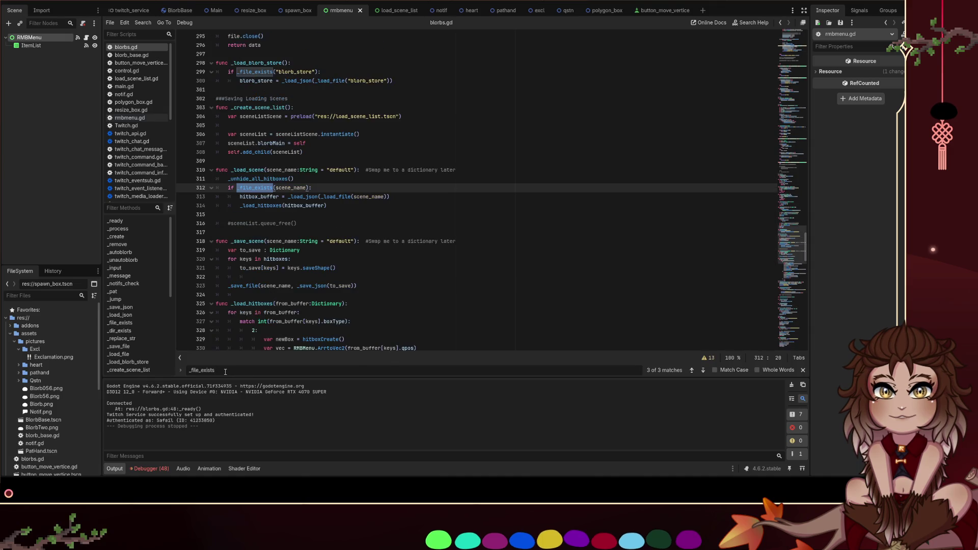
key(F3)
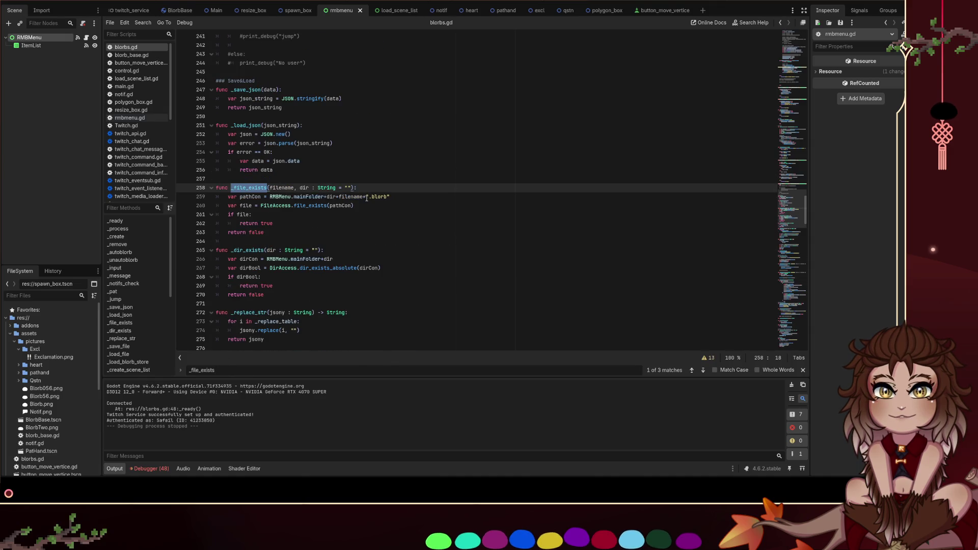
Compare _file_exists's check line with _save_file's directory check, then place the caret after the _file_exists header
drag(376, 204, 223, 203)
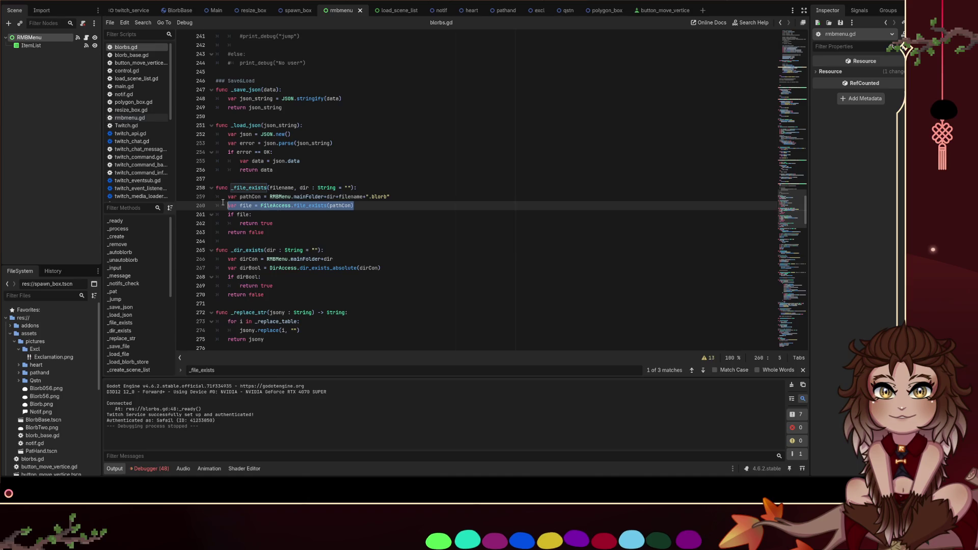
scroll(353, 233, down, 2)
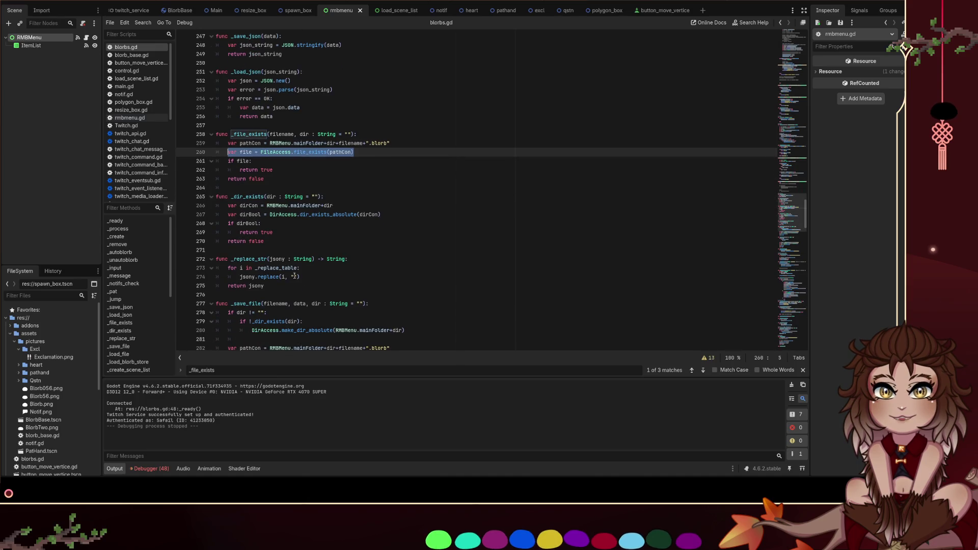
scroll(311, 277, up, 10)
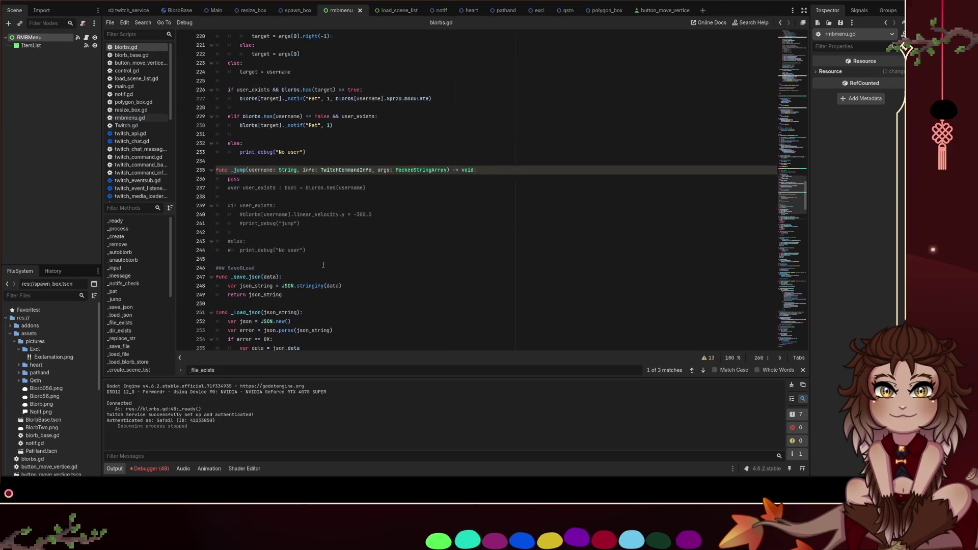
scroll(324, 260, down, 12)
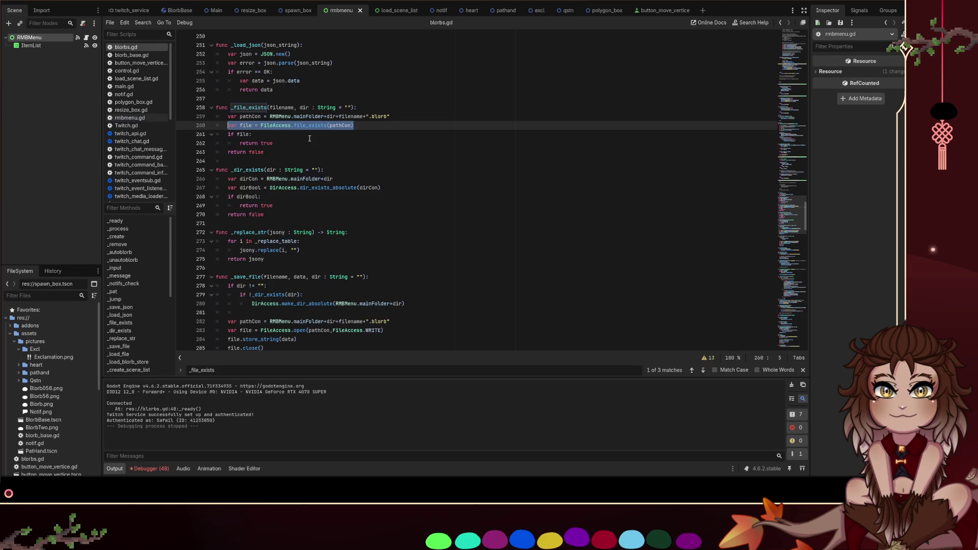
scroll(309, 140, down, 3)
drag(421, 224, 214, 205)
key(ctrl+c)
scroll(336, 159, up, 4)
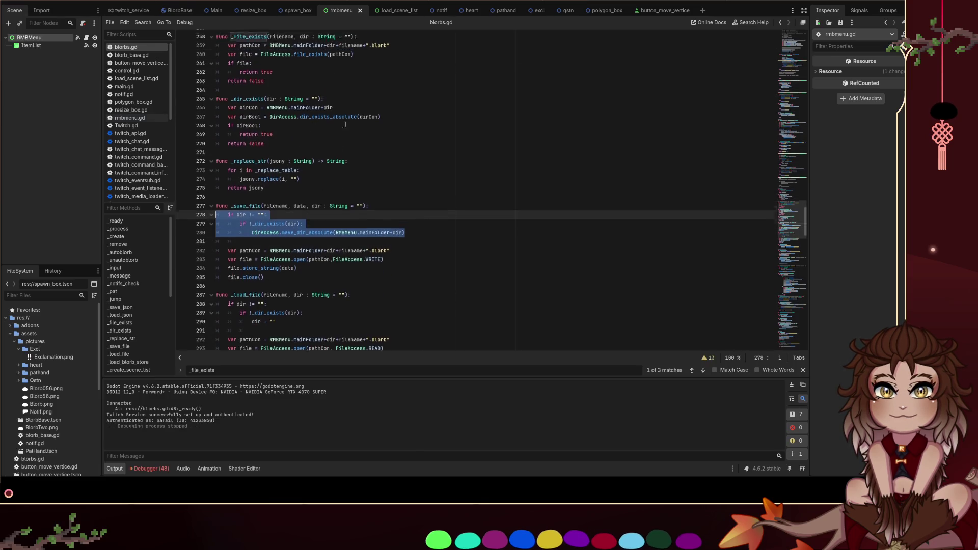
click(372, 133)
key(Return)
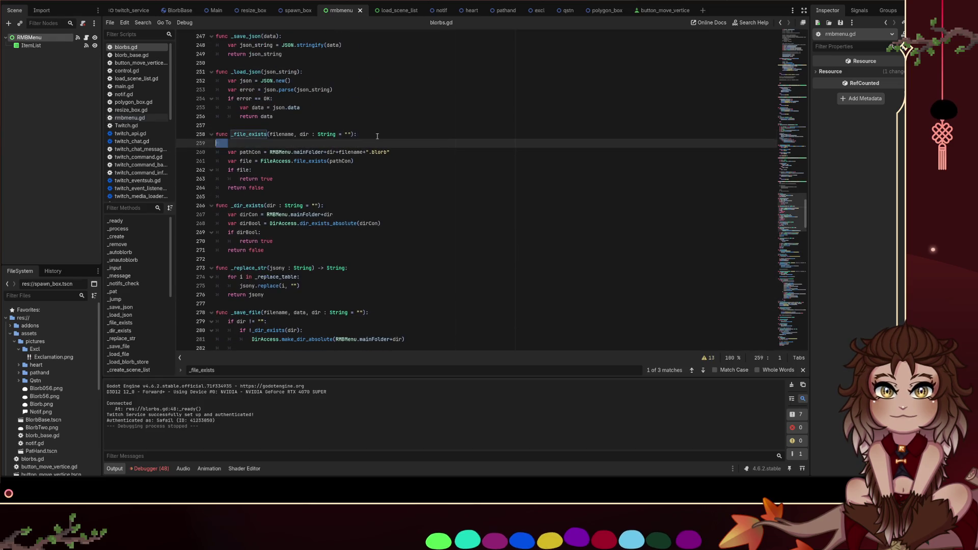
key(ctrl+v)
key(Return)
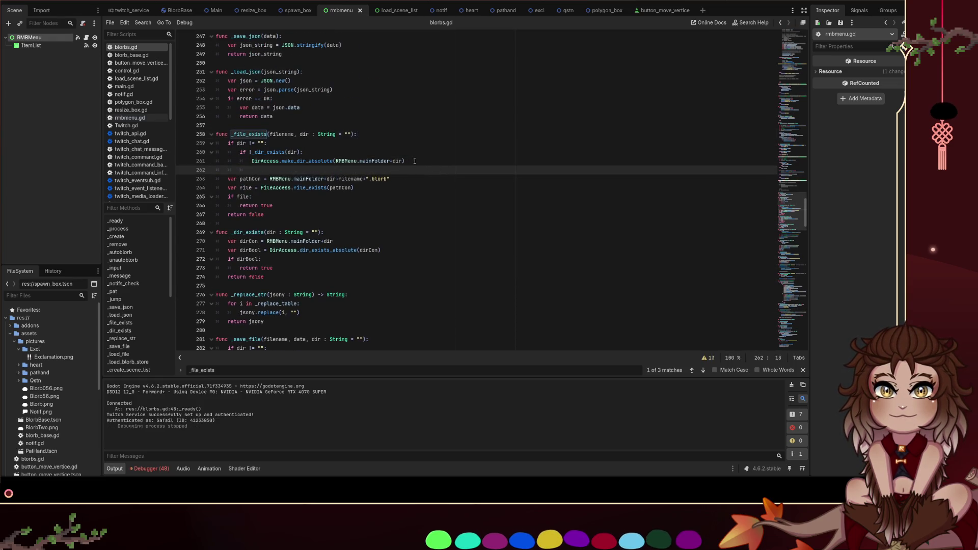
mouse_move(415, 161)
mouse_down()
mouse_move(327, 162)
mouse_move(180, 139)
mouse_up()
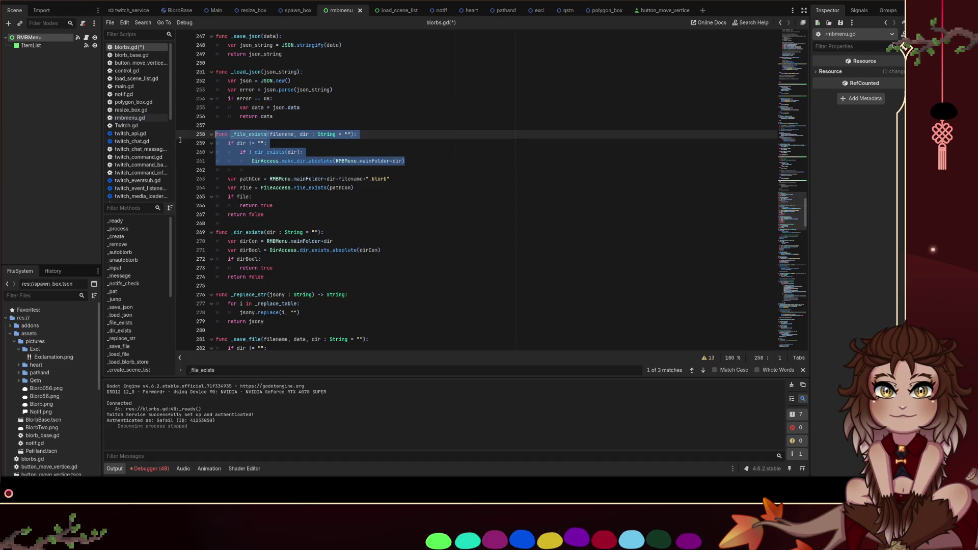
click(460, 158)
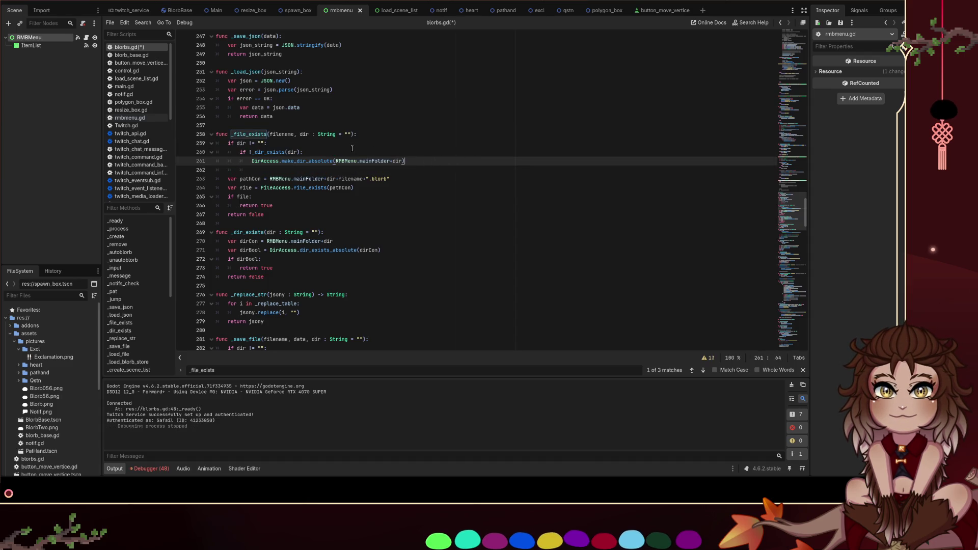
scroll(350, 199, down, 4)
click(407, 259)
scroll(357, 230, down, 3)
drag(278, 268, 174, 254)
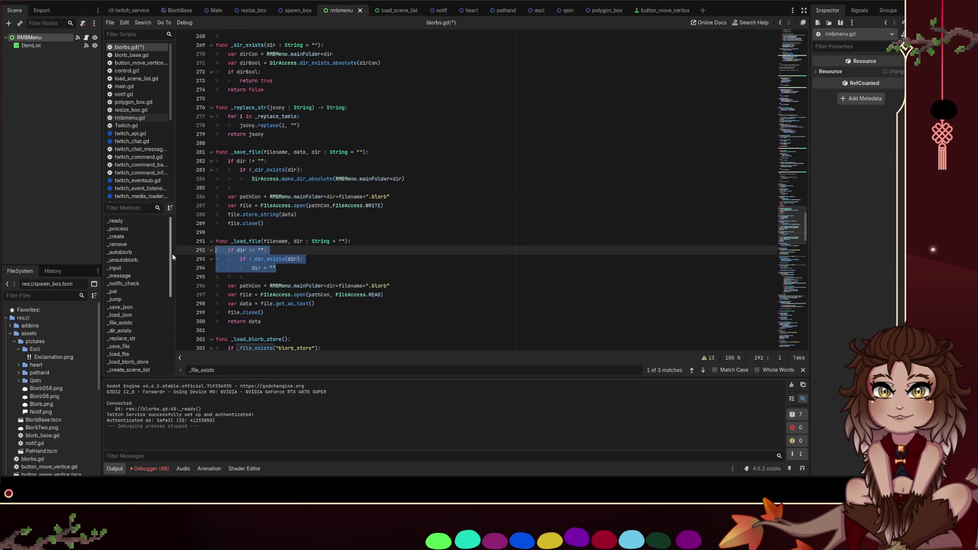
scroll(331, 236, up, 2)
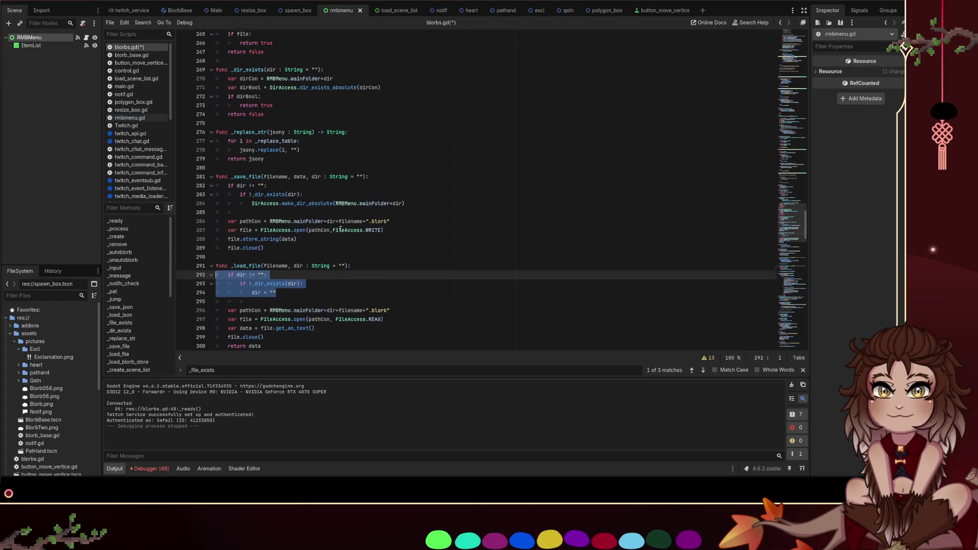
key(BackSpace)
key(BackSpace)
key(Delete)
scroll(357, 224, up, 3)
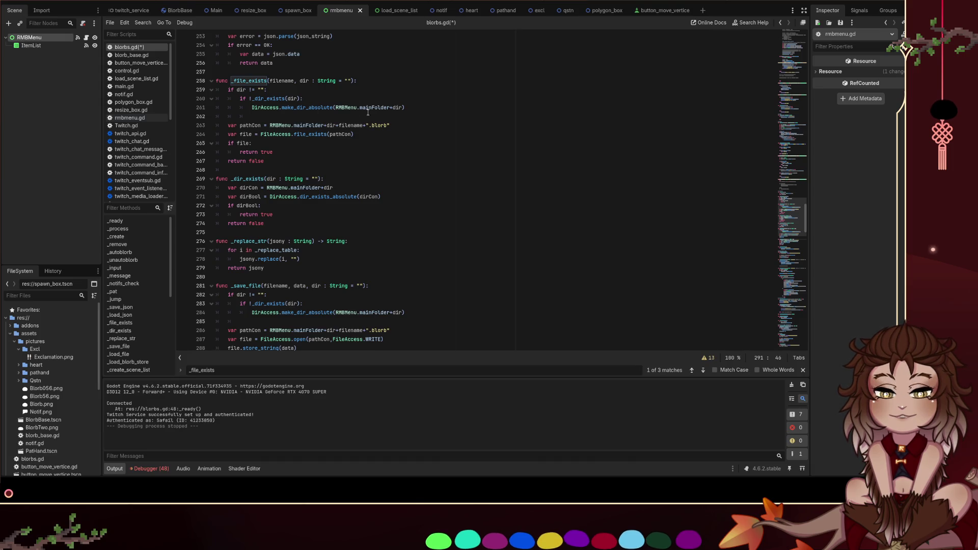
drag(405, 108, 252, 108)
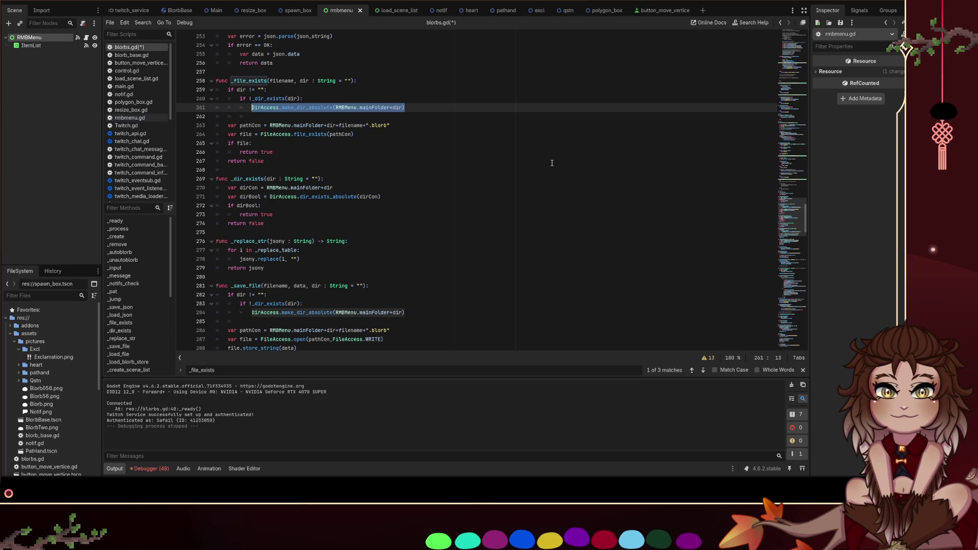
text(dir)
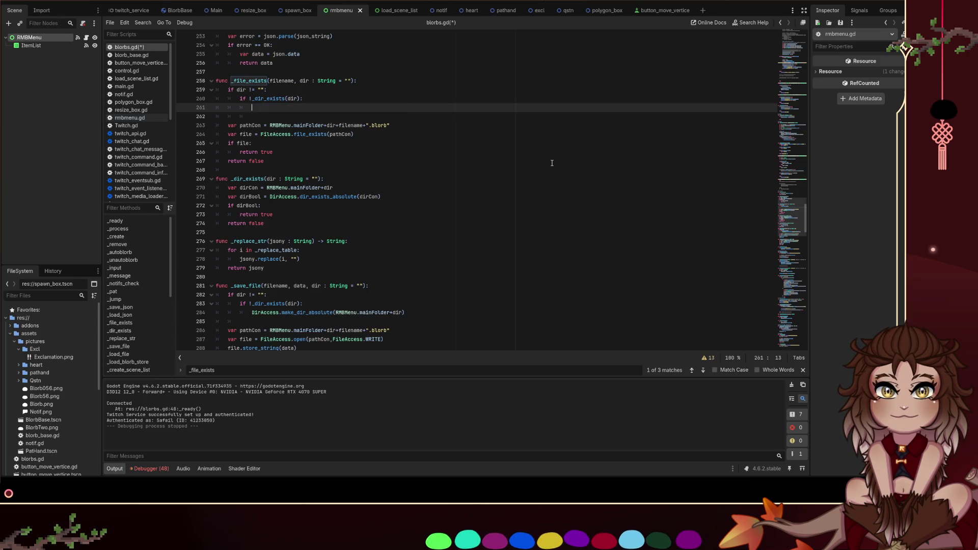
key(ctrl+s)
scroll(467, 144, down, 5)
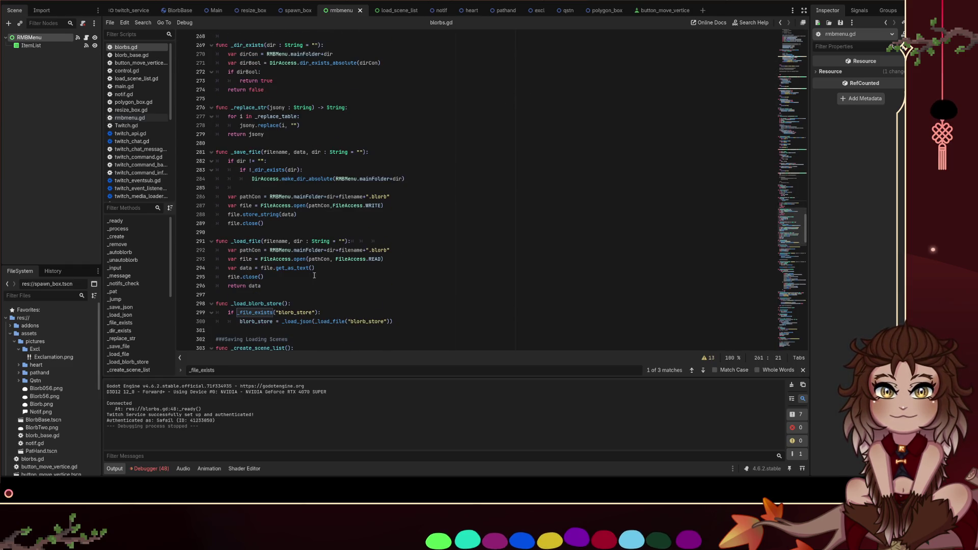
drag(314, 275, 169, 240)
scroll(265, 249, up, 6)
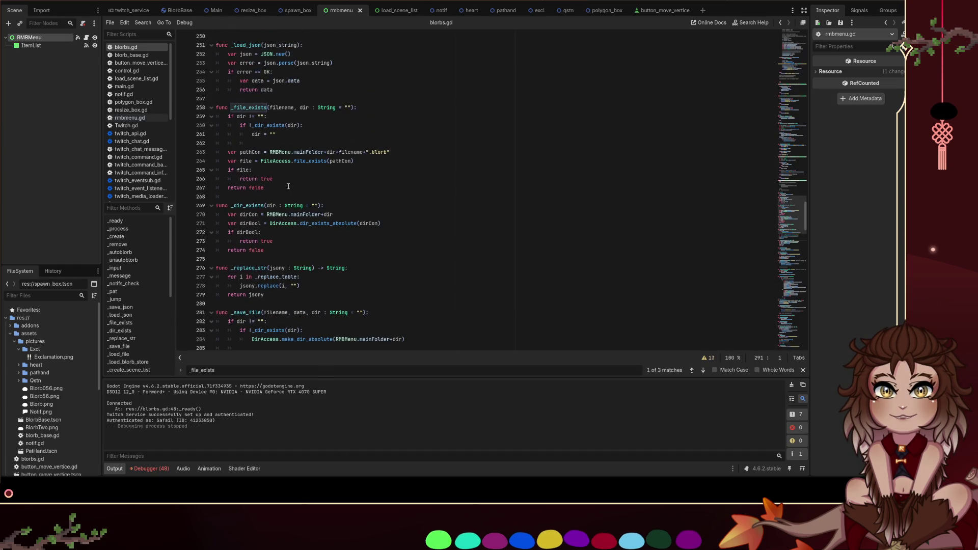
drag(289, 189, 214, 108)
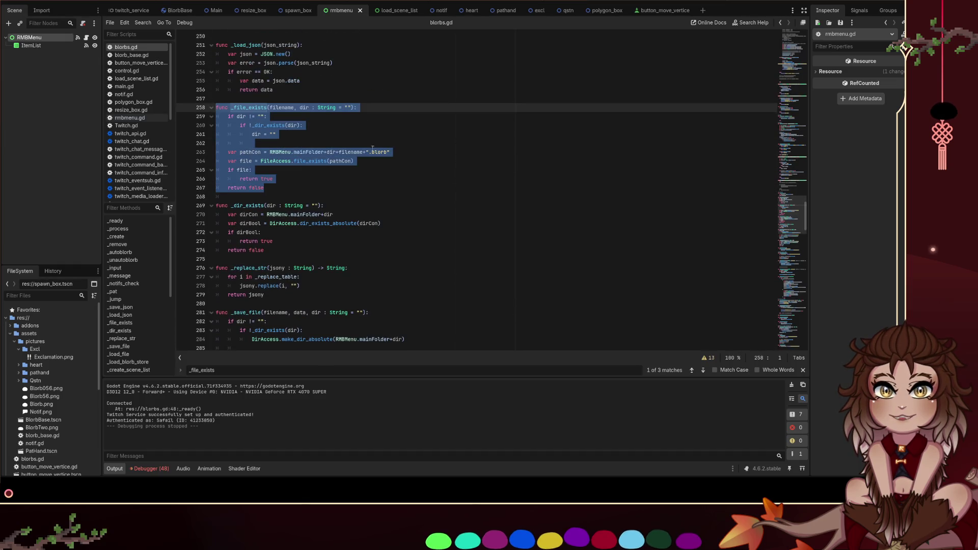
click(301, 134)
double_click(241, 116)
mouse_move(289, 134)
mouse_down()
mouse_move(219, 118)
mouse_move(216, 128)
mouse_up()
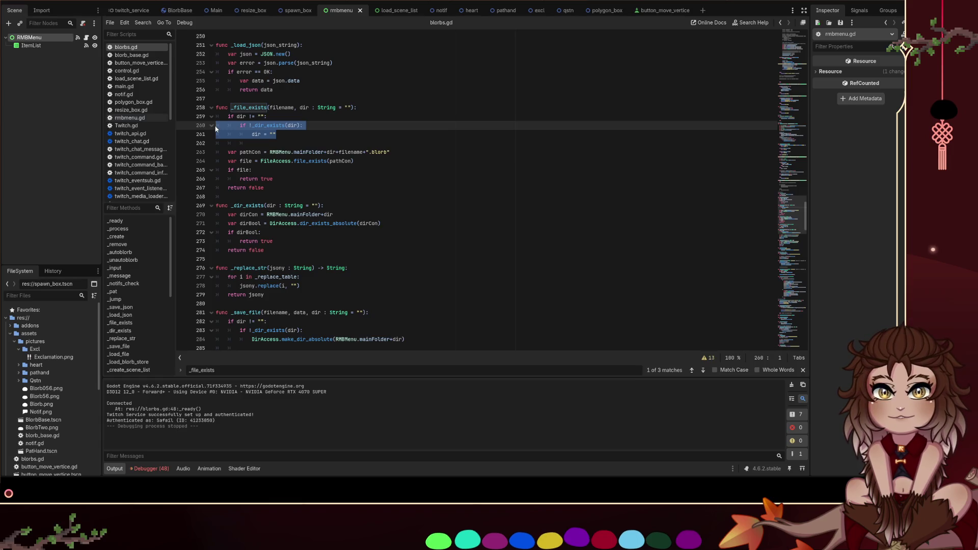
click(310, 133)
scroll(245, 239, down, 5)
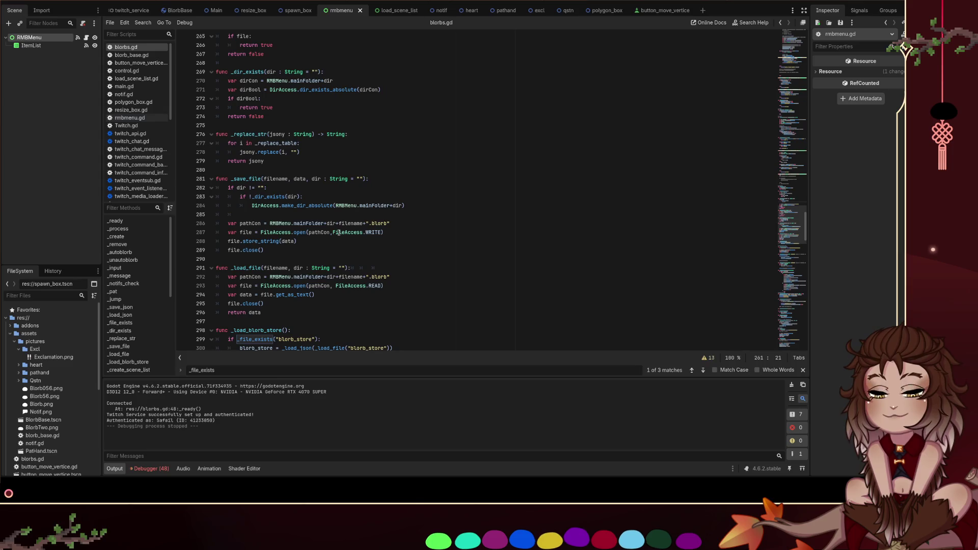
scroll(447, 168, up, 2)
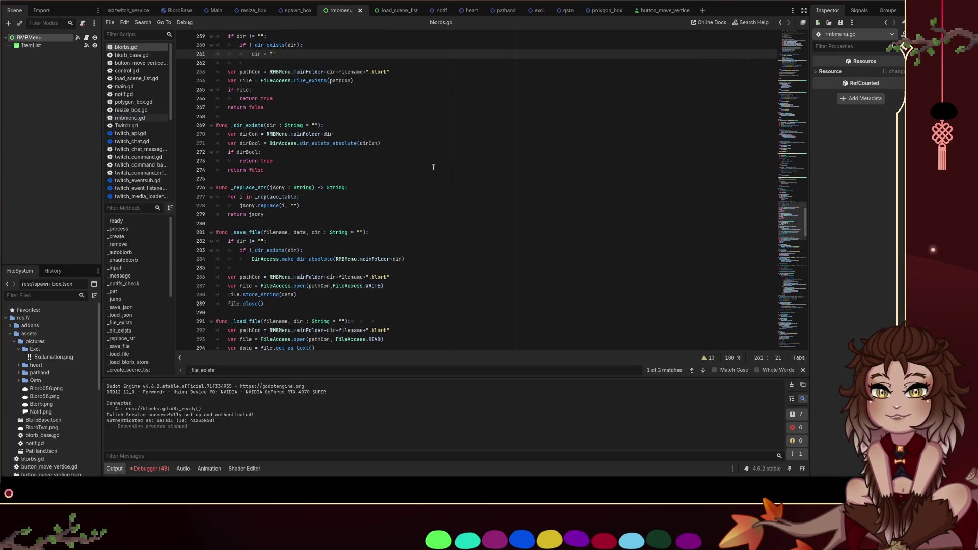
click(240, 233)
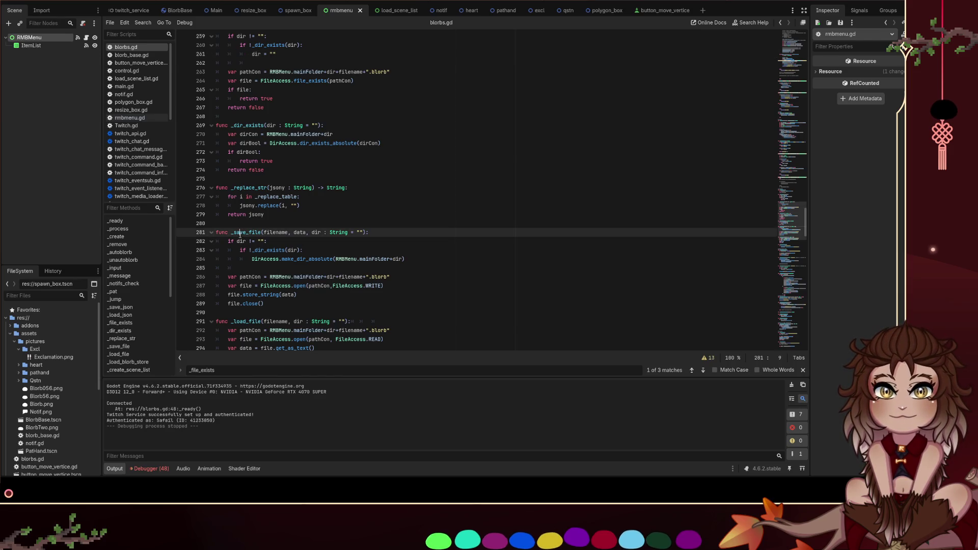
double_click(259, 230)
key(ctrl+f)
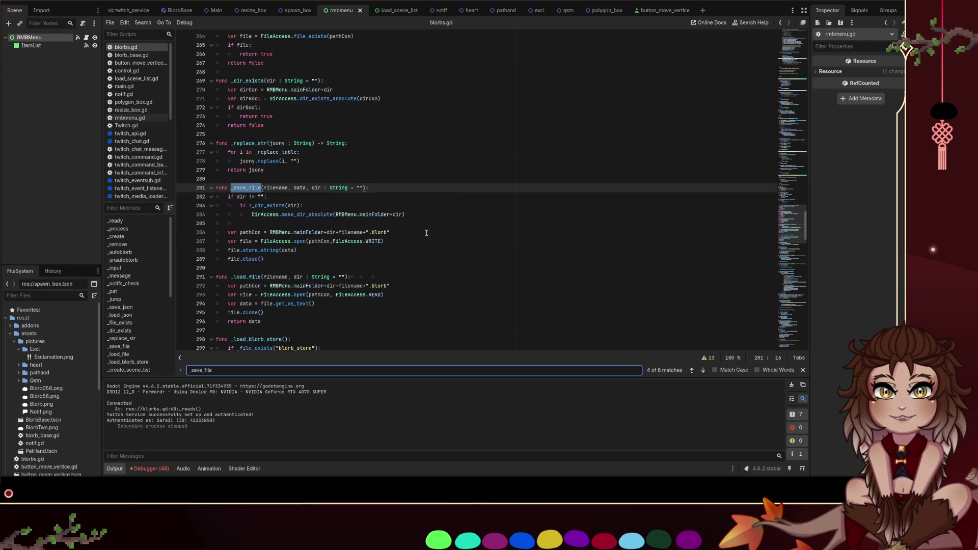
key(Return)
key(Return)
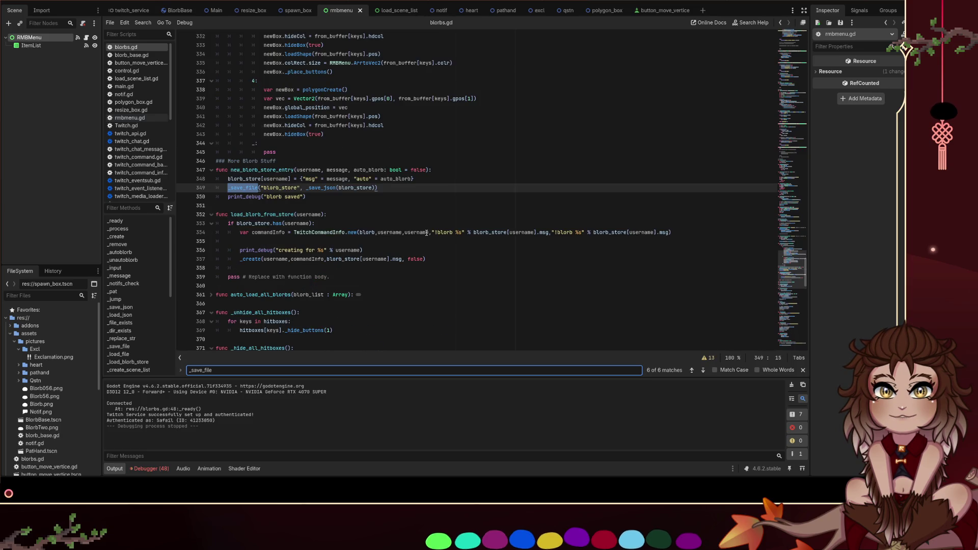
key(Return)
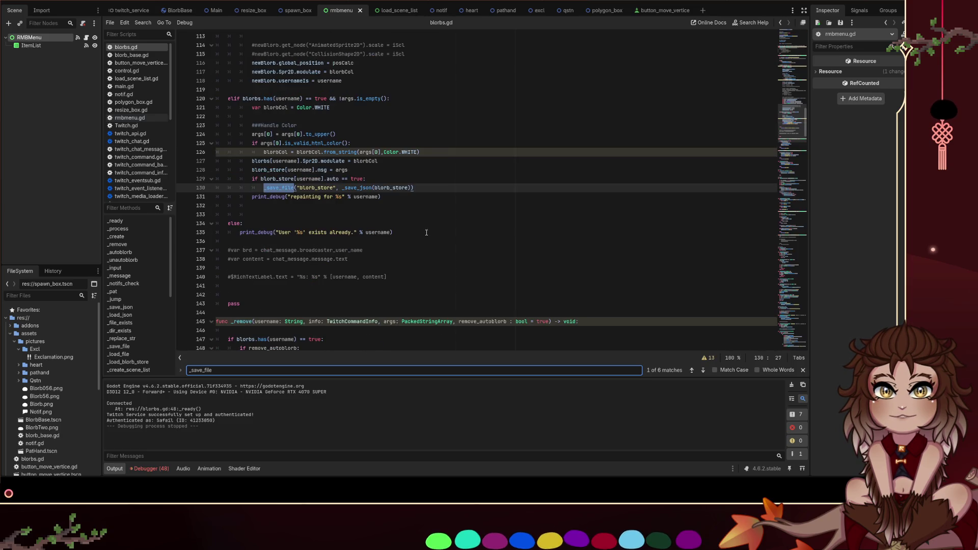
click(339, 221)
ctrl+click(278, 188)
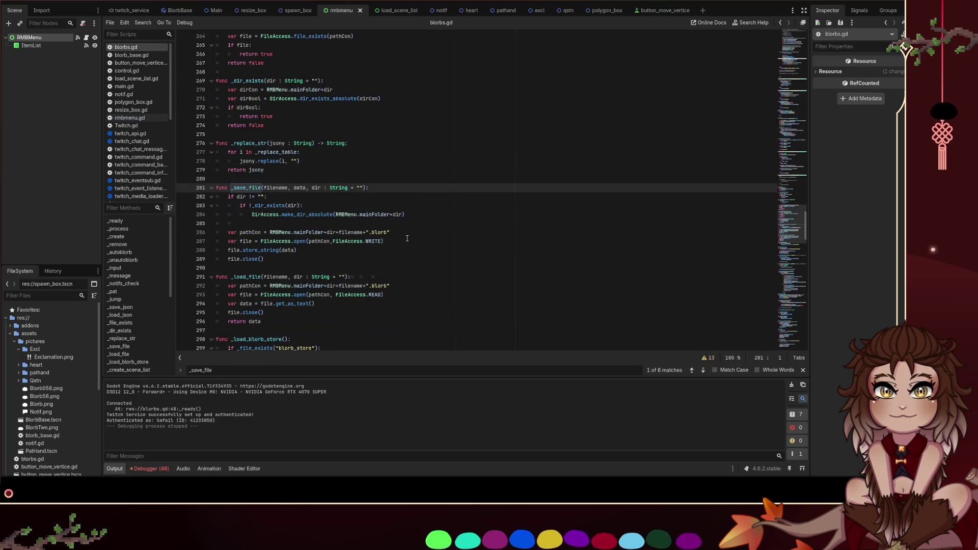
click(402, 228)
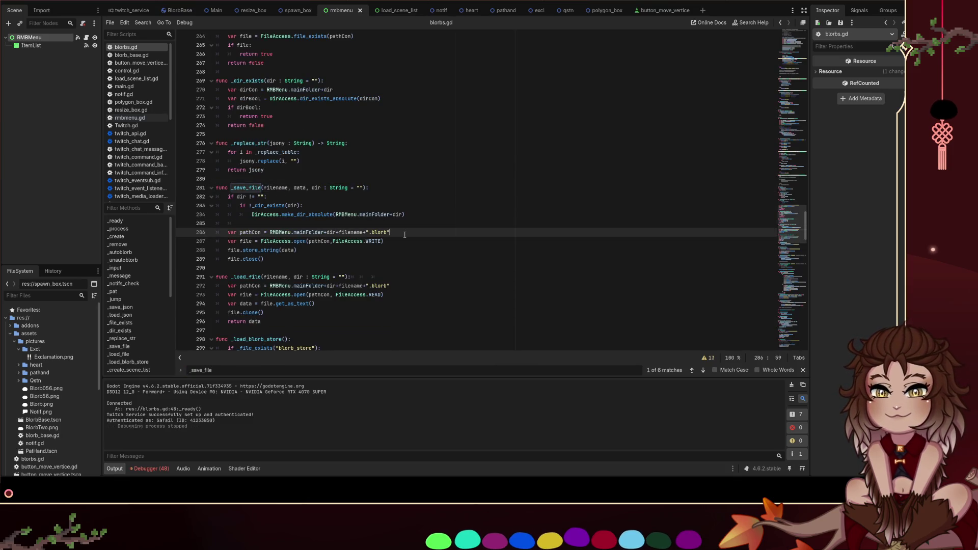
scroll(407, 240, down, 2)
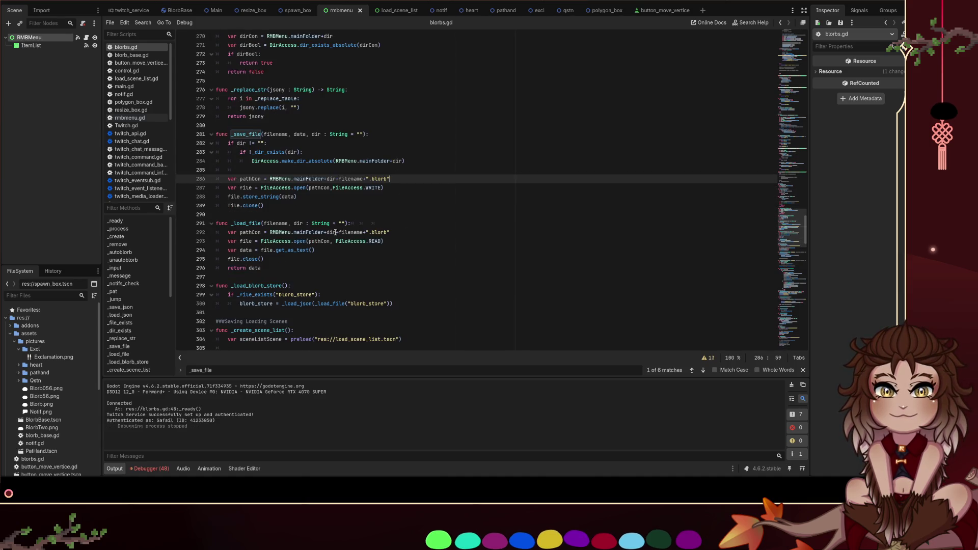
click(451, 260)
scroll(456, 263, up, 2)
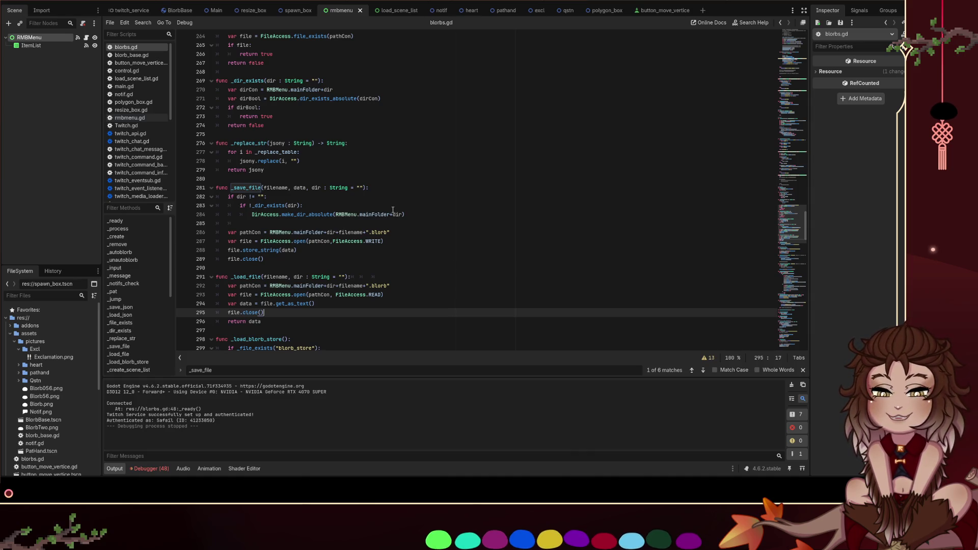
scroll(385, 210, down, 2)
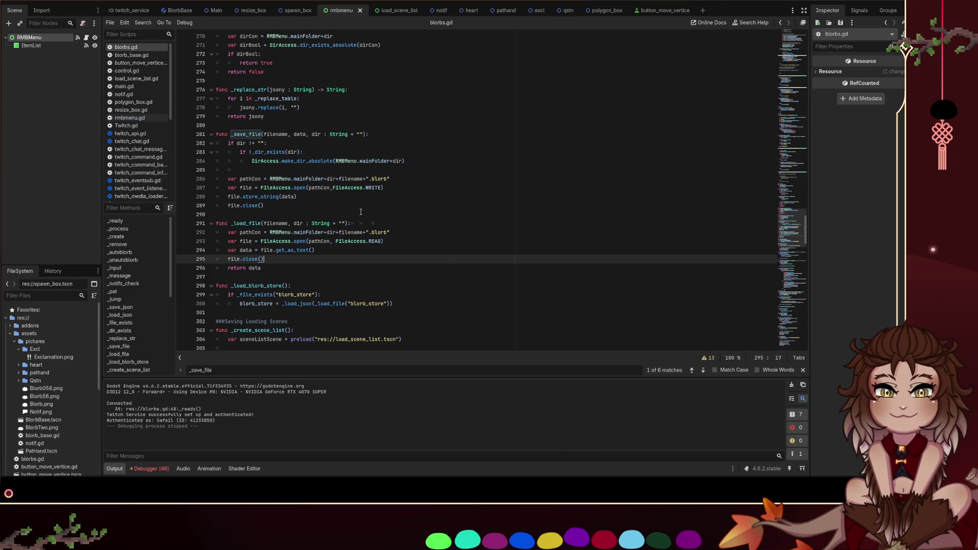
scroll(359, 214, up, 2)
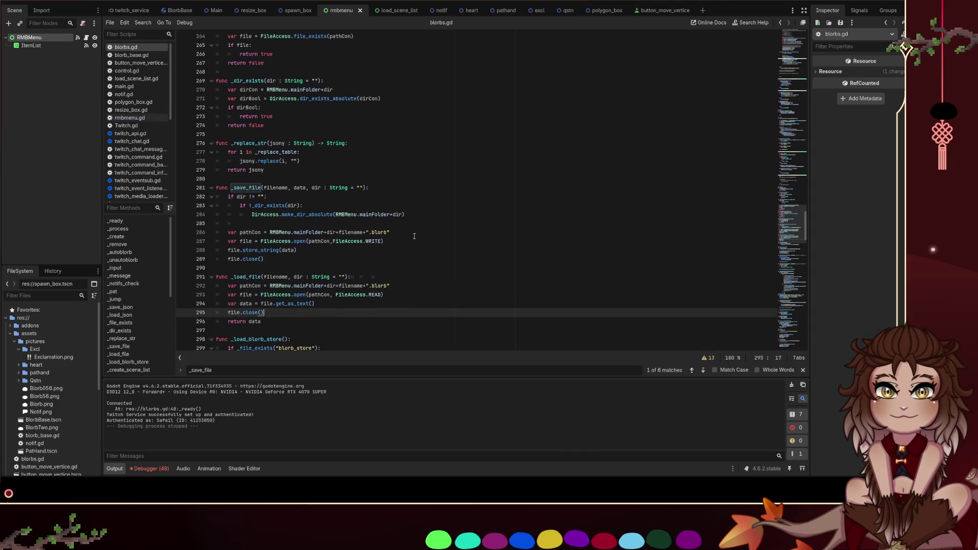
scroll(412, 235, down, 1)
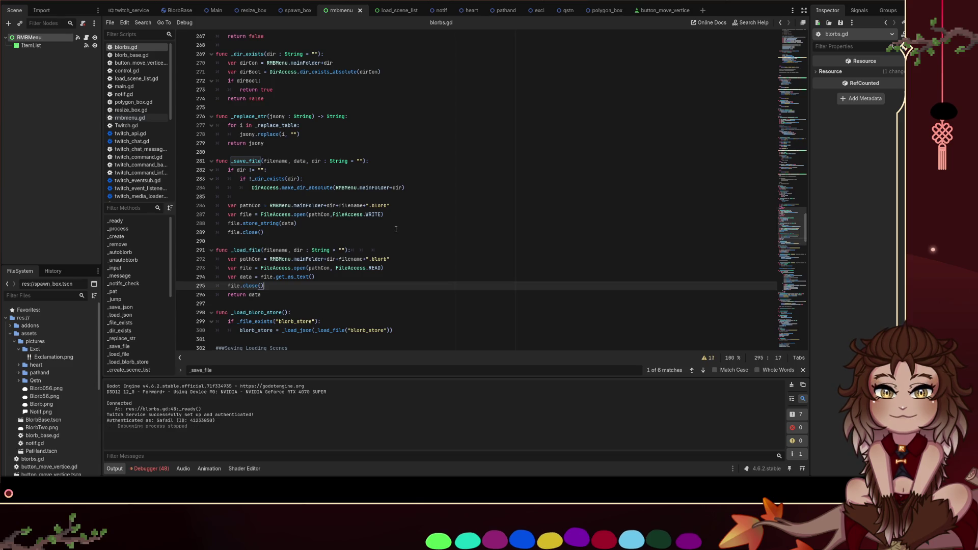
scroll(392, 235, up, 2)
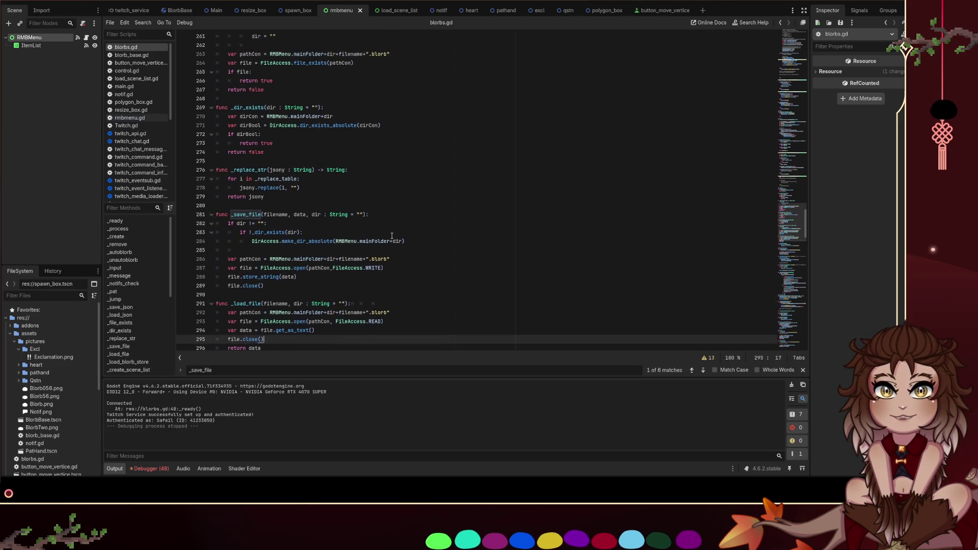
click(319, 215)
double_click(318, 217)
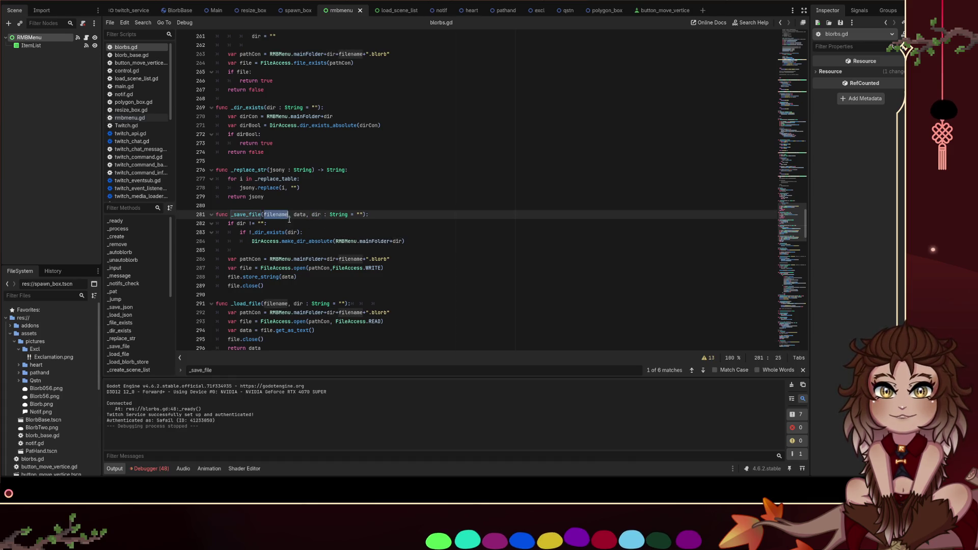
click(343, 199)
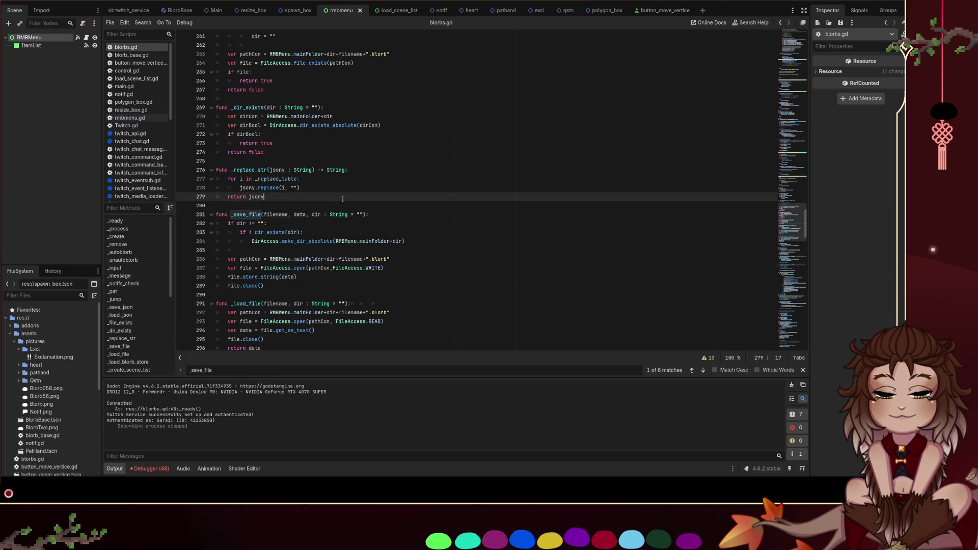
click(317, 216)
click(363, 215)
scroll(354, 226, down, 1)
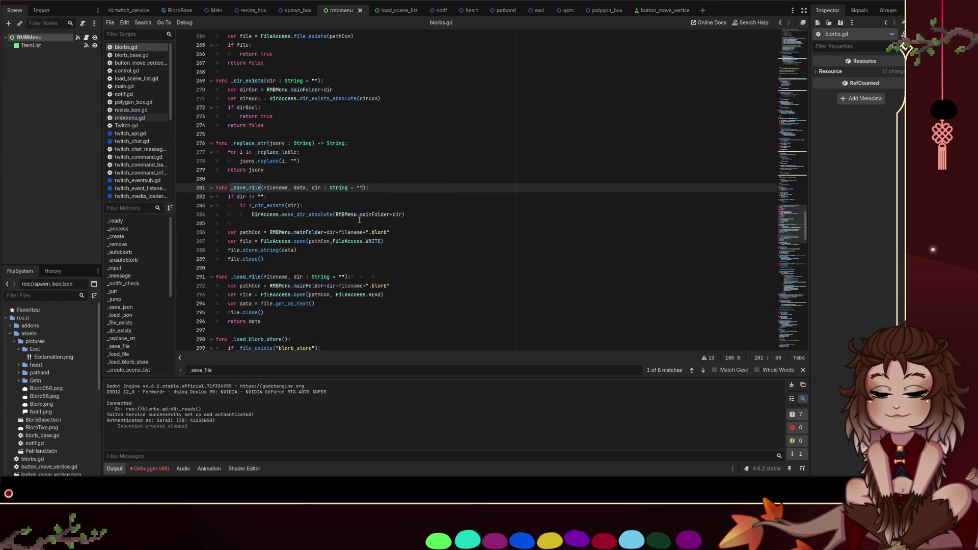
click(295, 252)
scroll(306, 250, down, 2)
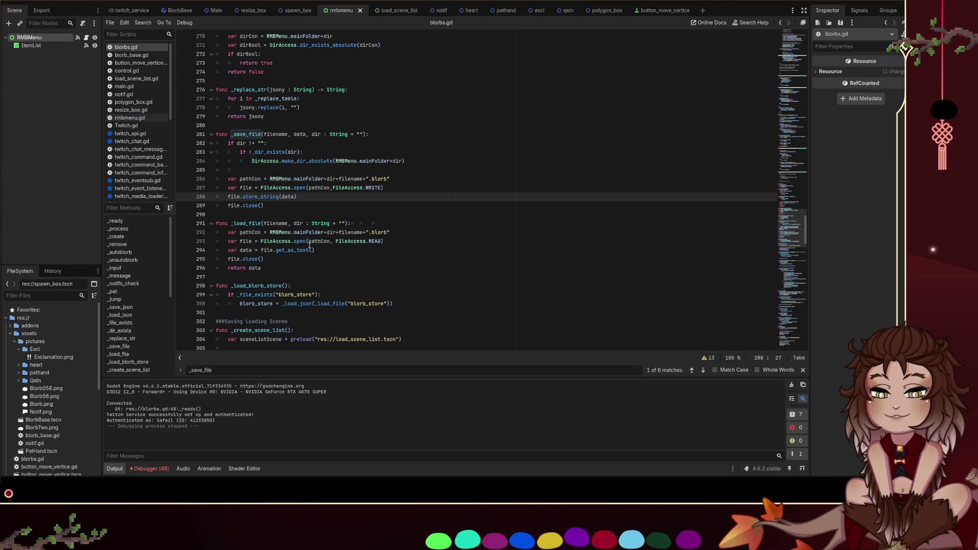
click(290, 211)
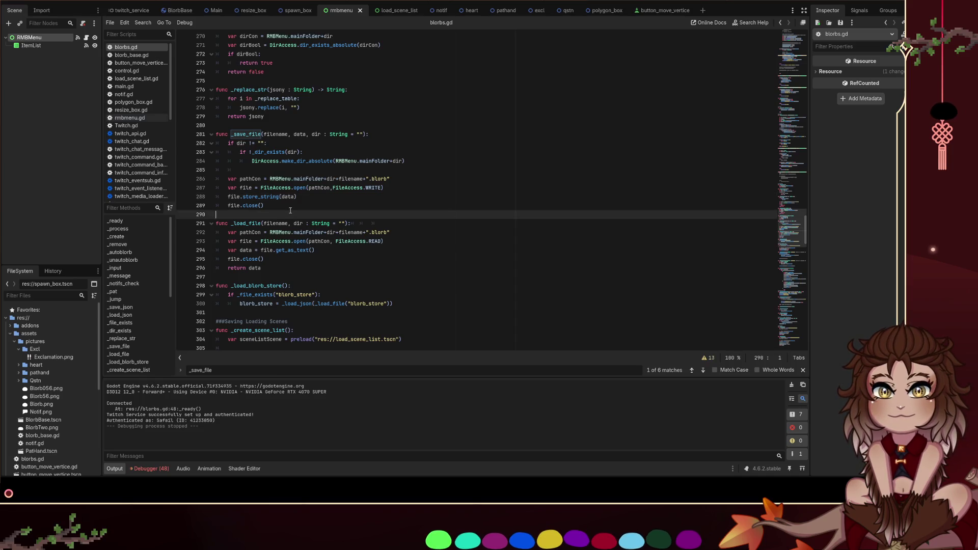
click(287, 206)
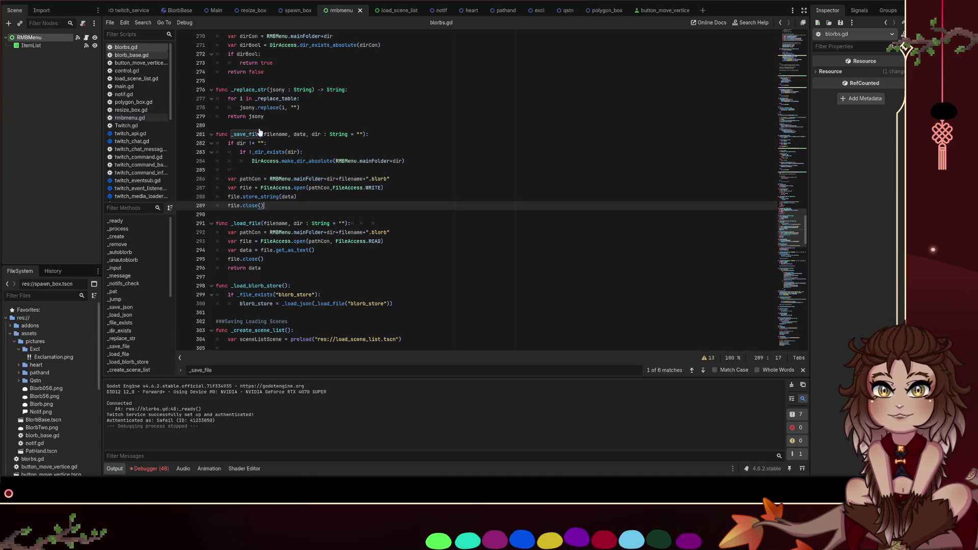
click(294, 211)
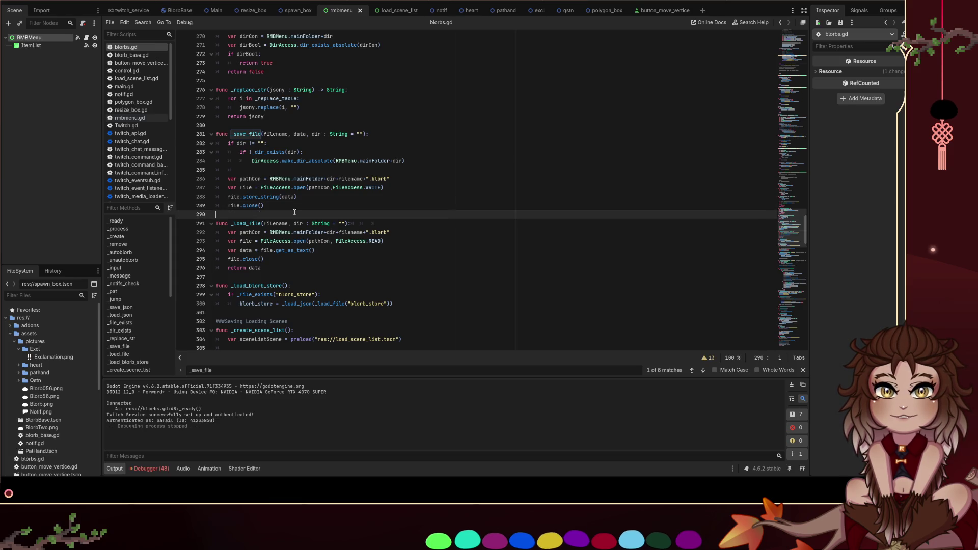
scroll(306, 218, down, 4)
click(319, 217)
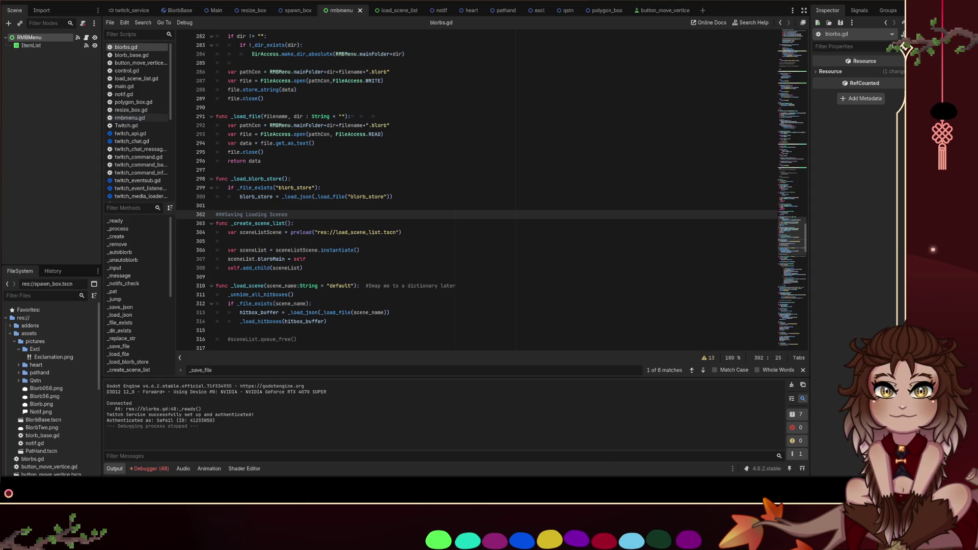
scroll(321, 217, down, 3)
Add a "scenes" argument to the _save_file call in _save_scene
click(326, 214)
scroll(327, 245, down, 2)
mouse_move(423, 274)
mouse_down()
mouse_move(357, 135)
mouse_move(357, 152)
mouse_up()
click(351, 268)
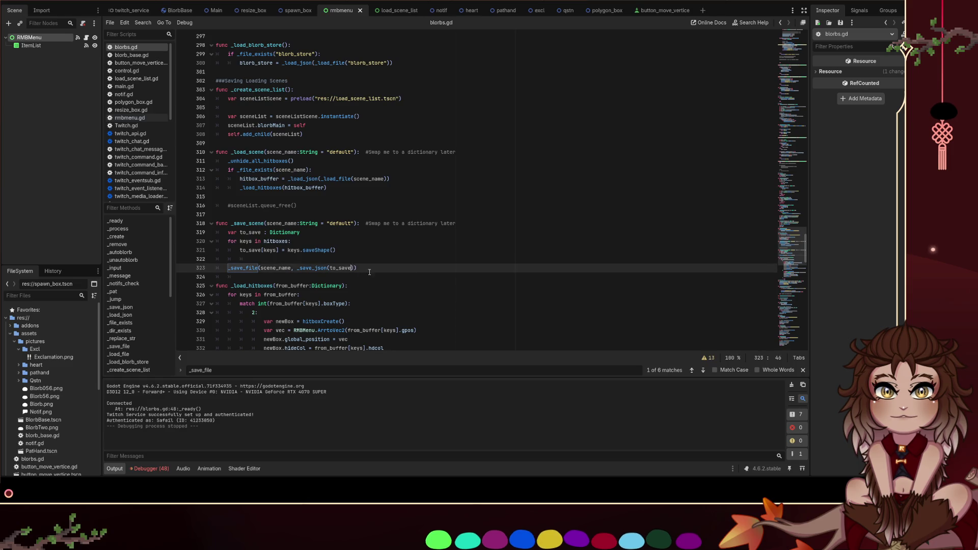
text(, )
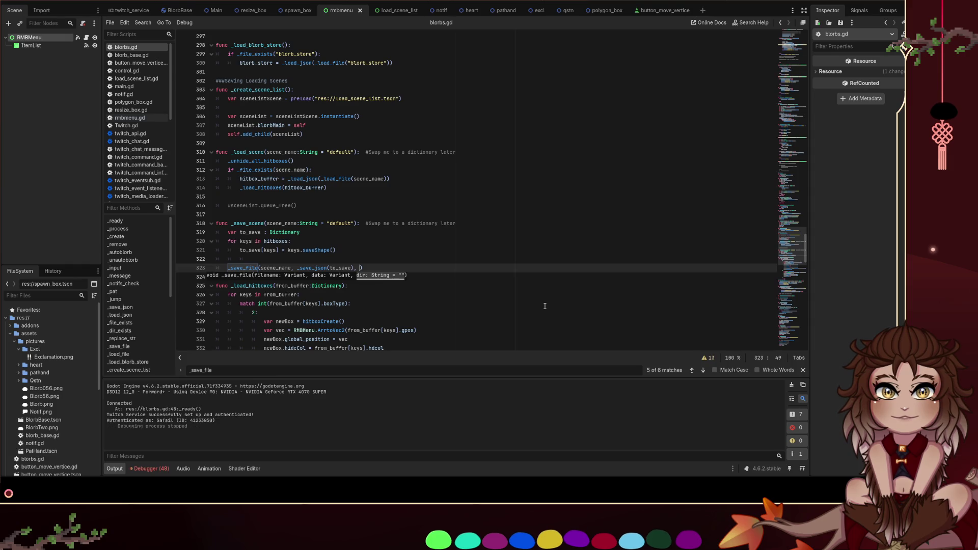
text("scen)
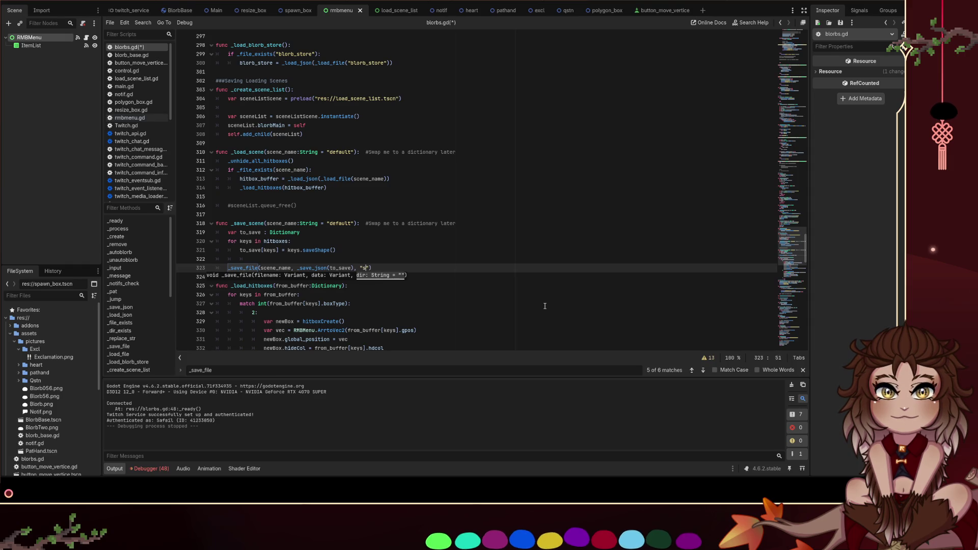
text(es)
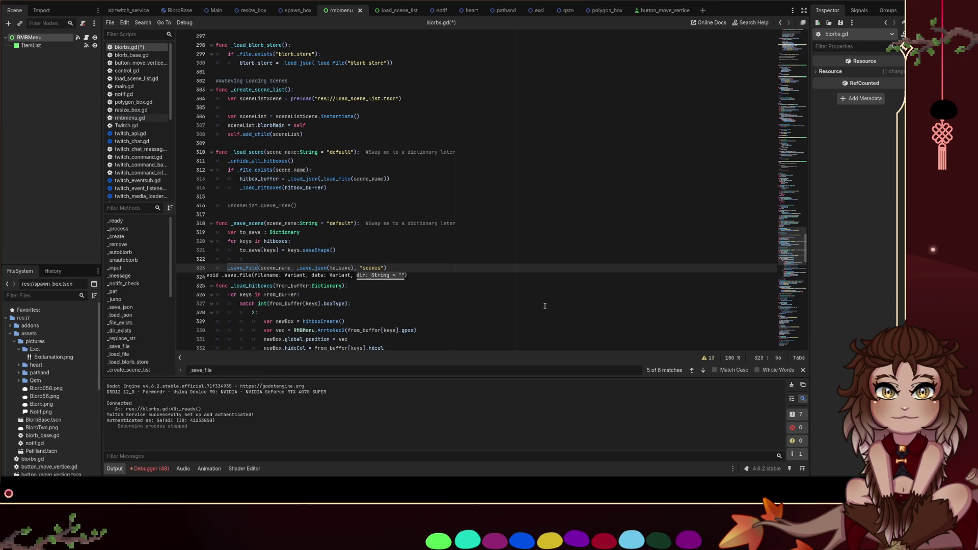
drag(385, 268, 353, 268)
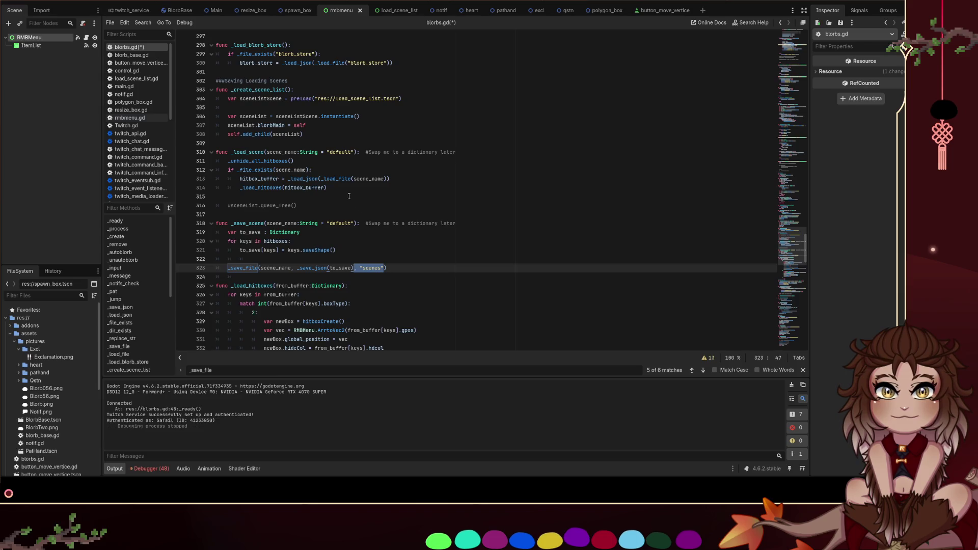
Pass "scenes" as the folder argument to the _file_exists call in _load_scene
click(307, 170)
text(,)
text(, "scenes")
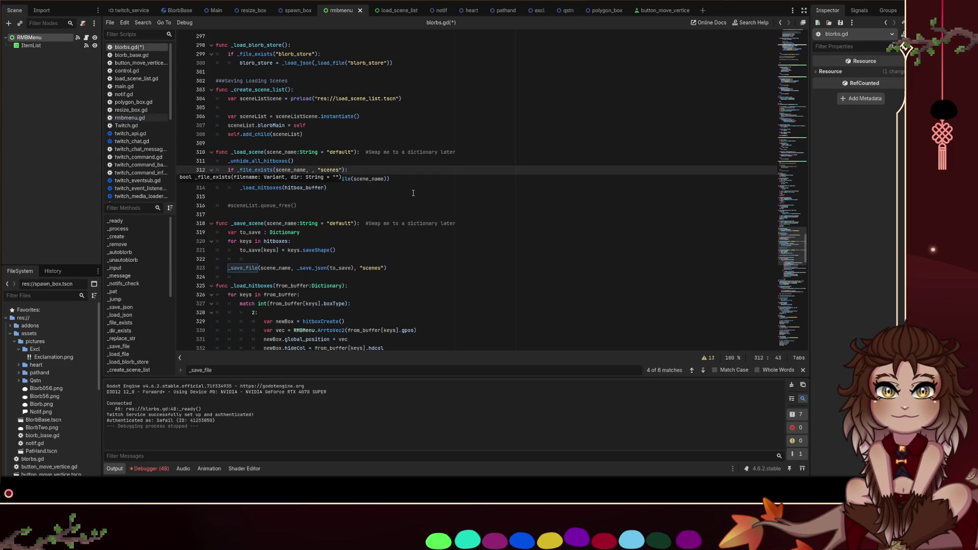
key(Left)
key(BackSpace)
key(BackSpace)
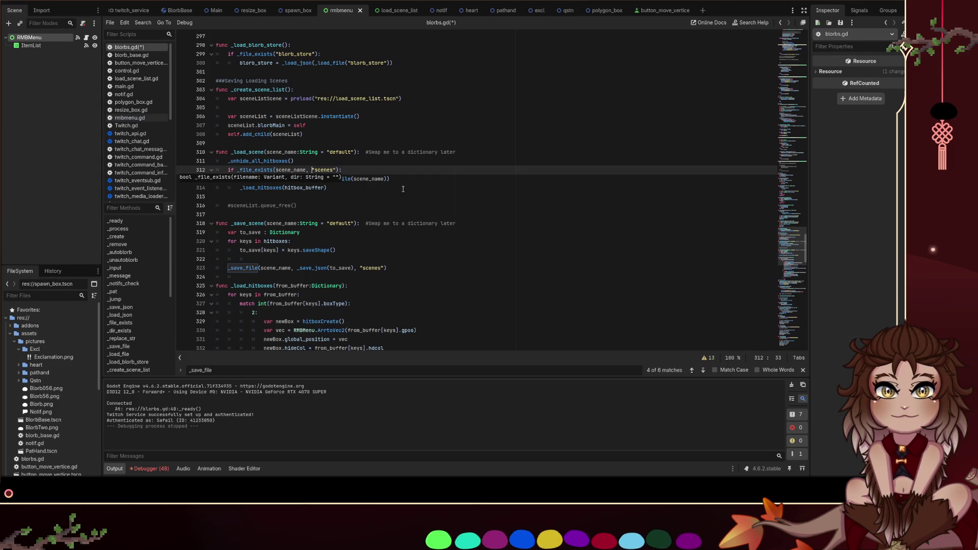
Move "scenes" from _load_json into the _load_file call on line 313 and save blorbs.gd
click(387, 179)
text(, "scenes")
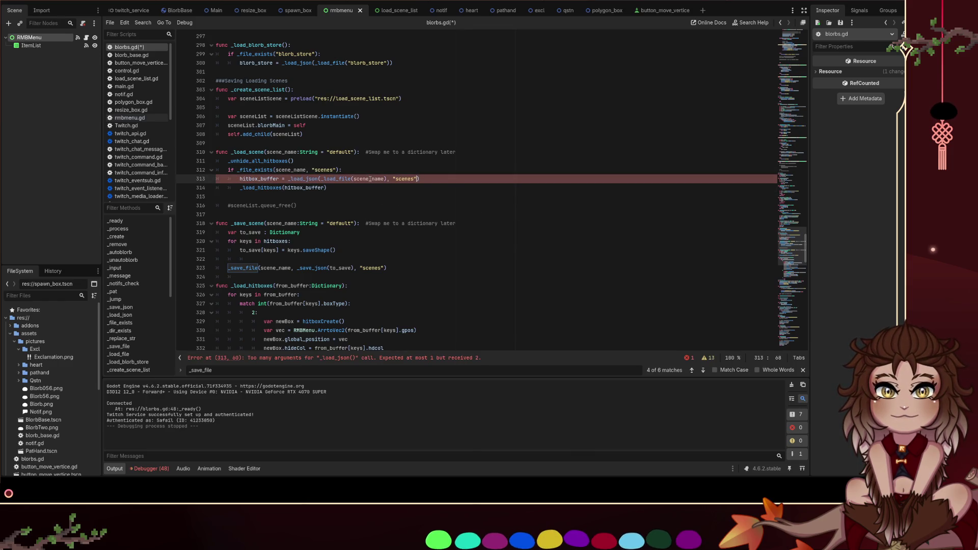
key(ctrl+z)
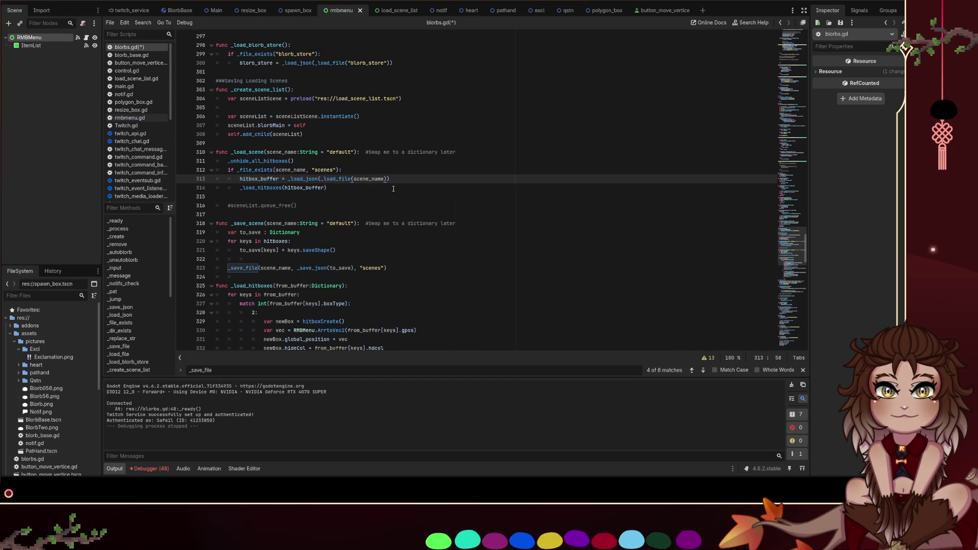
key(Left)
text(, "scenes")
key(ctrl+s)
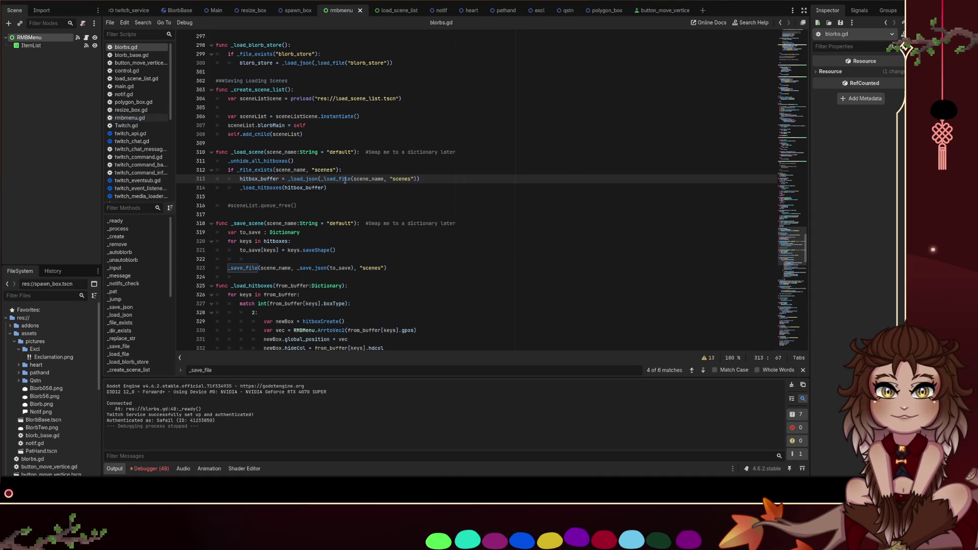
scroll(452, 162, up, 1)
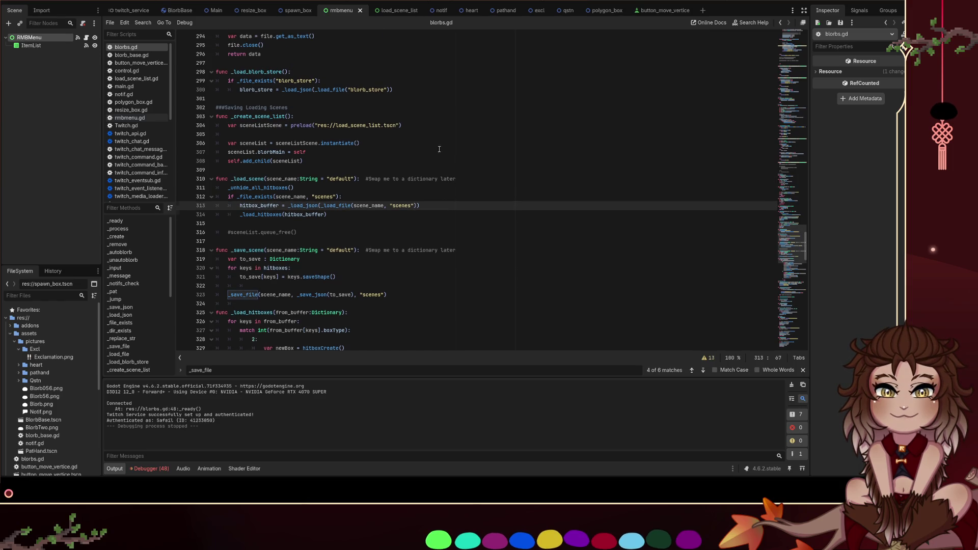
scroll(440, 149, up, 1)
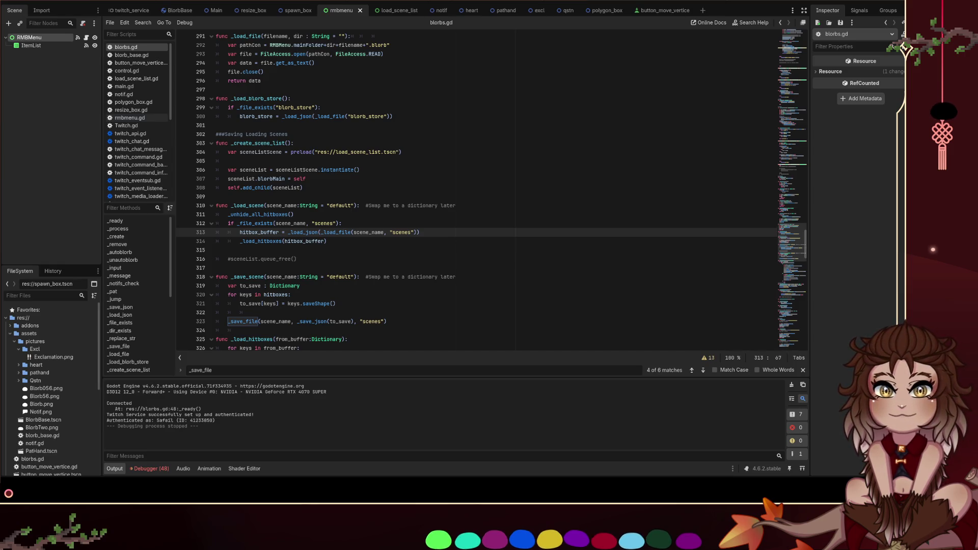
click(428, 172)
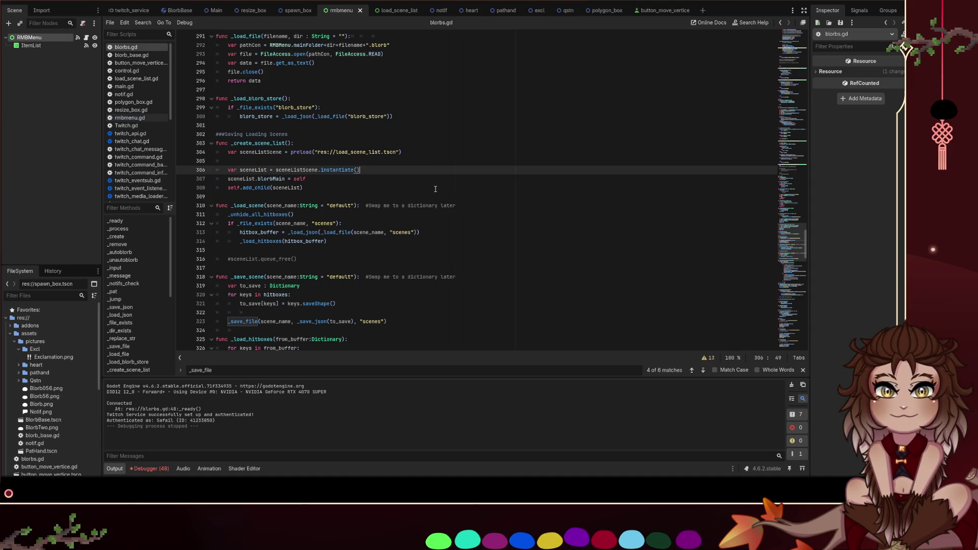
scroll(436, 189, up, 1)
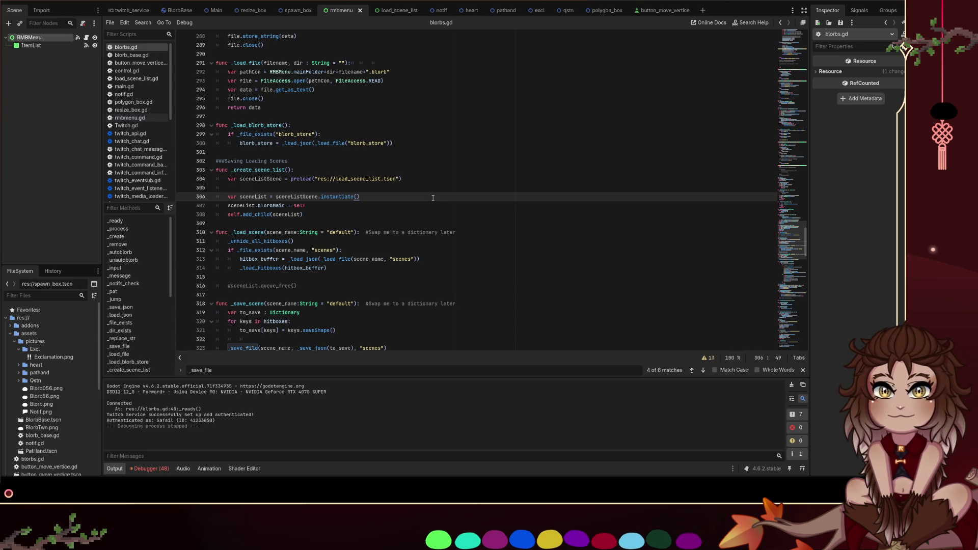
scroll(499, 192, up, 4)
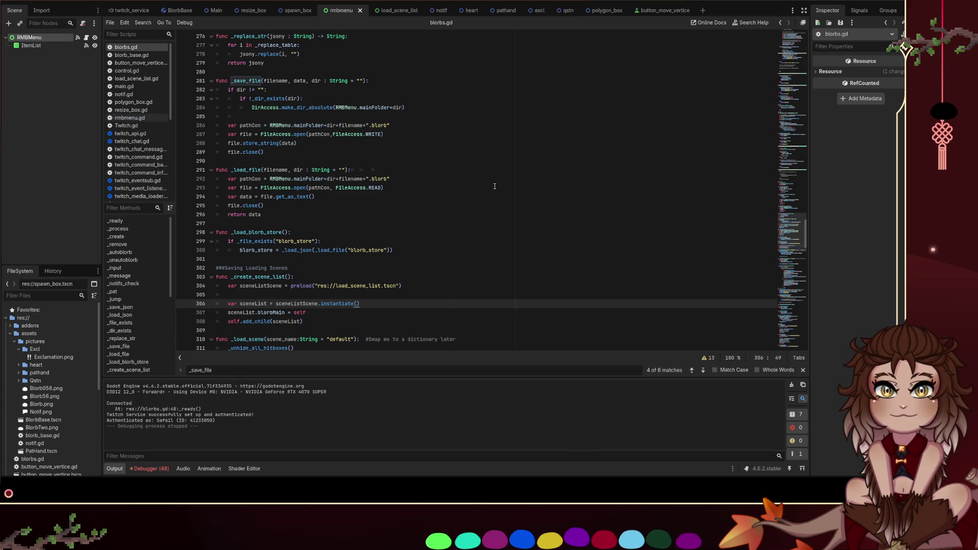
scroll(495, 186, up, 5)
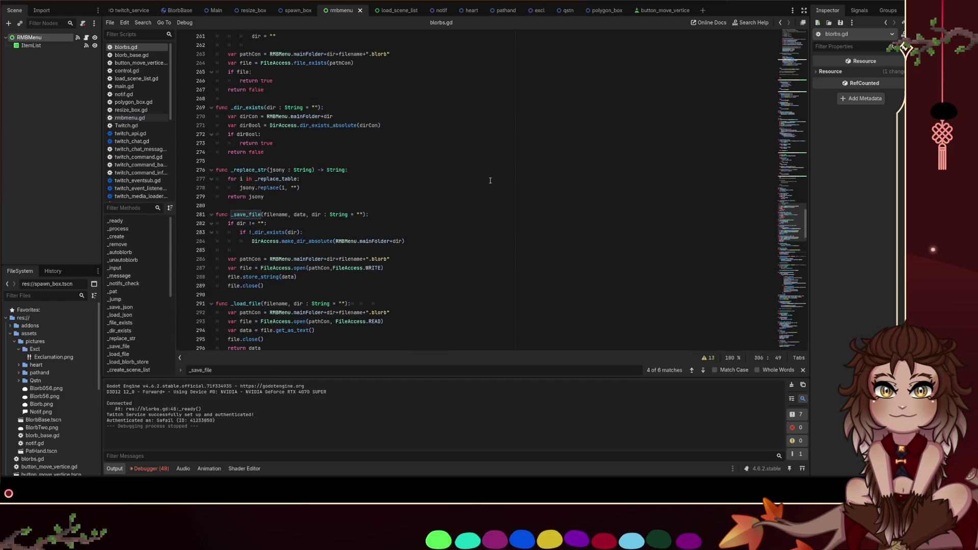
scroll(451, 173, up, 4)
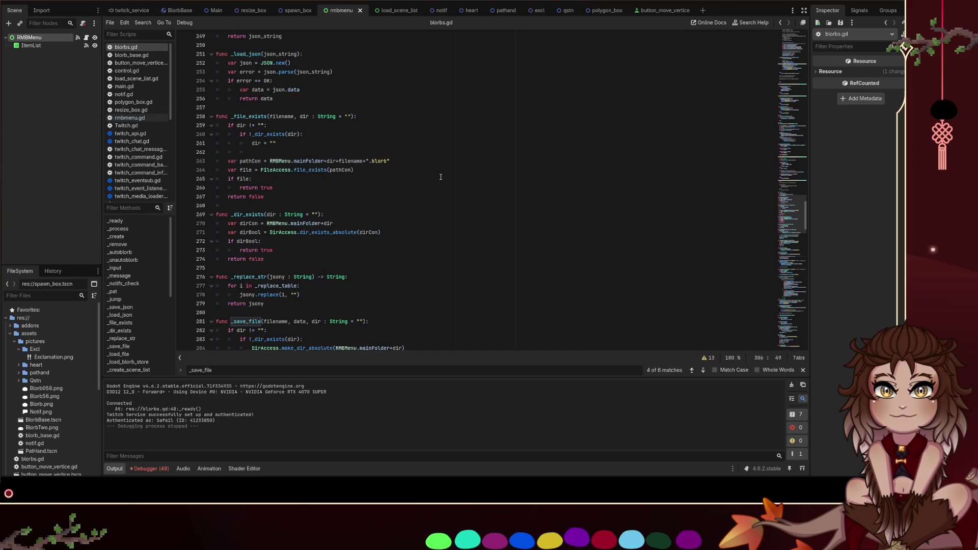
mouse_move(345, 131)
mouse_down()
mouse_move(275, 143)
mouse_move(216, 116)
mouse_up()
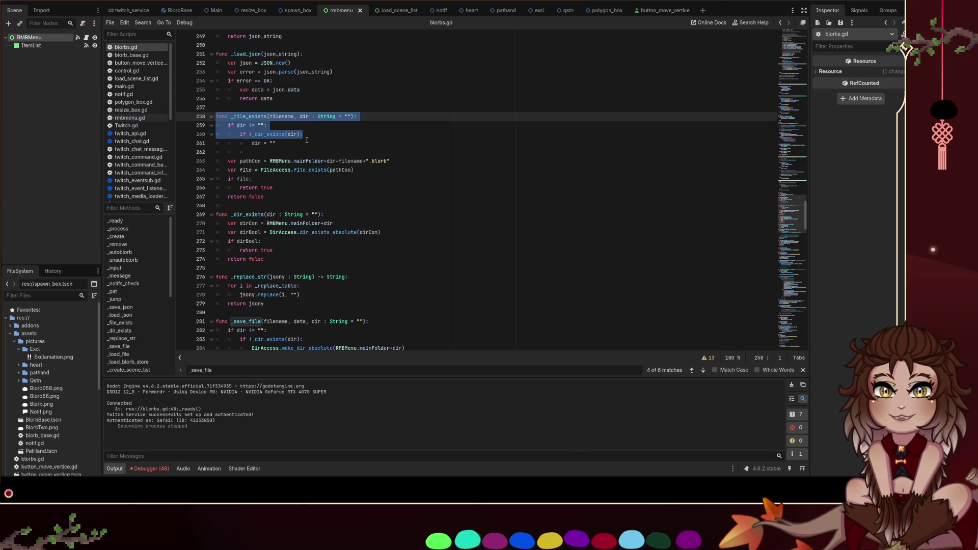
scroll(308, 140, down, 3)
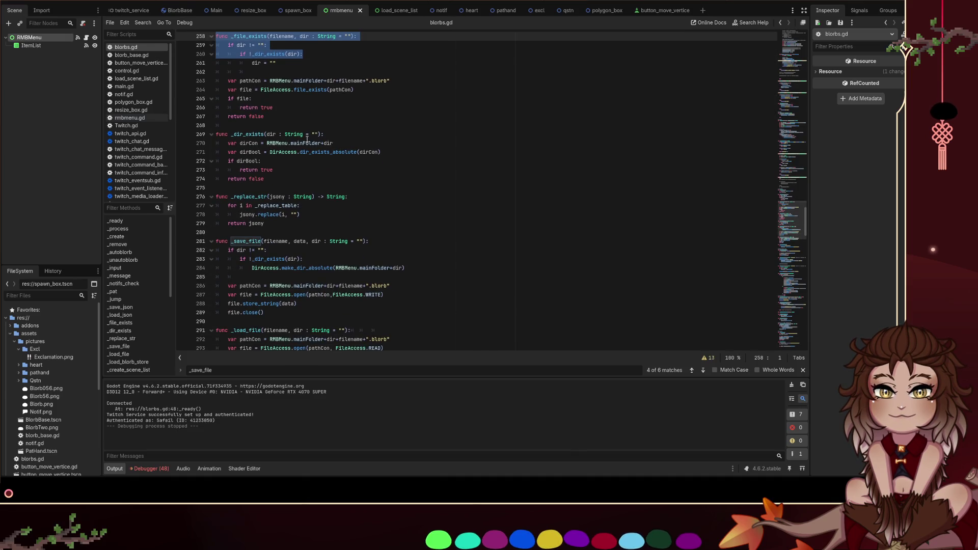
drag(319, 239, 382, 301)
click(423, 295)
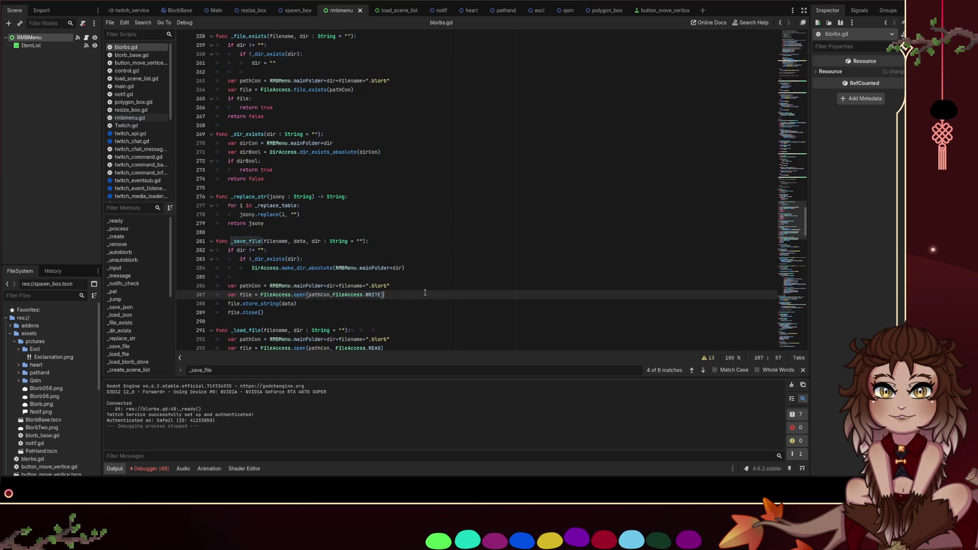
scroll(428, 249, down, 4)
scroll(428, 249, down, 1)
click(443, 255)
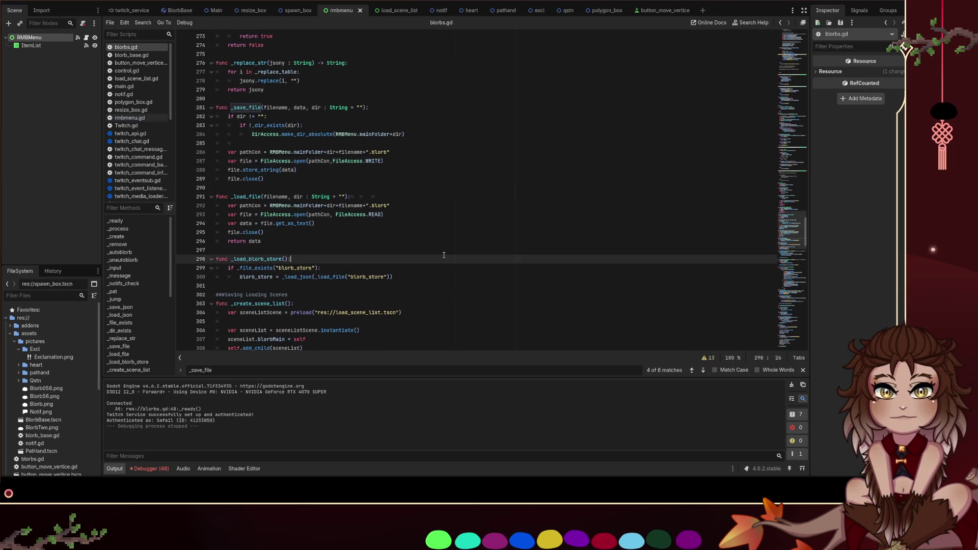
scroll(445, 252, down, 10)
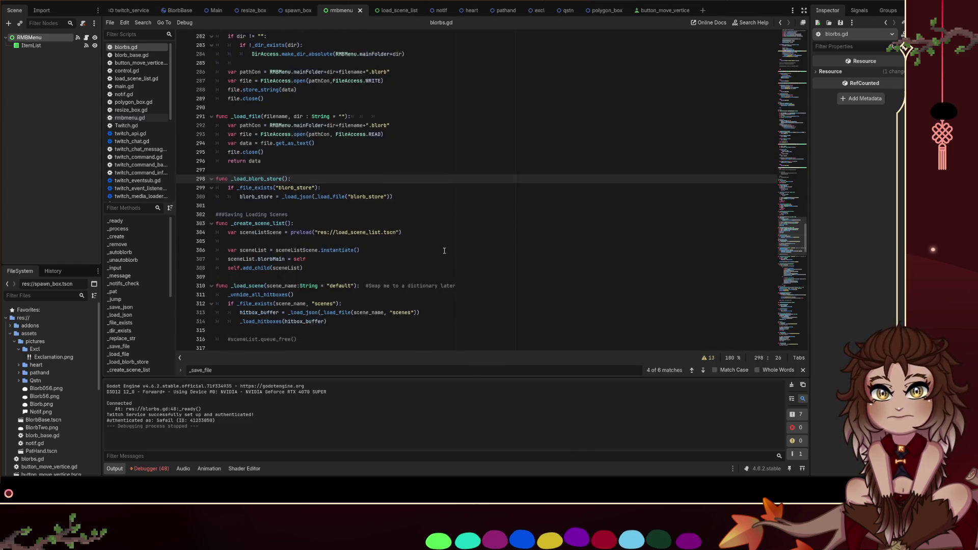
scroll(427, 212, down, 1)
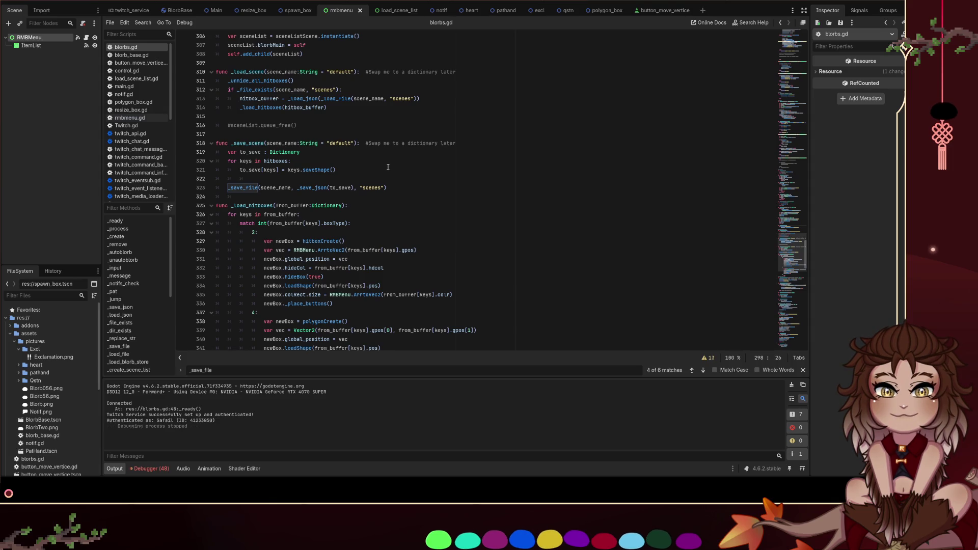
scroll(388, 167, down, 2)
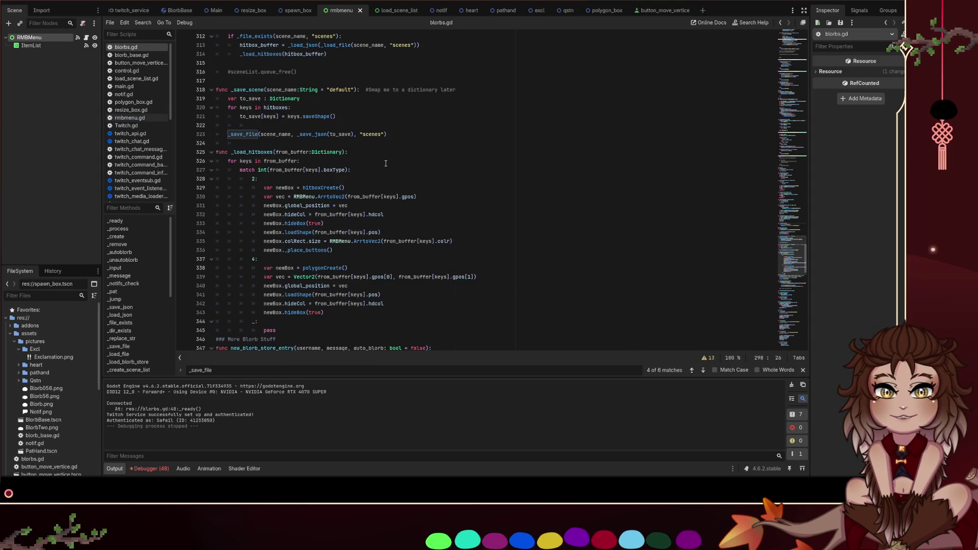
scroll(389, 165, up, 3)
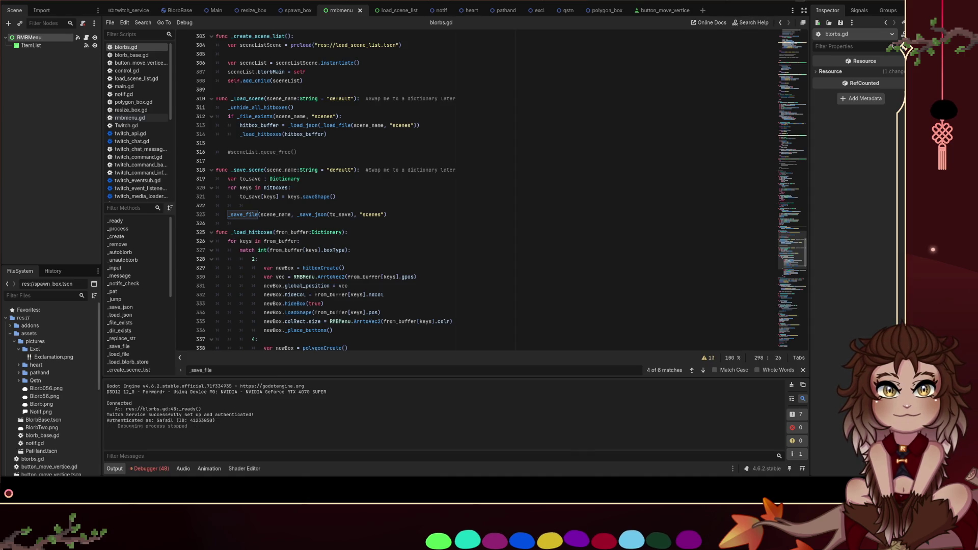
key(F5)
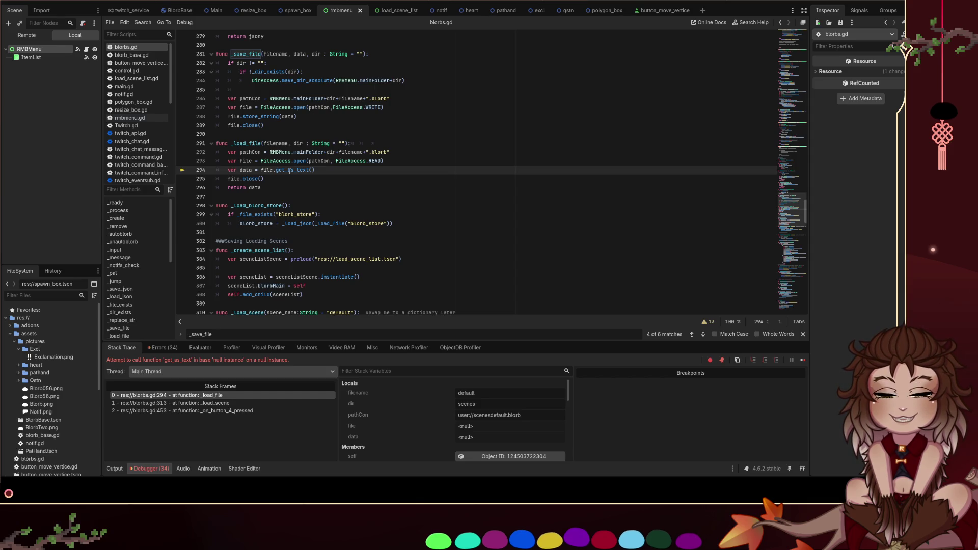
Replace dir = "" on line 261 of _file_exists with return false
double_click(297, 144)
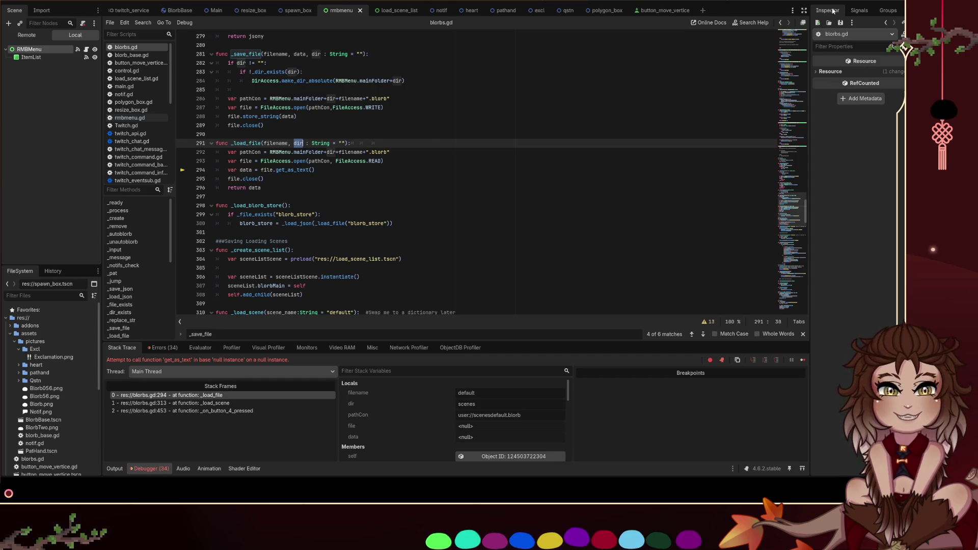
scroll(404, 175, up, 3)
scroll(404, 176, up, 2)
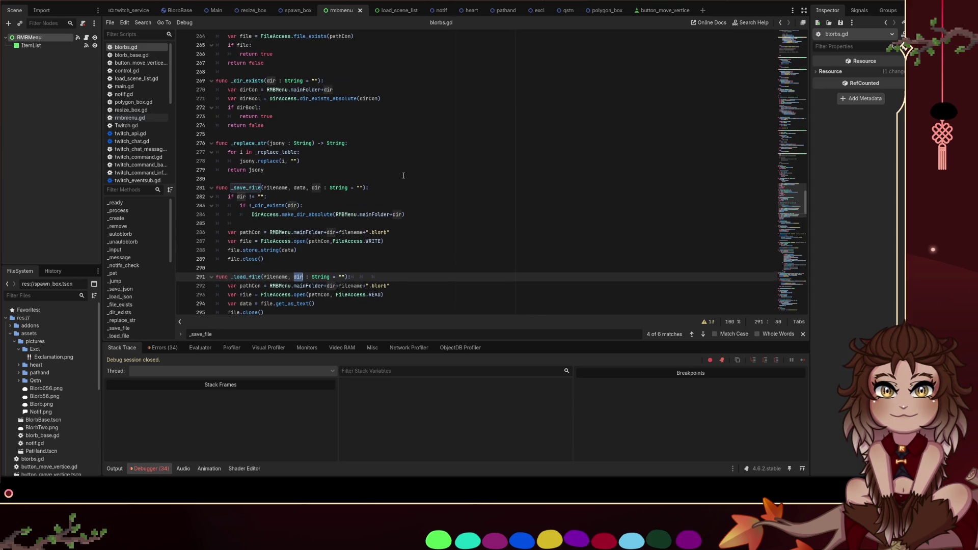
scroll(398, 172, down, 13)
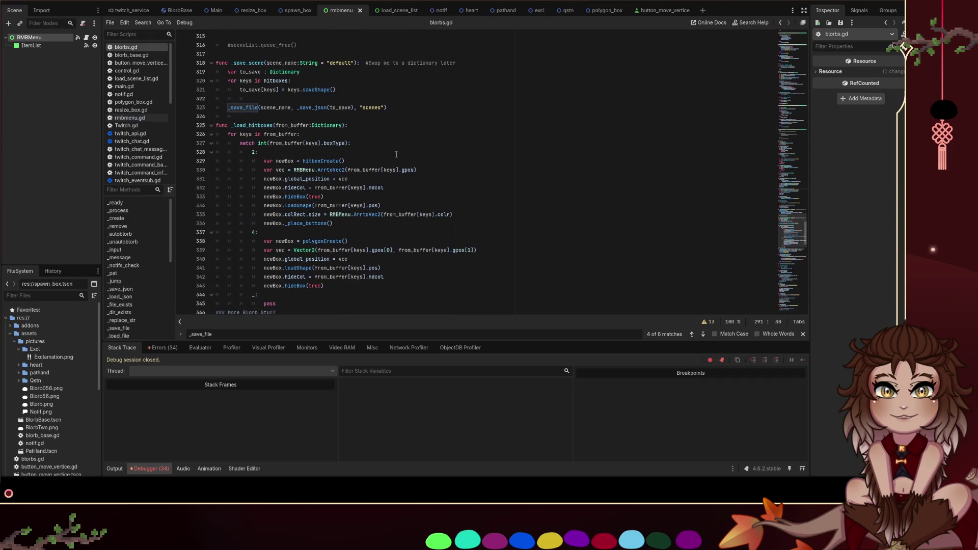
scroll(397, 148, up, 15)
scroll(399, 141, up, 7)
drag(278, 143, 200, 140)
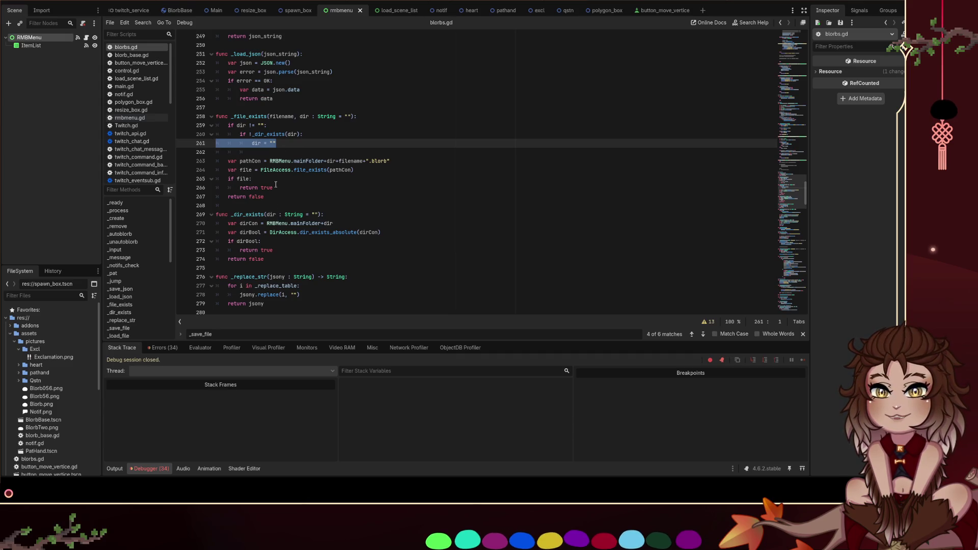
key(End)
key(shift+Home)
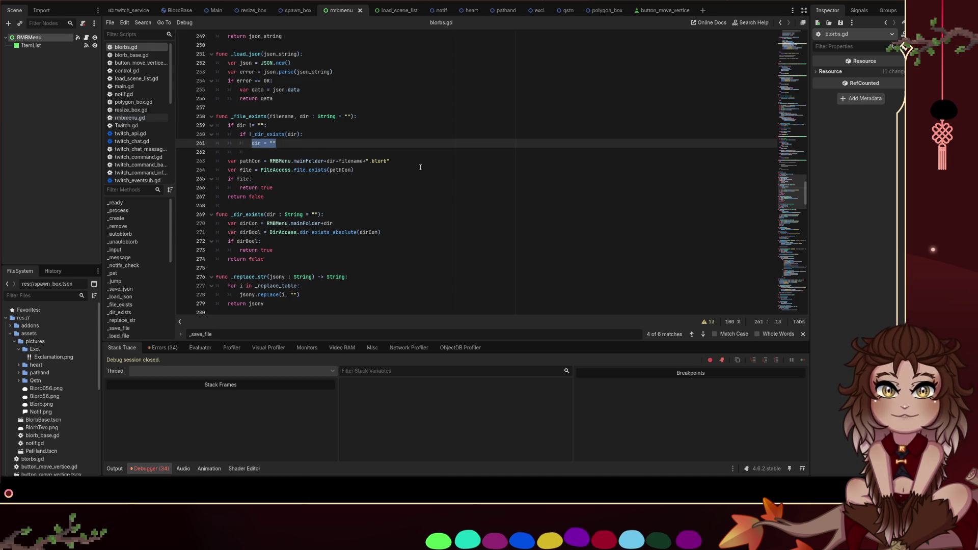
text(return false)
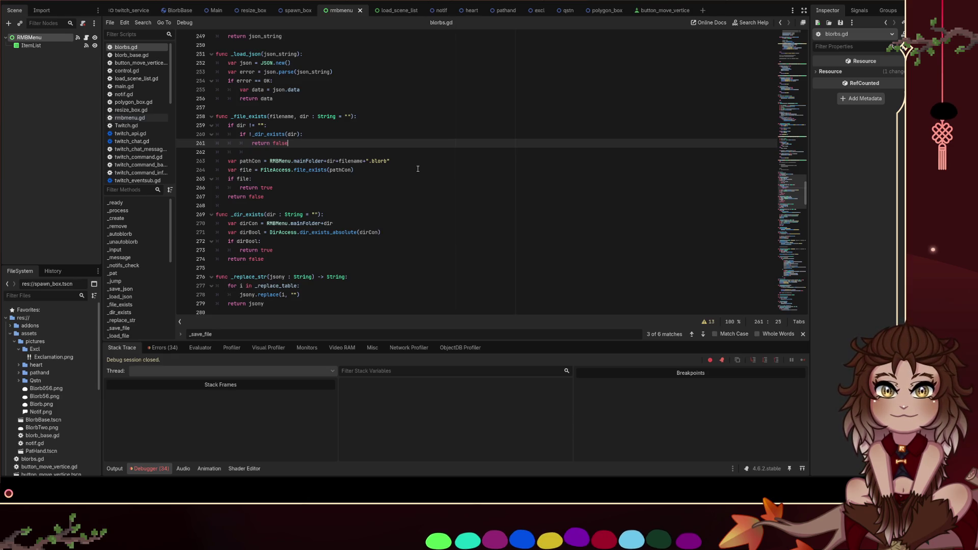
click(407, 170)
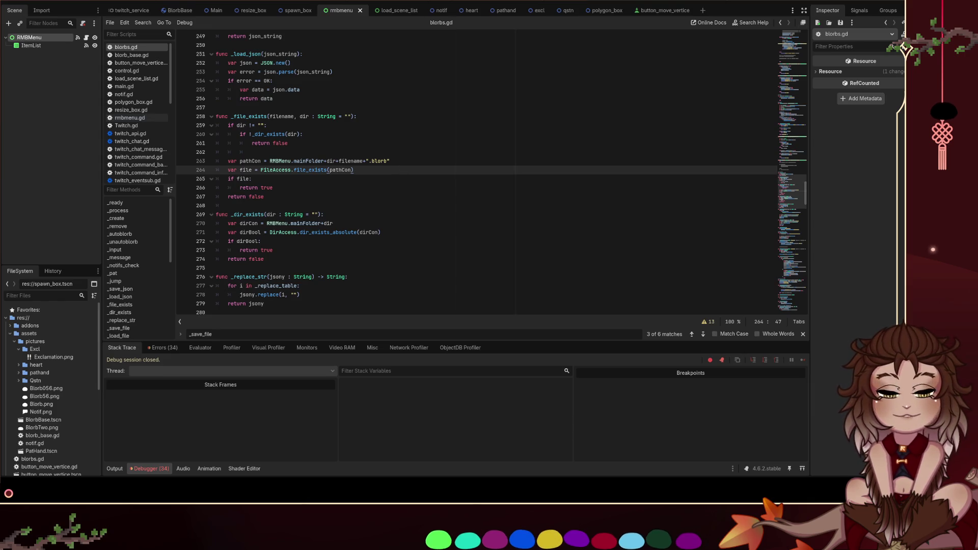
key(F5)
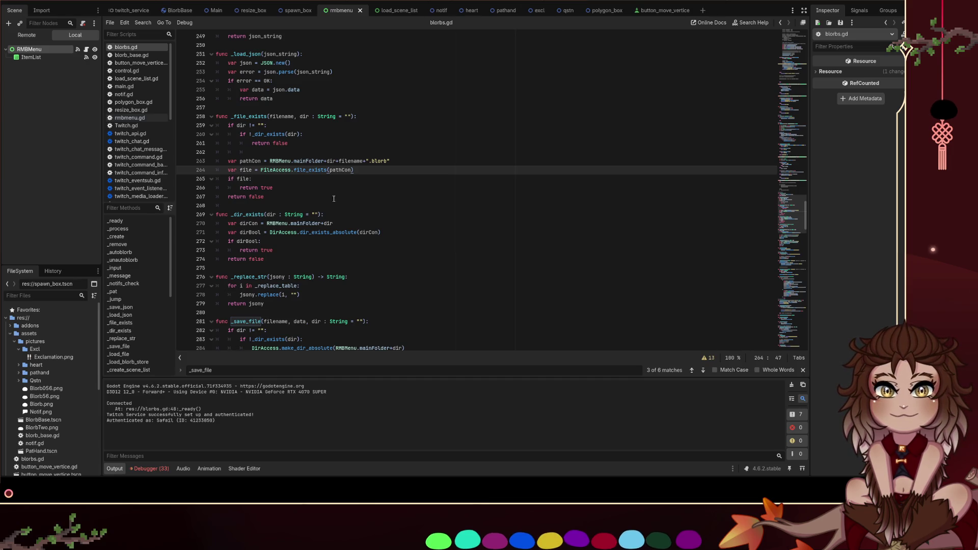
scroll(332, 197, down, 20)
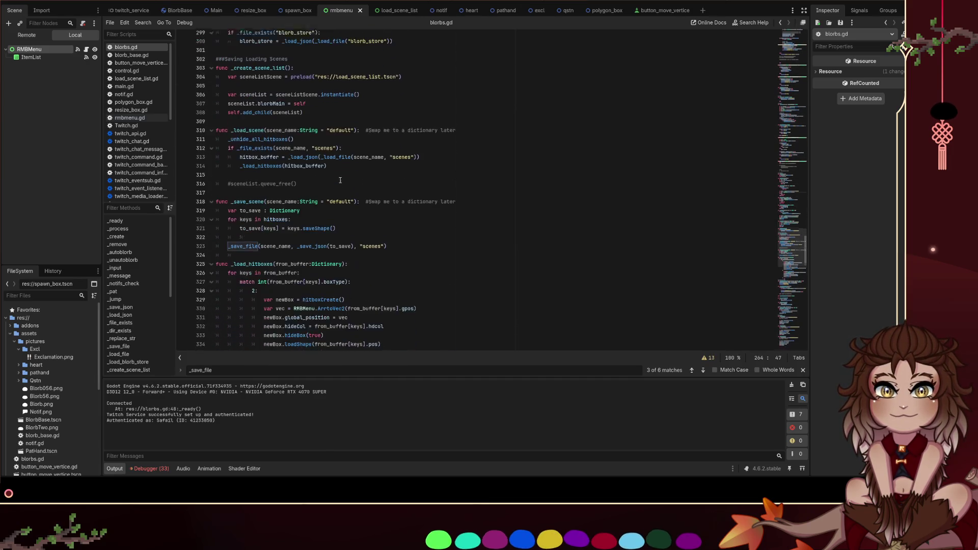
scroll(341, 181, down, 7)
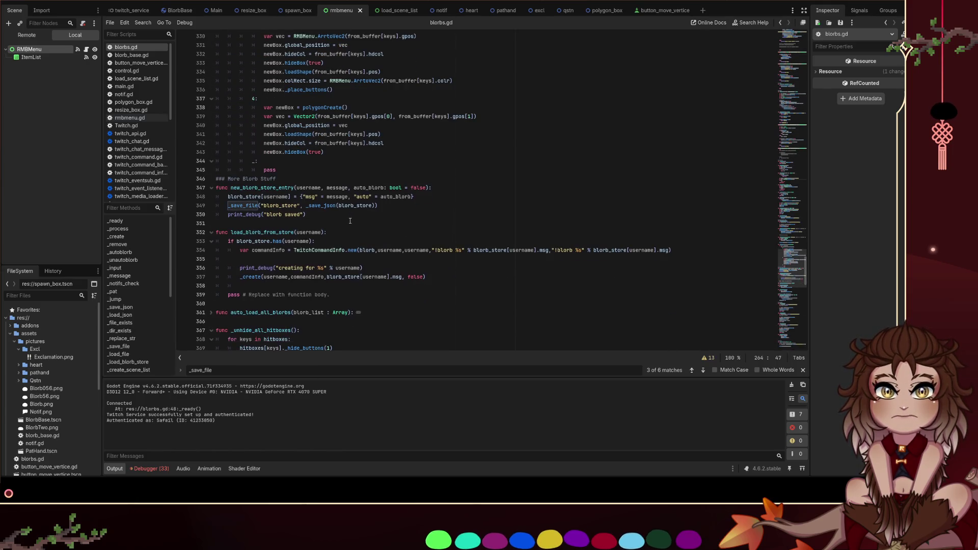
scroll(350, 221, up, 6)
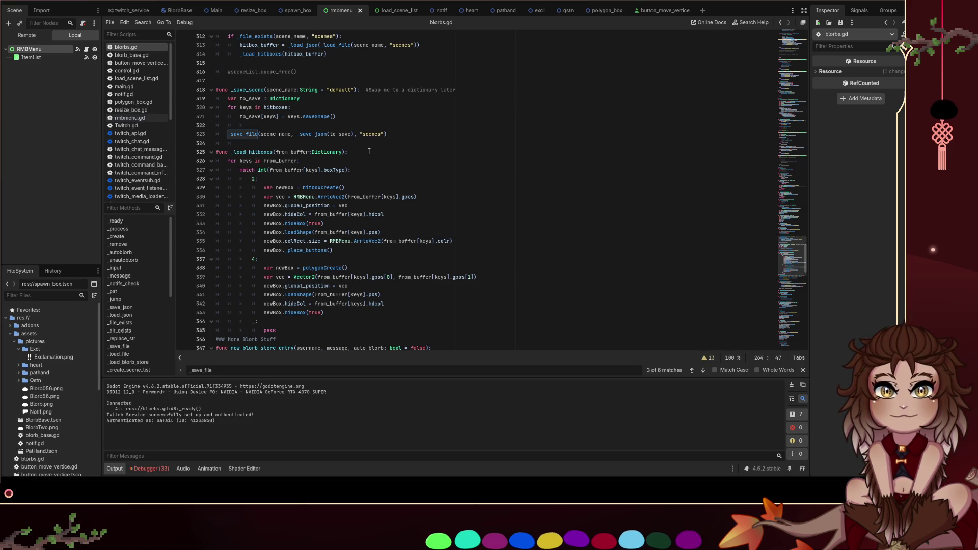
scroll(368, 163, up, 7)
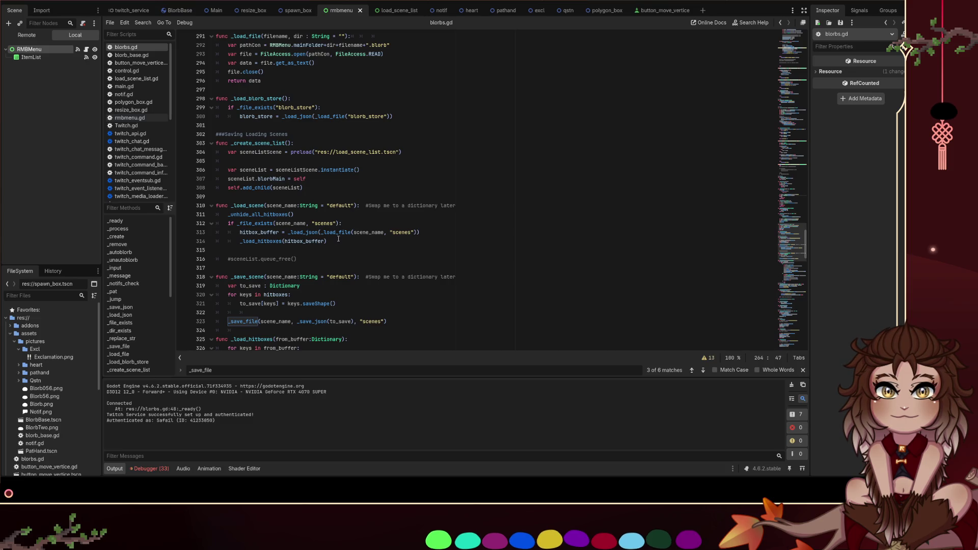
click(336, 223)
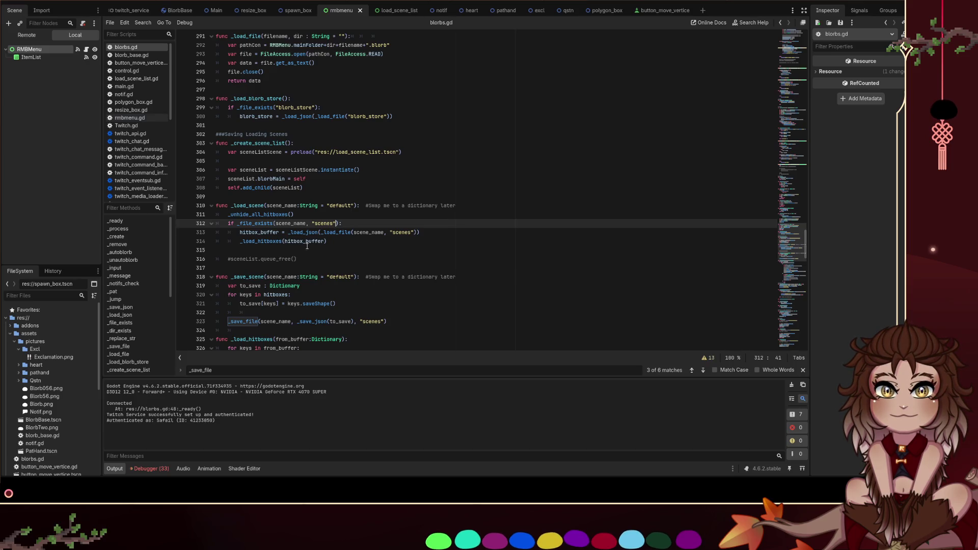
drag(332, 243, 216, 215)
drag(448, 230, 199, 225)
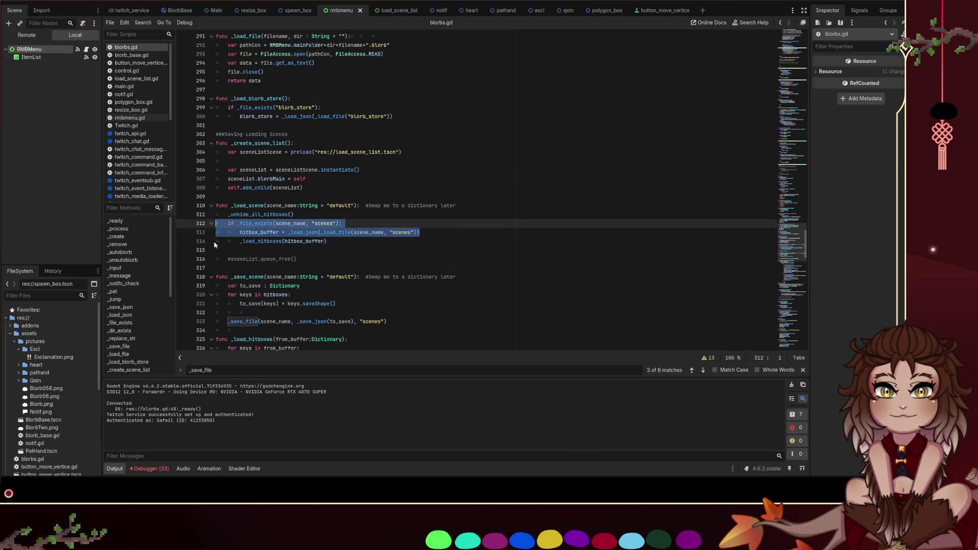
click(313, 249)
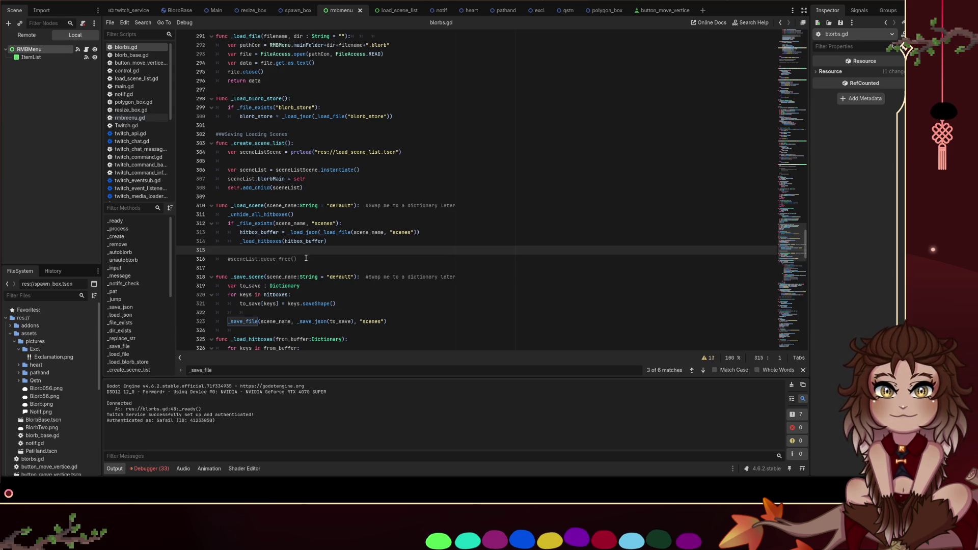
click(266, 206)
Above _load_scene, write func _get_all_scenes(): with an if !_dir_exists("scenes"): check
key(Home)
key(Return)
key(Return)
key(Up)
key(Up)
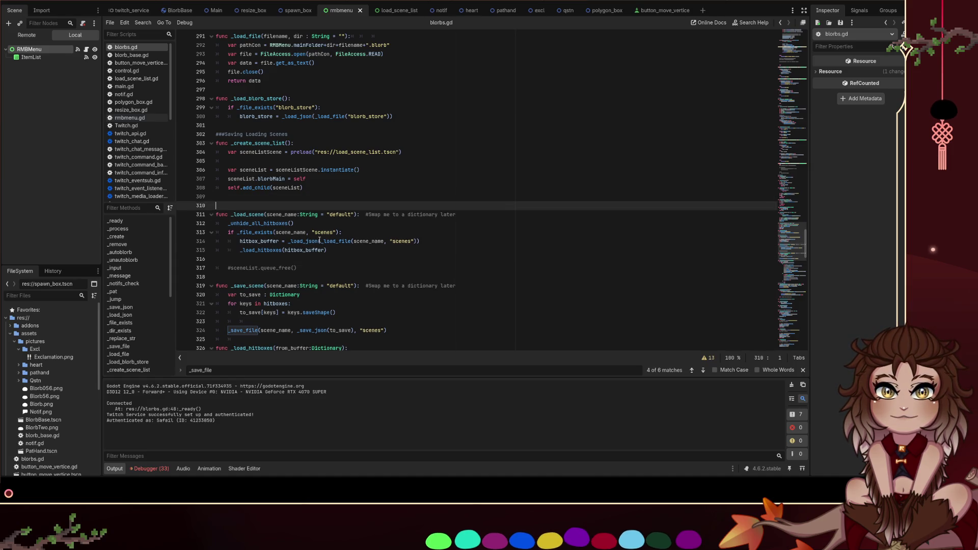
text(func _get_all_sce)
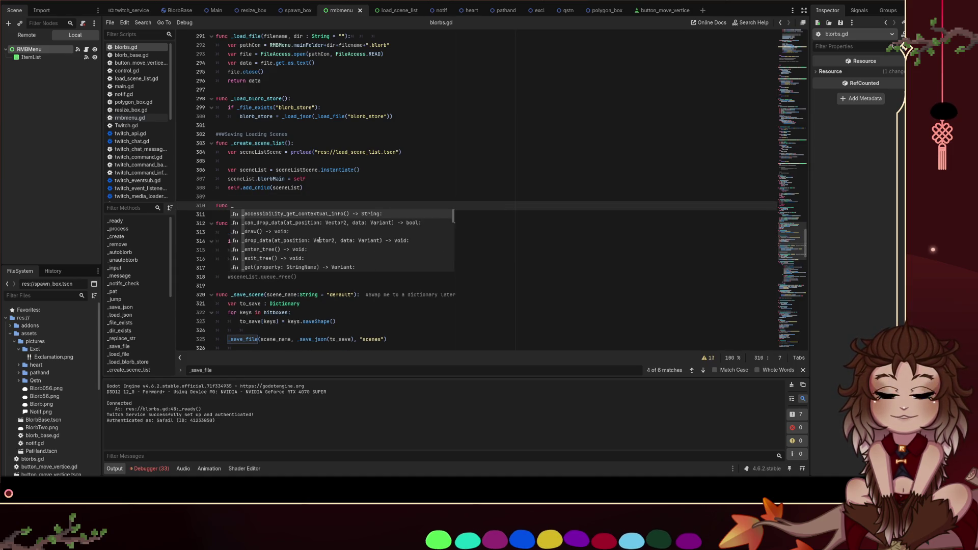
text(nes())
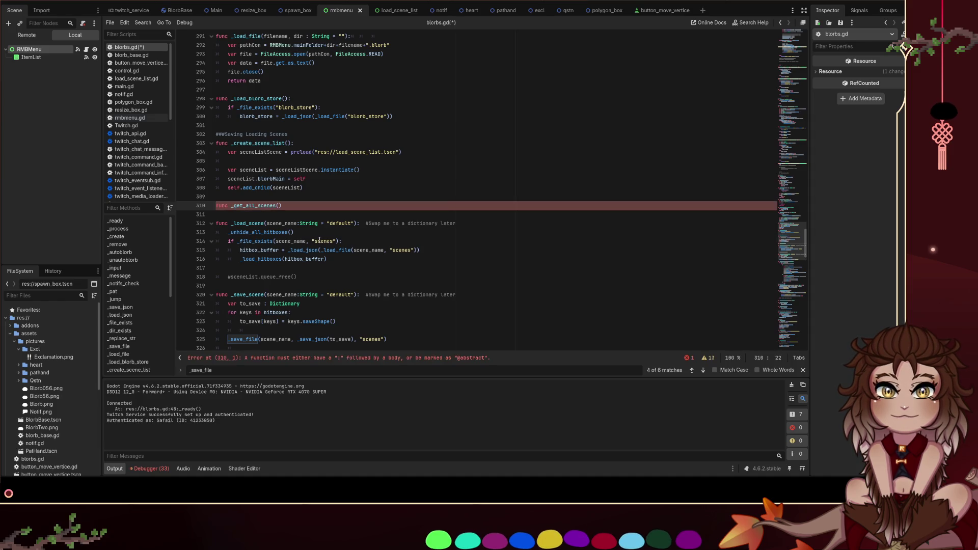
text(:)
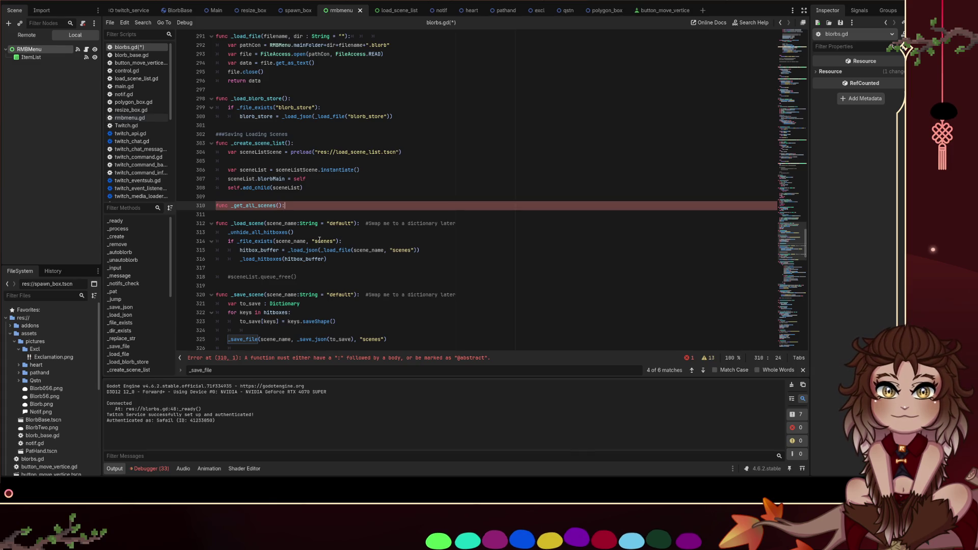
key(Return)
text(if)
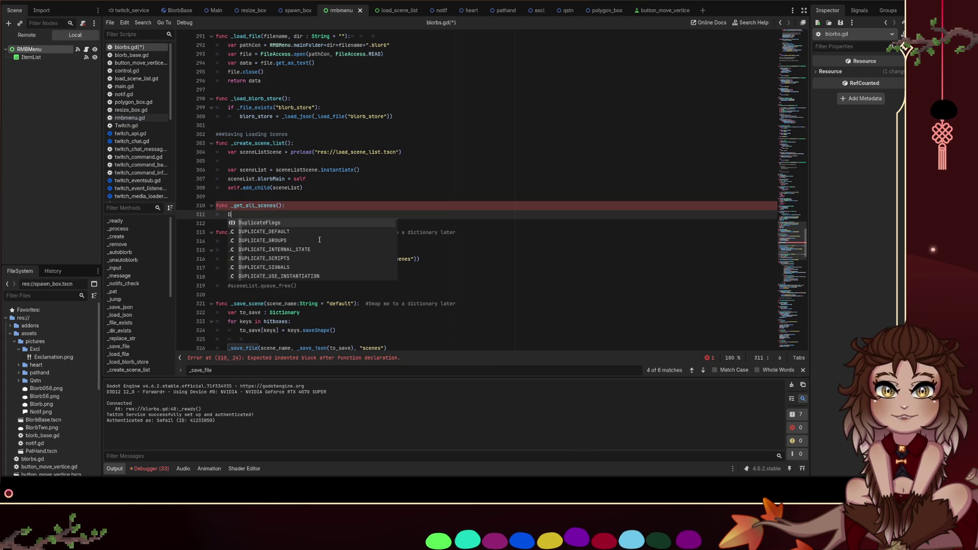
text( _d)
text(if dir)
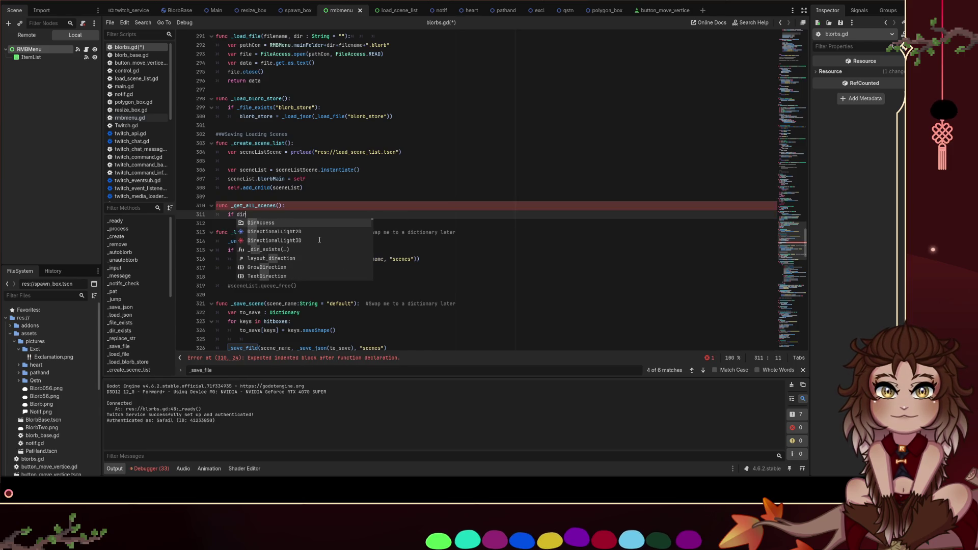
key(Down)
key(Down)
key(Return)
text("scenes")
key(Right)
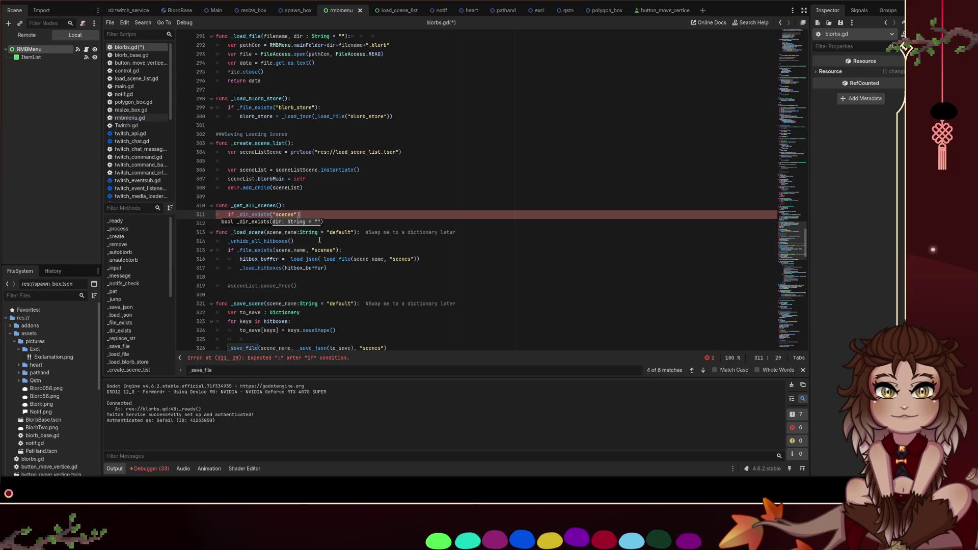
text(:)
key(Return)
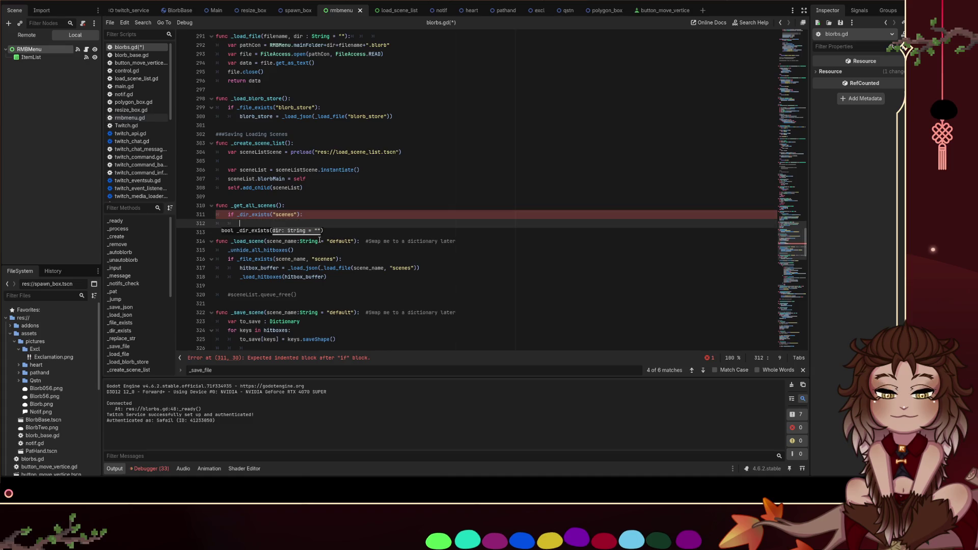
key(Up)
text(!)
key(Down)
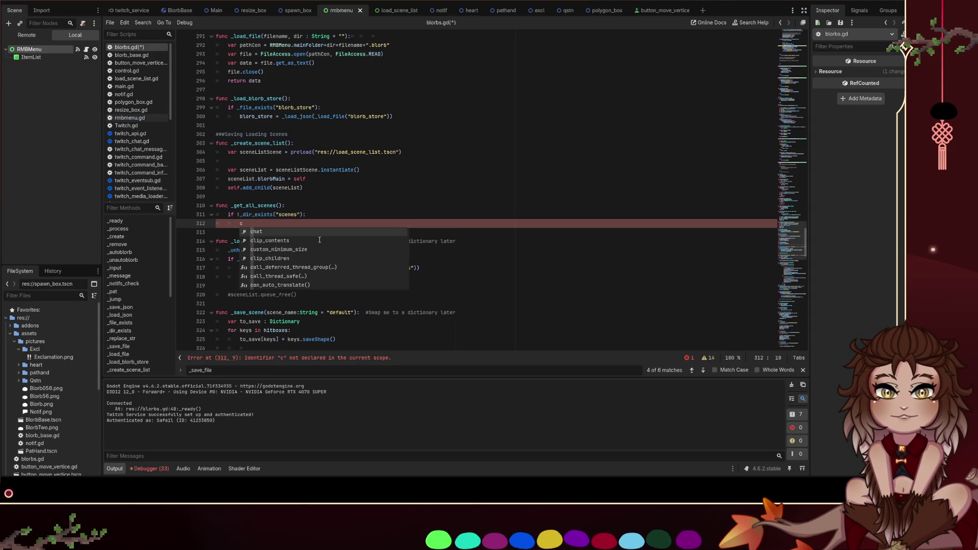
key(BackSpace)
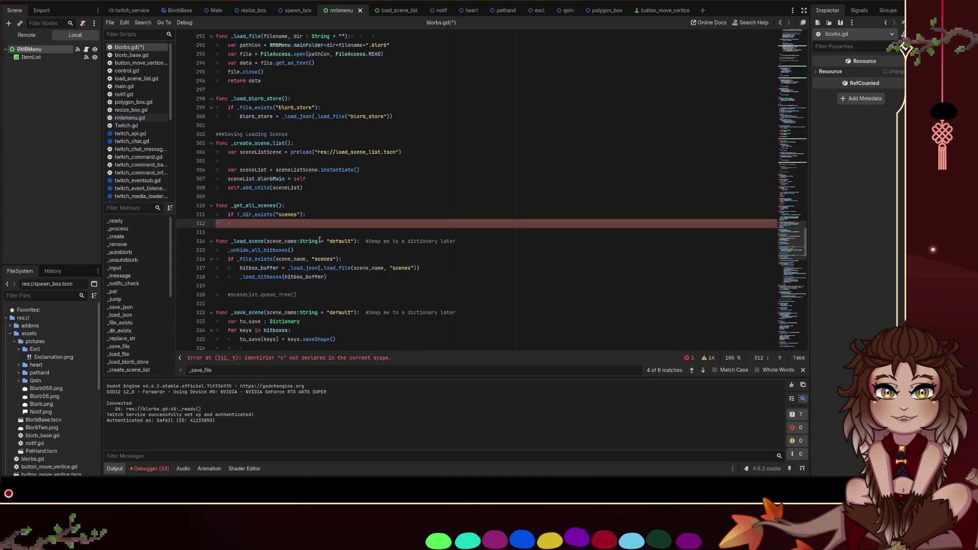
Paste the DirAccess.make_dir_absolute call from _save_file under the if and save
scroll(321, 242, down, 5)
scroll(323, 245, up, 12)
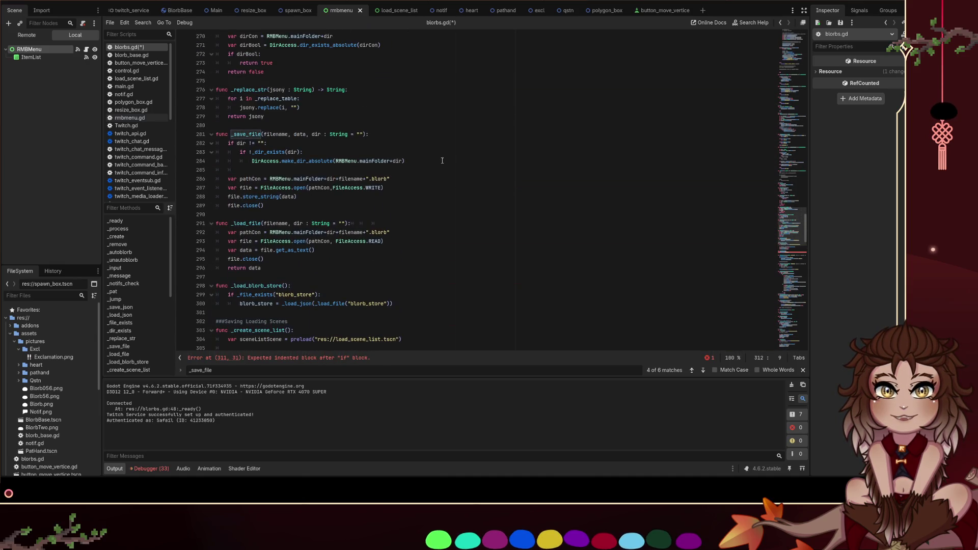
mouse_move(441, 160)
mouse_down()
mouse_move(248, 161)
mouse_move(210, 145)
mouse_up()
mouse_move(408, 161)
mouse_down()
mouse_move(417, 161)
mouse_move(230, 152)
mouse_move(252, 161)
mouse_up()
key(ctrl+c)
scroll(340, 201, down, 5)
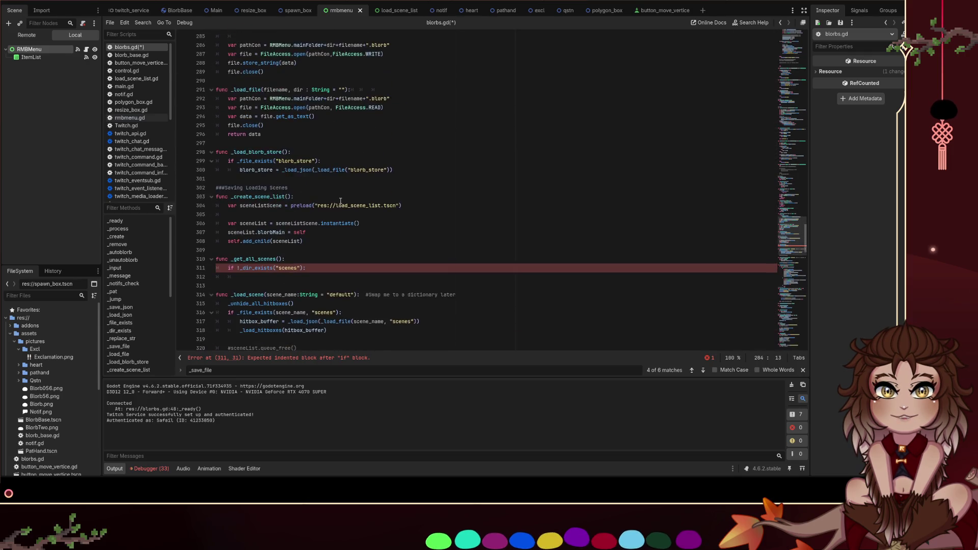
scroll(341, 201, down, 1)
click(342, 242)
key(Return)
key(ctrl+v)
key(ctrl+s)
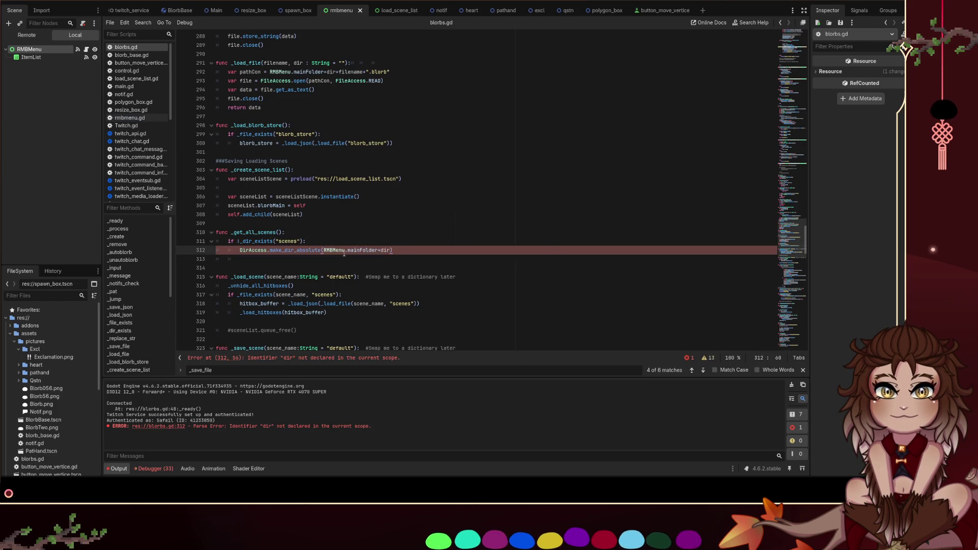
Replace dir with "scenes" in the pasted folder path
drag(300, 241, 276, 242)
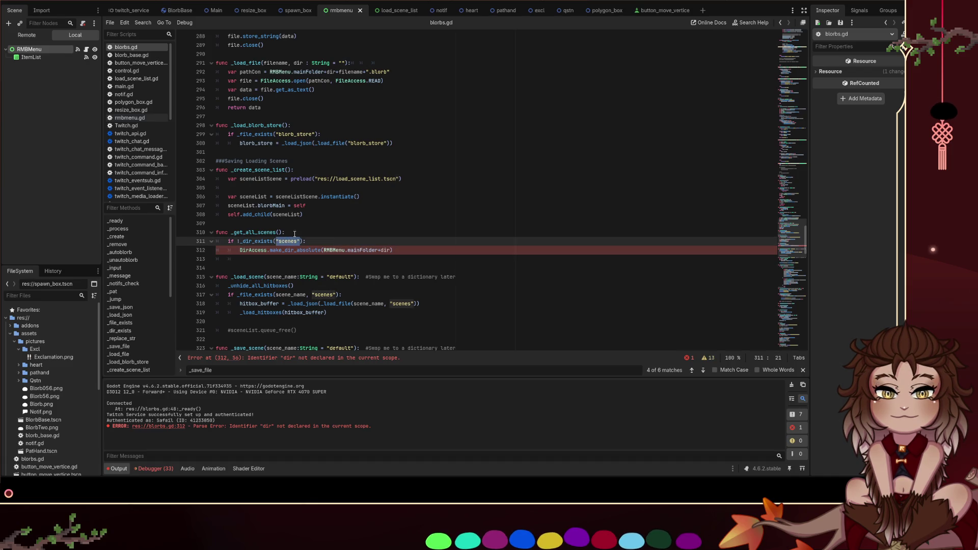
key(ctrl+c)
double_click(386, 250)
key(ctrl+v)
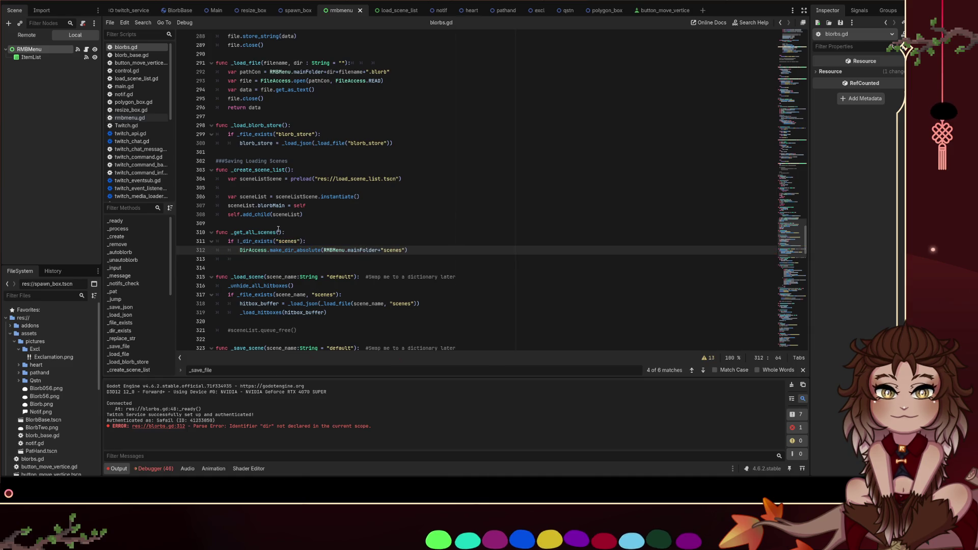
drag(276, 232, 258, 232)
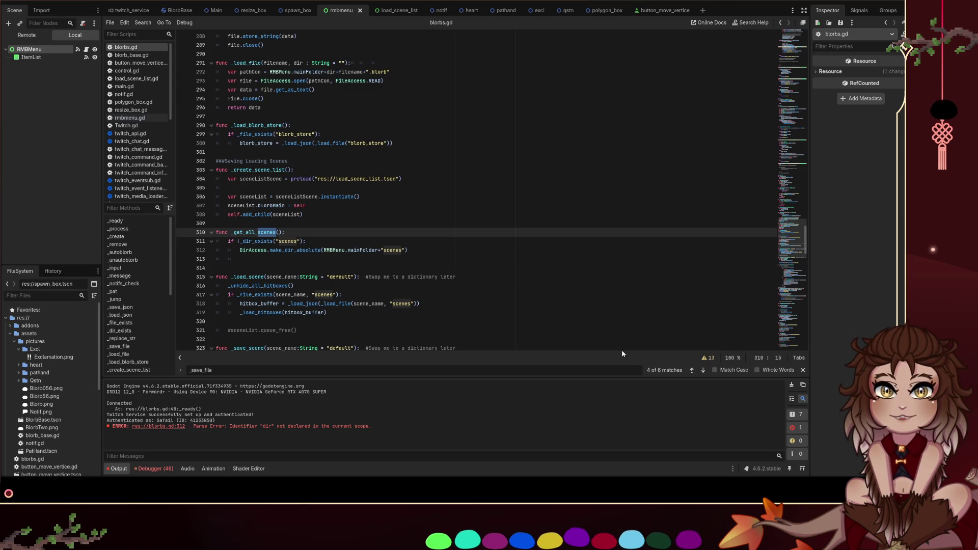
Rename the function to _get_all_from_dir
text(from)
text(_folder)
key(Right)
key(ctrl+shift+Left)
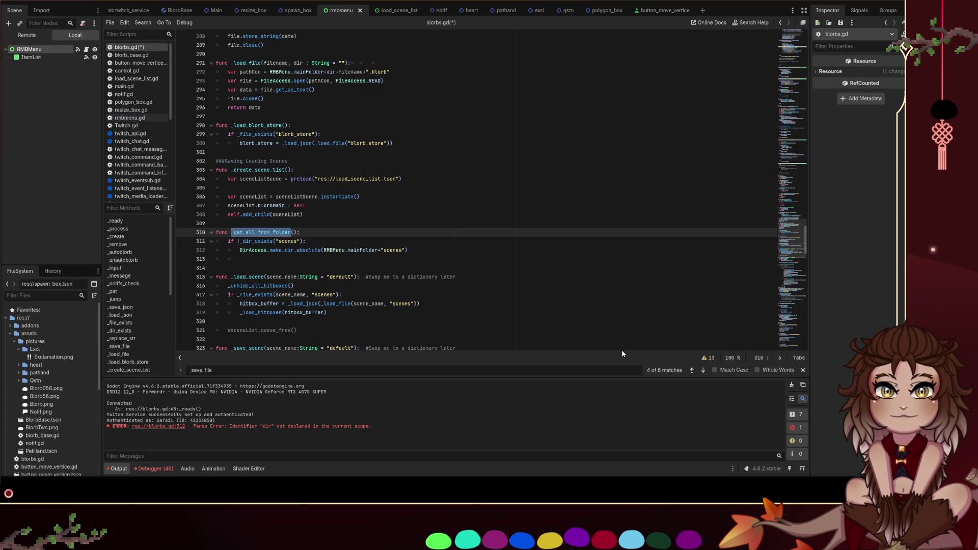
key(shift+Right)
key(shift+Right)
key(shift+Right)
text(_all_from_dir)
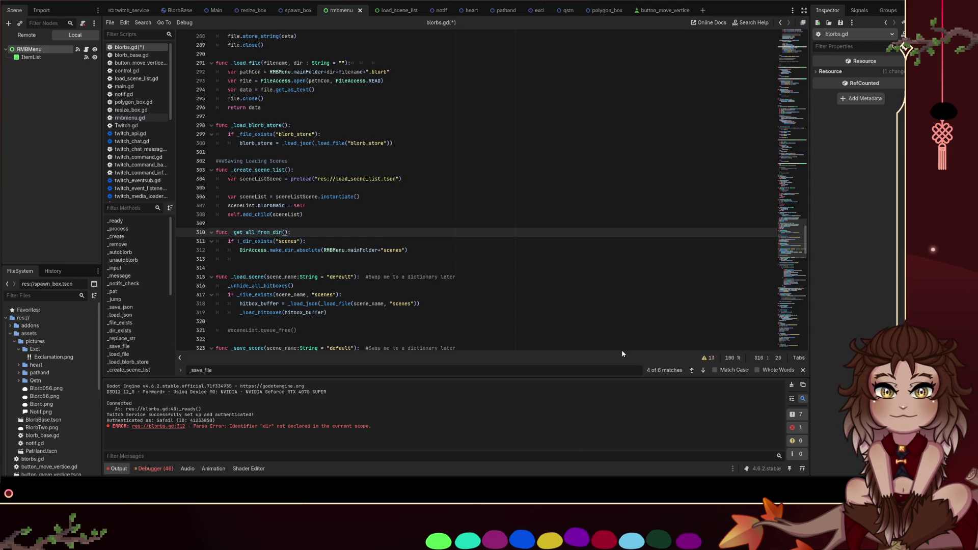
key(Right)
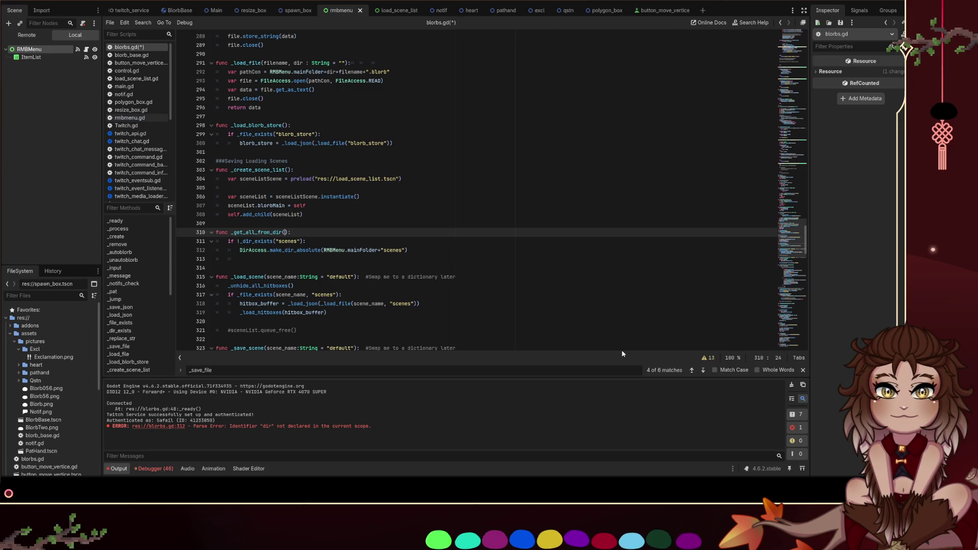
Add var newStr = DirAccess.get_files() below the folder creation and look up get_files in the docs
key(Down)
key(Down)
key(Down)
text(D)
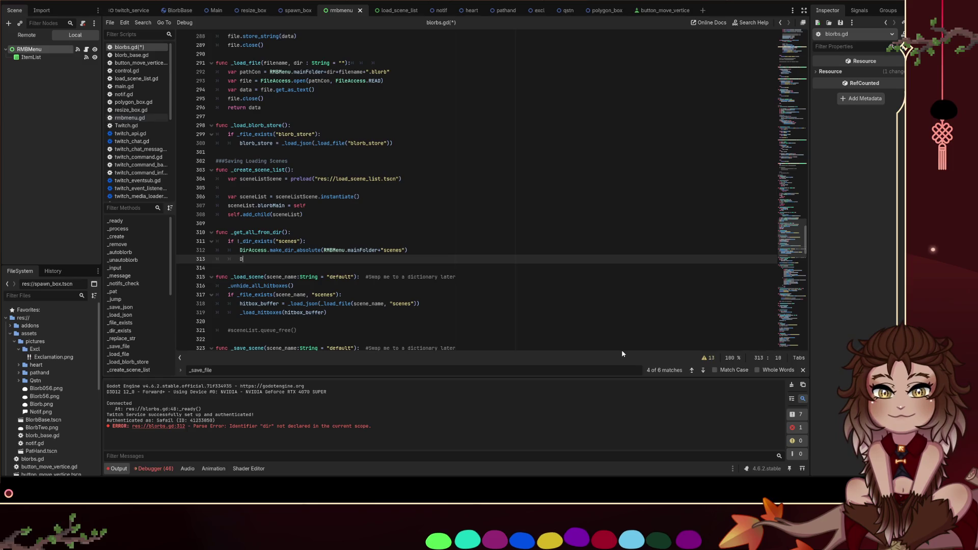
text(irAcce)
key(Return)
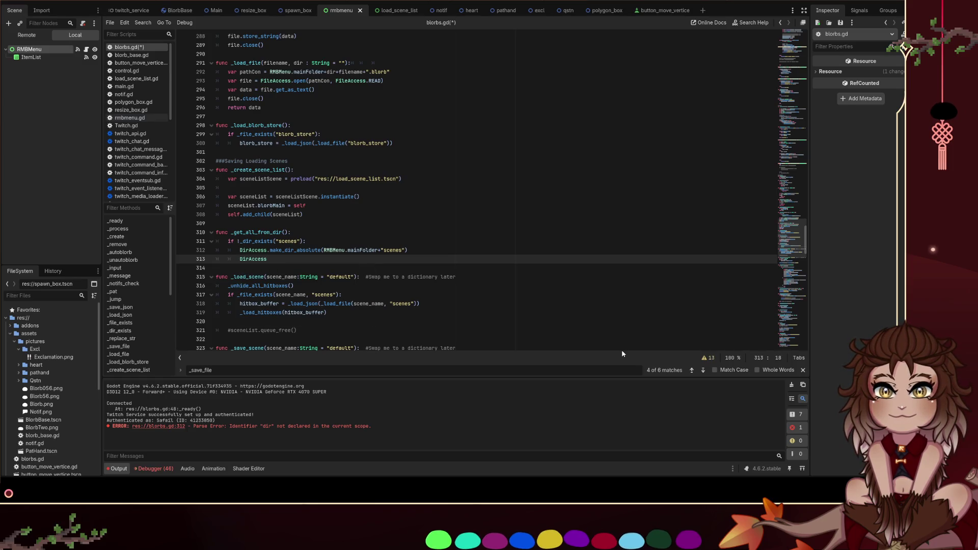
text(.)
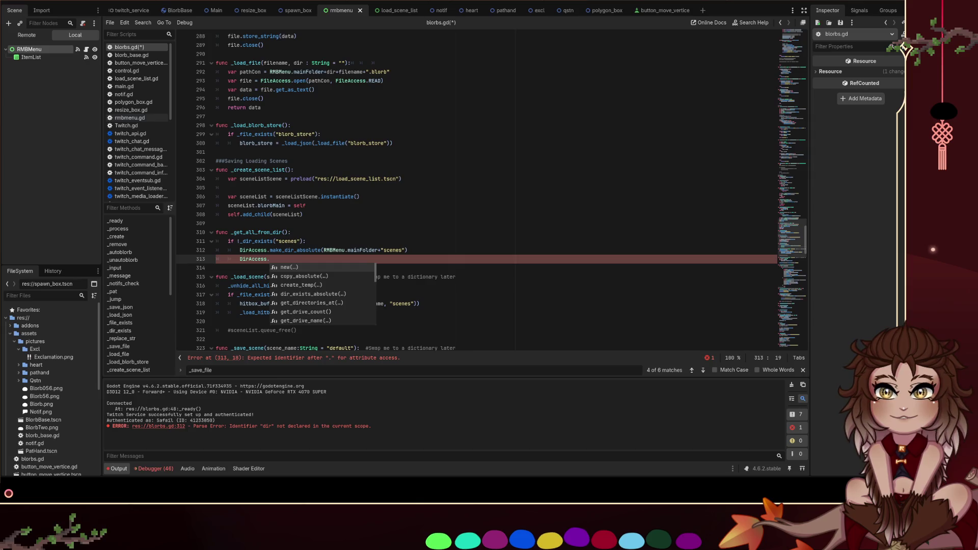
key(Escape)
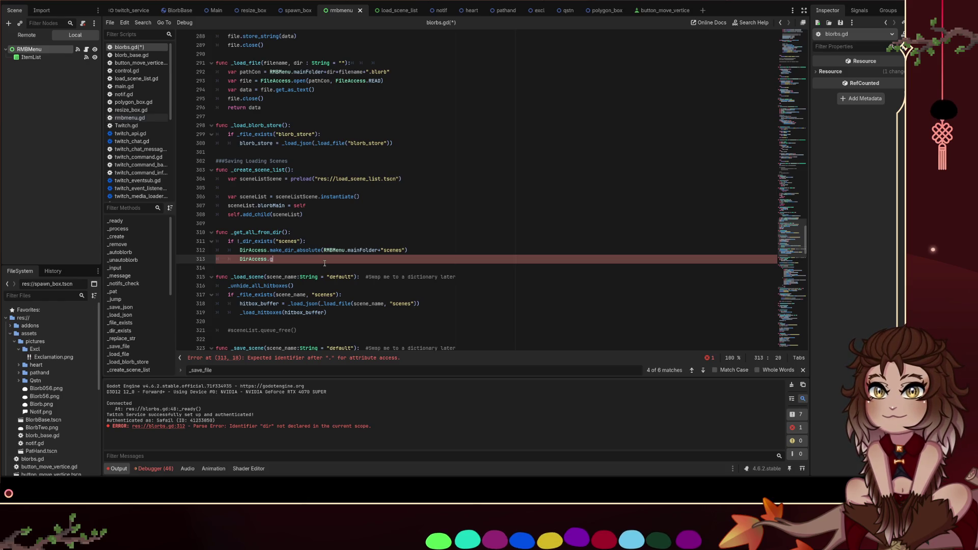
text(et_files())
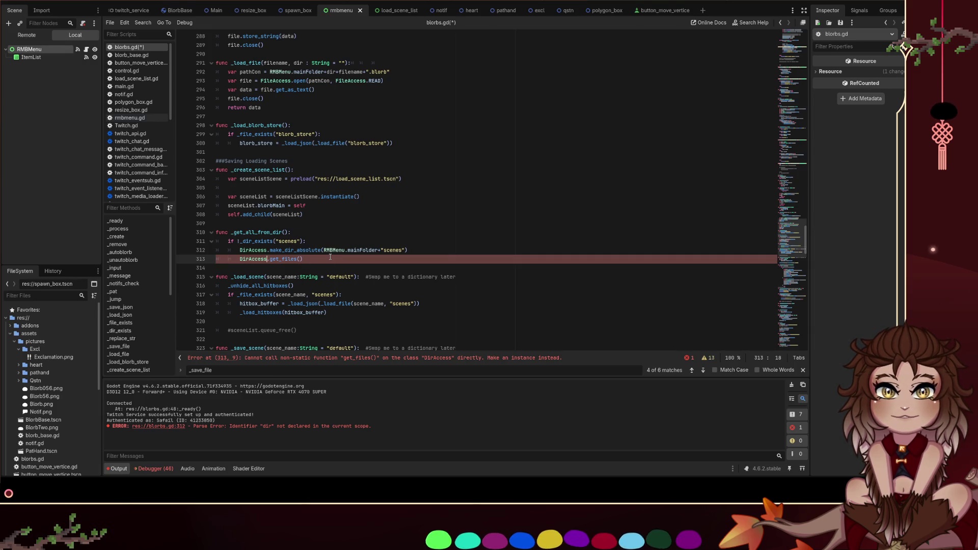
text(var newStr)
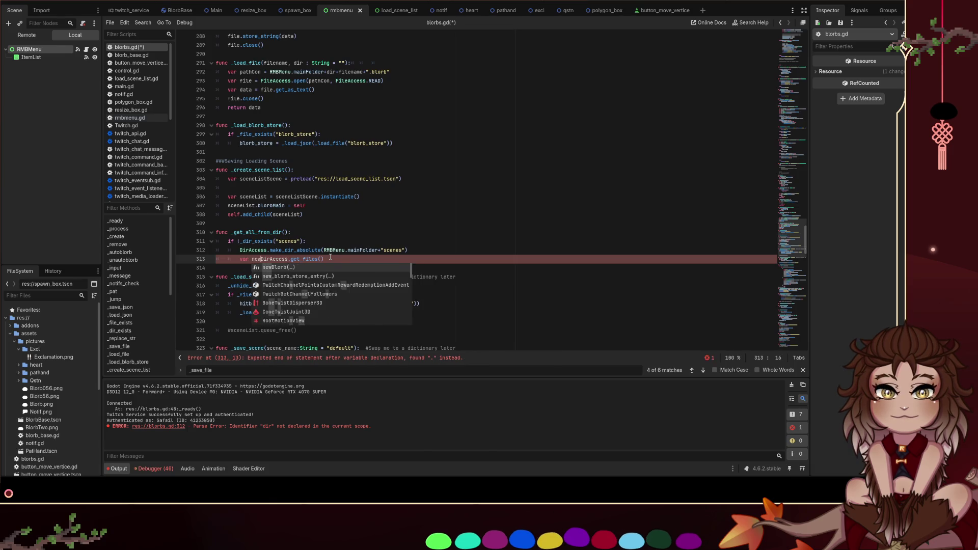
text( =)
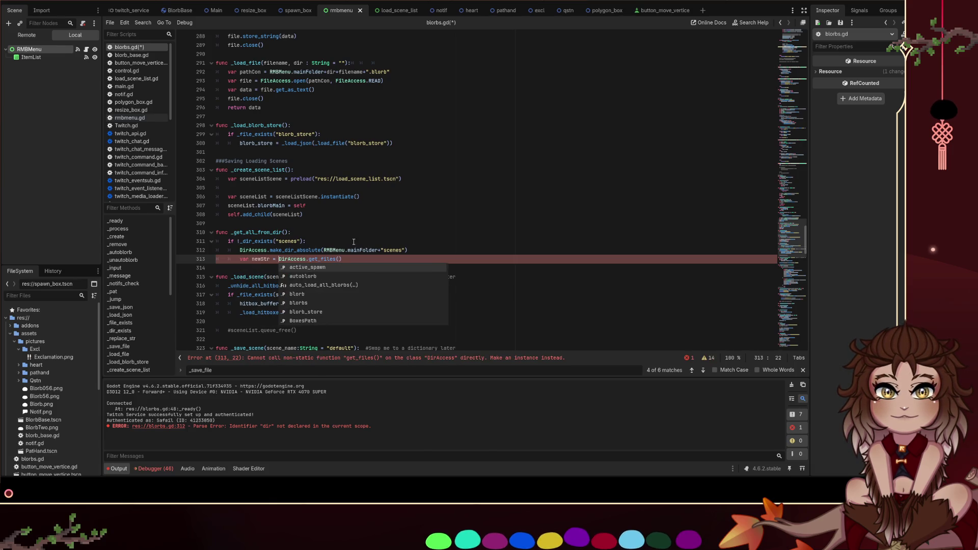
click(360, 211)
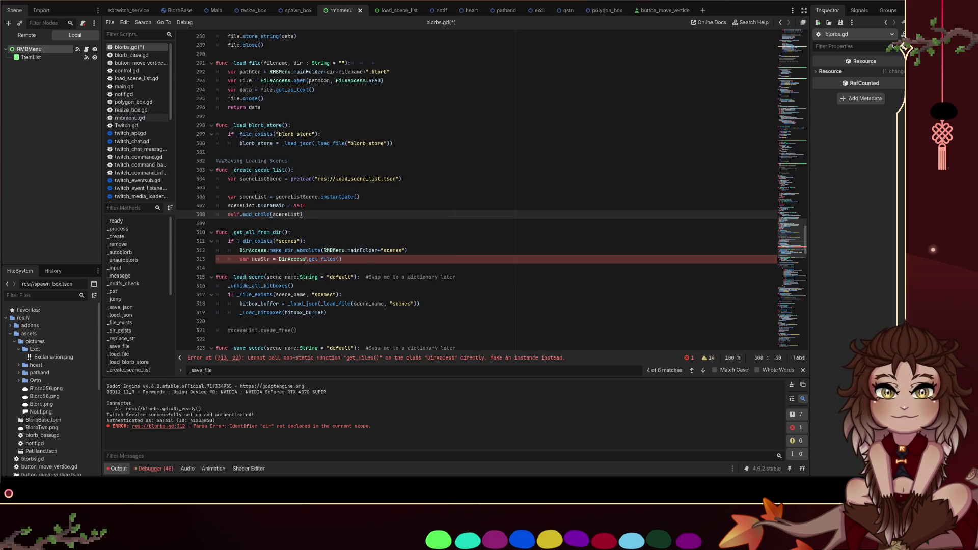
click(320, 259)
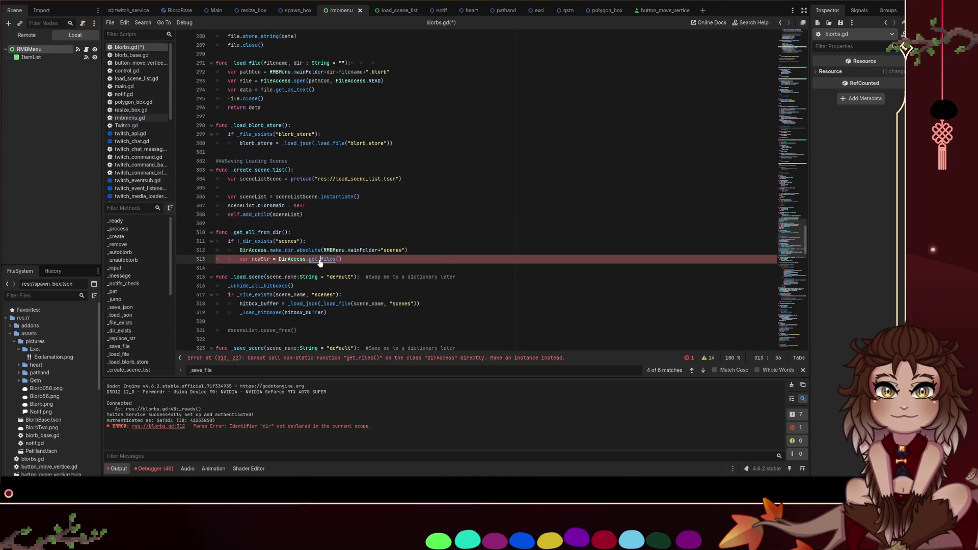
ctrl+click(319, 259)
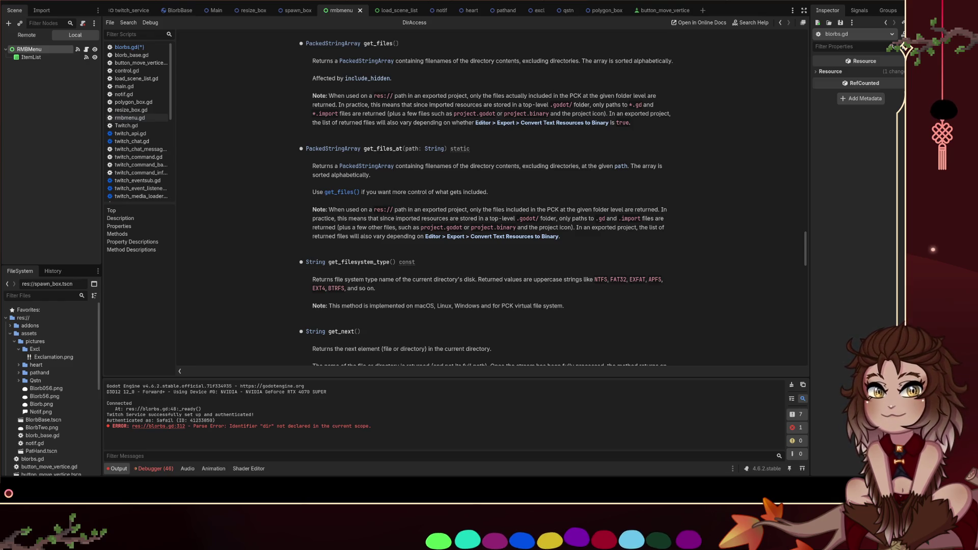
click(129, 47)
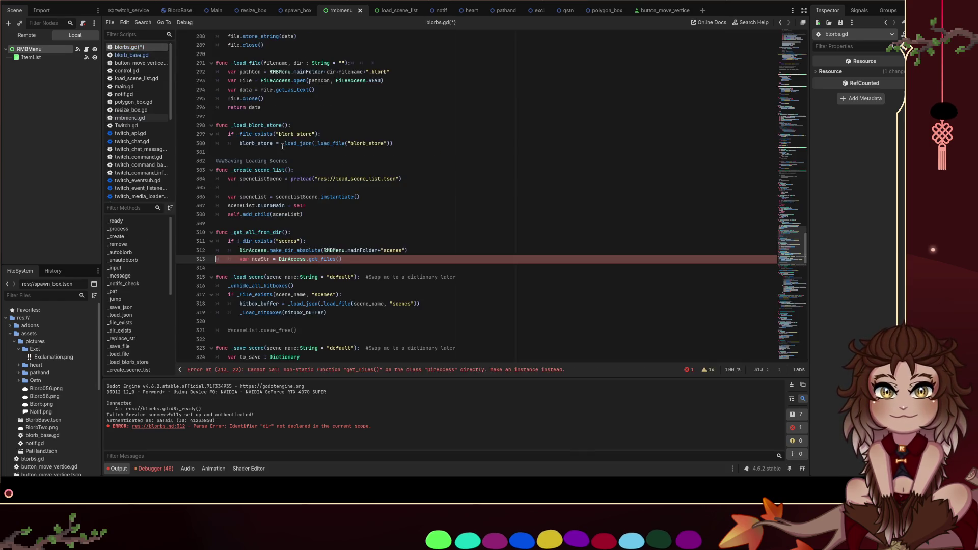
Declare var newStr : PackedStringArray above line 313 and drop var from the get_files assignment
click(302, 370)
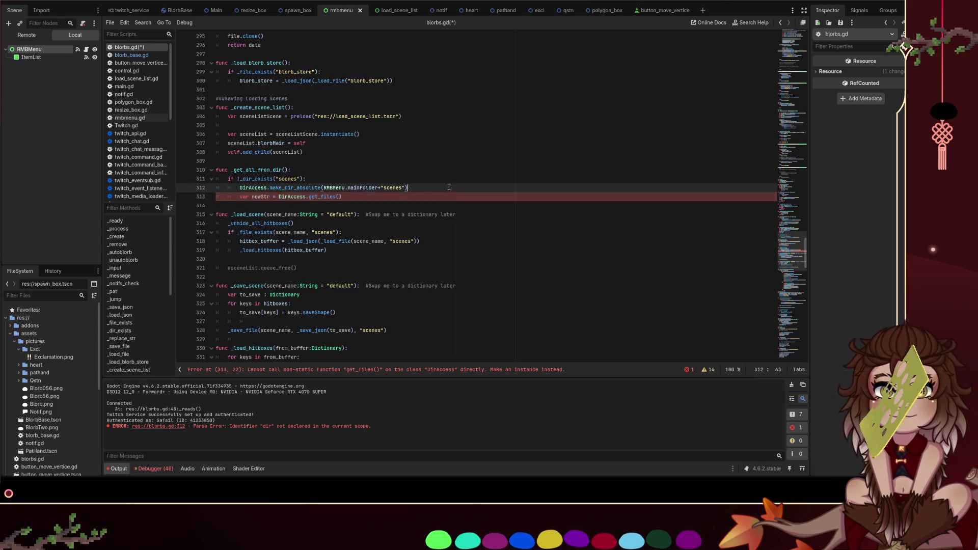
key(ctrl+shift+Return)
text(var newStt)
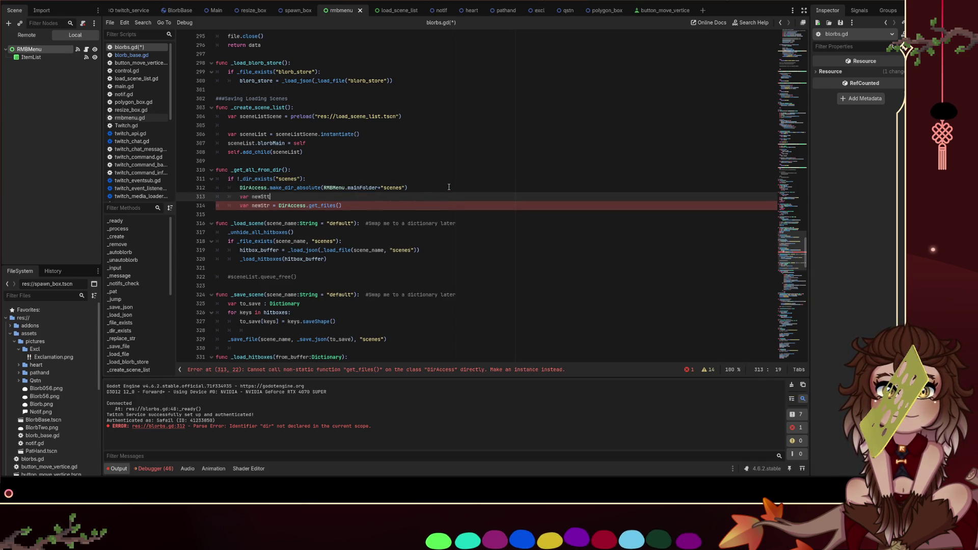
key(BackSpace)
text(r : Pack)
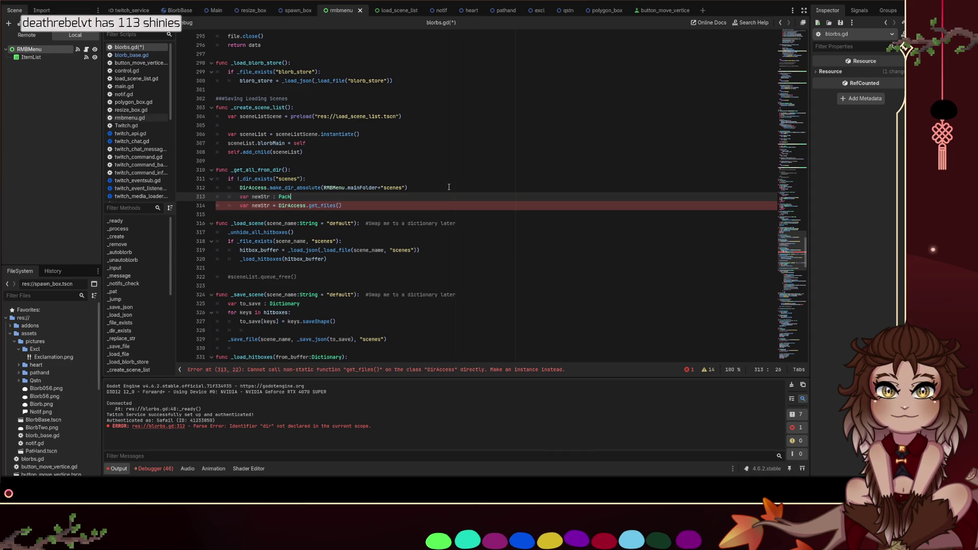
text(edArray)
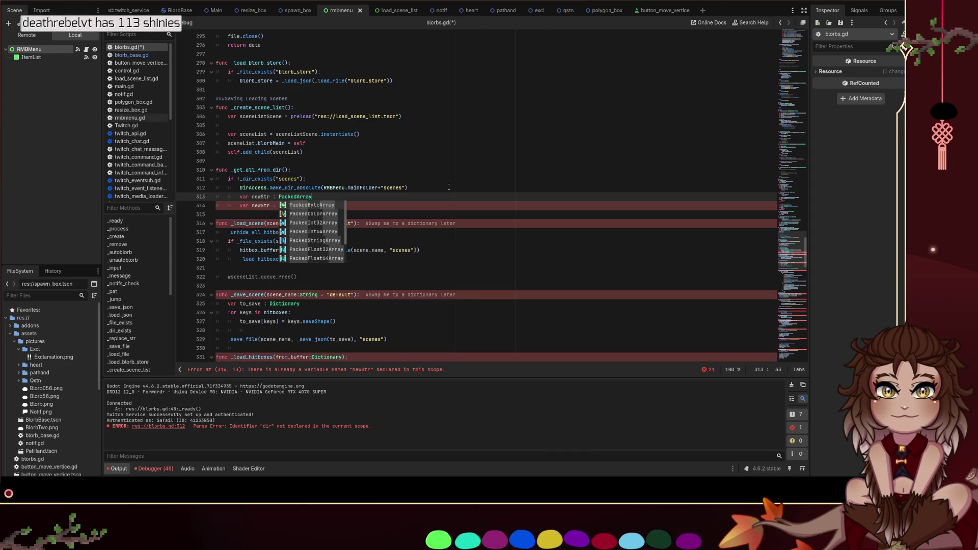
text(String)
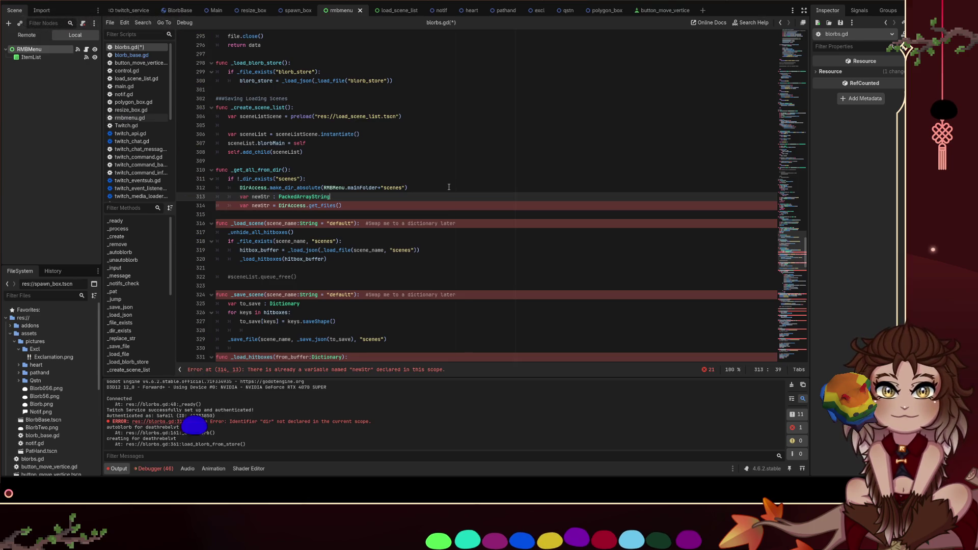
key(Down)
key(ctrl+Left)
key(ctrl+Left)
key(ctrl+Left)
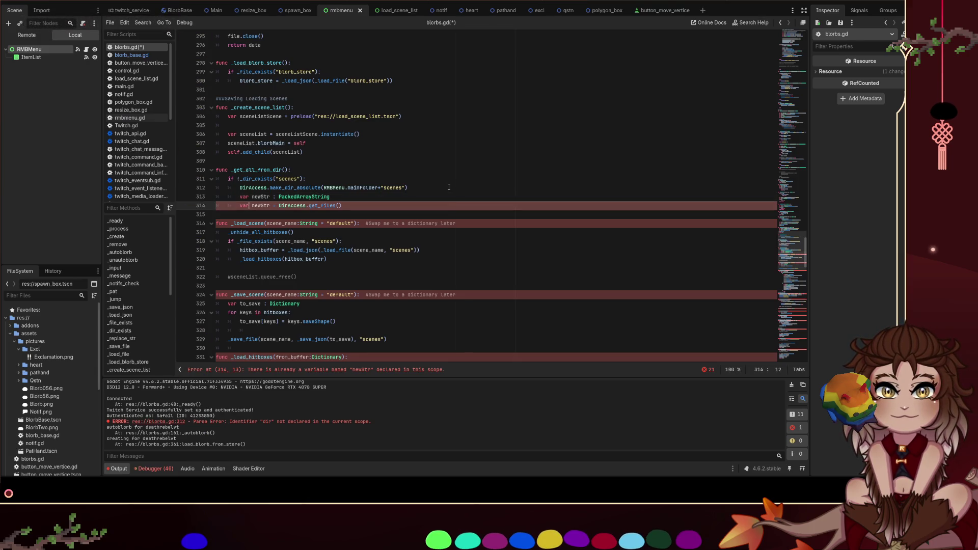
key(BackSpace)
key(BackSpace)
key(BackSpace)
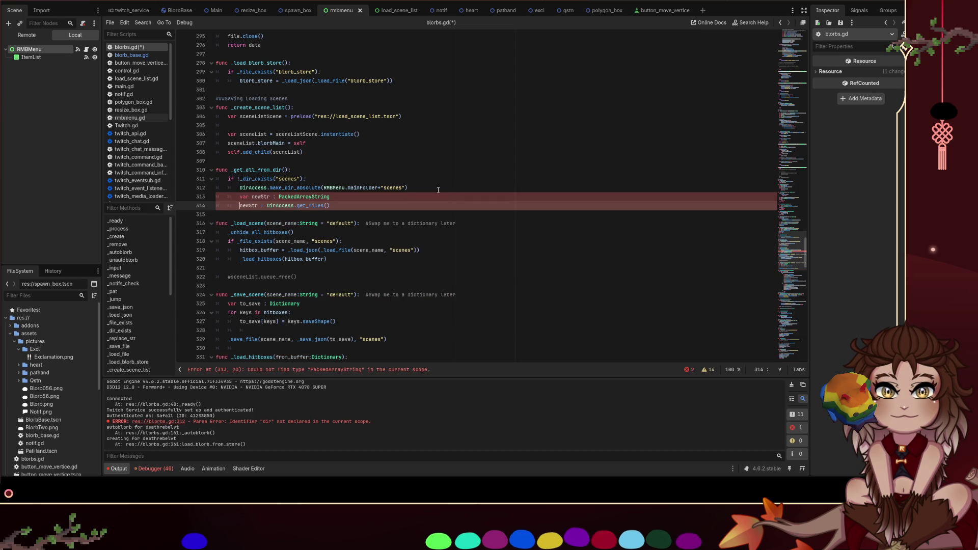
click(365, 194)
key(BackSpace)
key(BackSpace)
key(BackSpace)
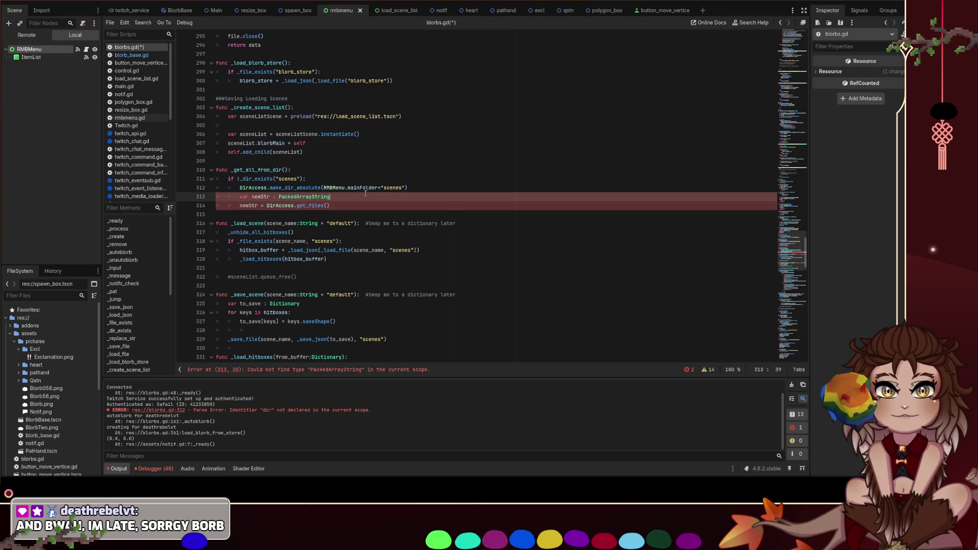
key(BackSpace)
key(BackSpace)
key(BackSpace)
text(StringArray)
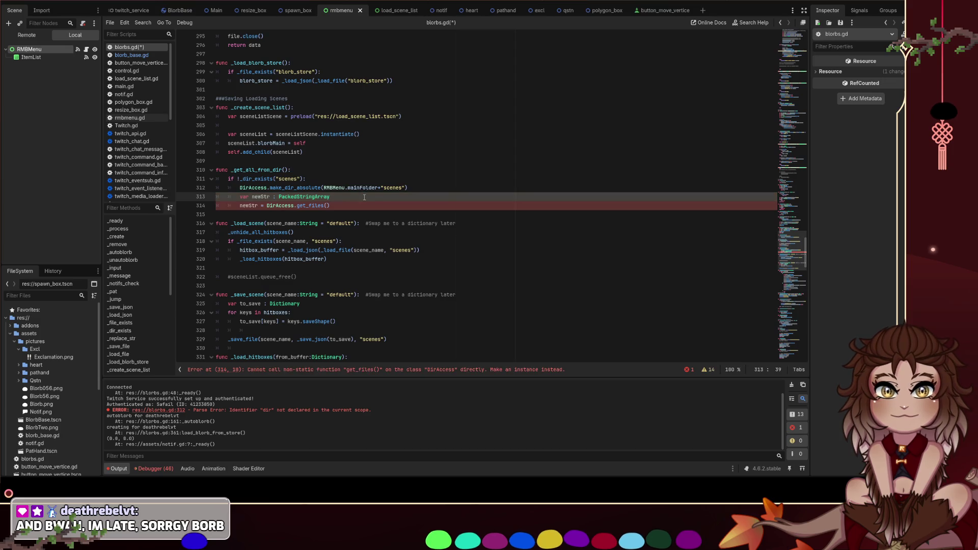
Try pasting the scenes folder path into get_files(), undo it, and select the PackedStringArray type
click(332, 205)
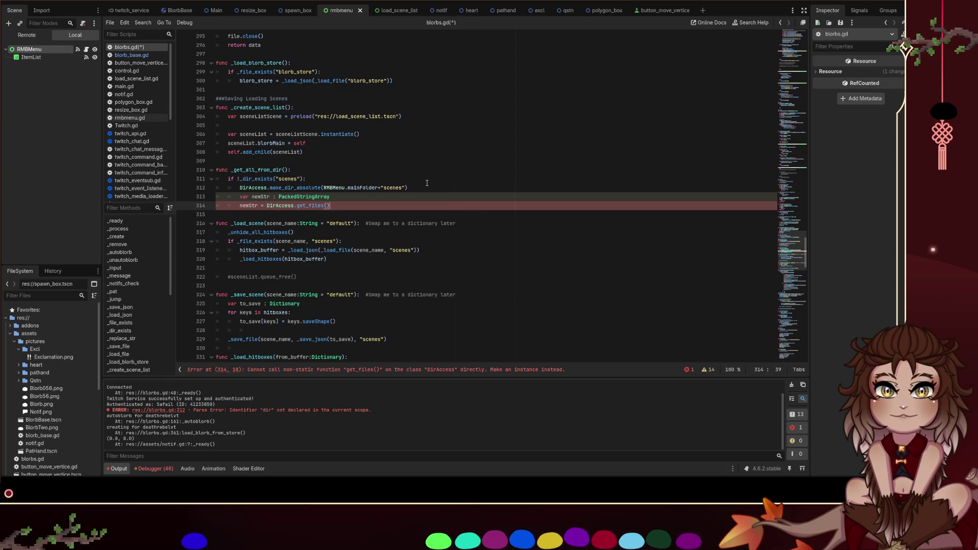
drag(406, 188, 324, 189)
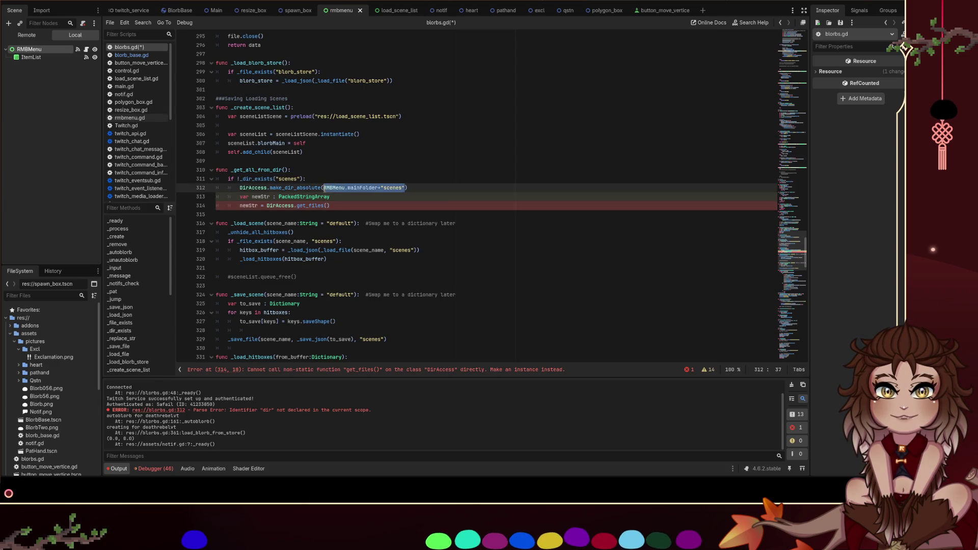
key(ctrl+c)
click(328, 206)
key(ctrl+v)
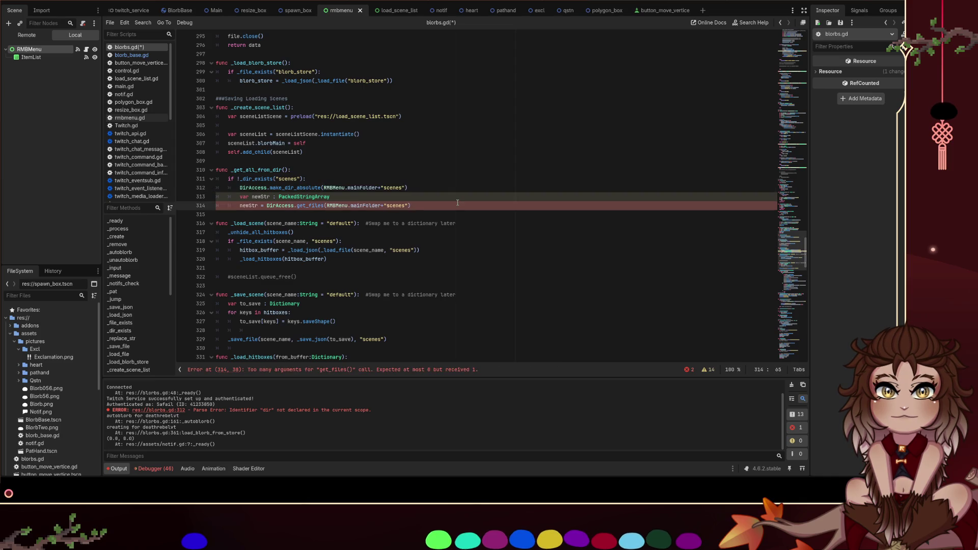
key(ctrl+z)
key(Up)
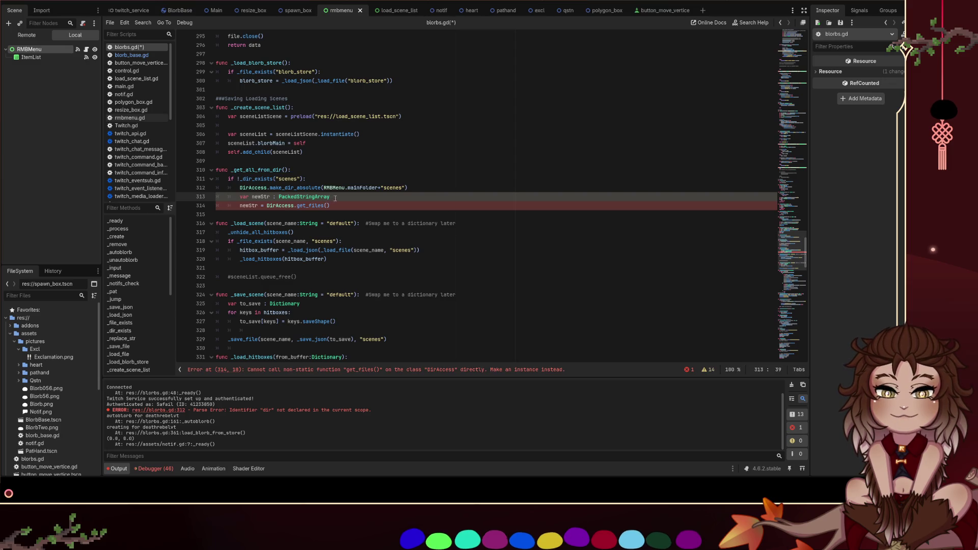
drag(336, 198, 277, 197)
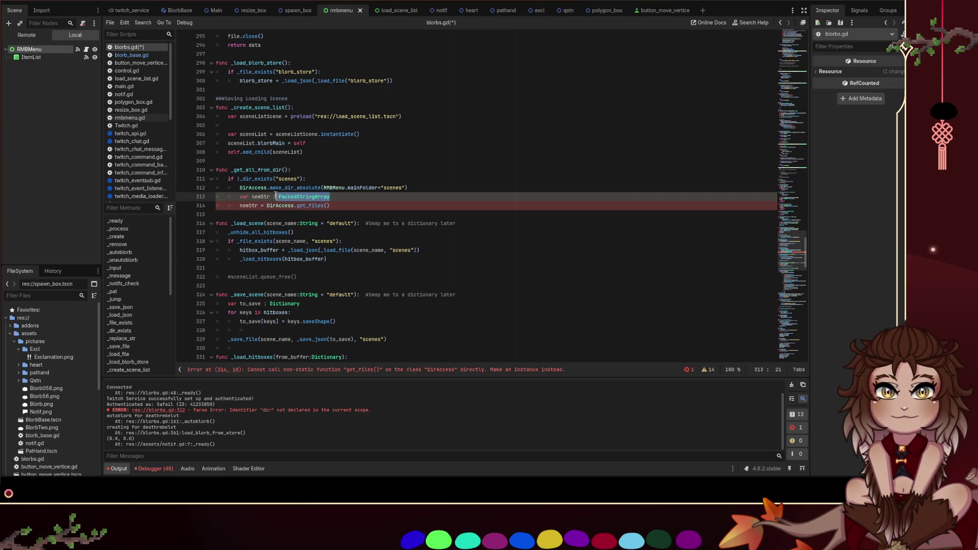
Replace line 313's declaration with var dirOn = DirAccess.open()
key(BackSpace)
key(BackSpace)
key(BackSpace)
text(di)
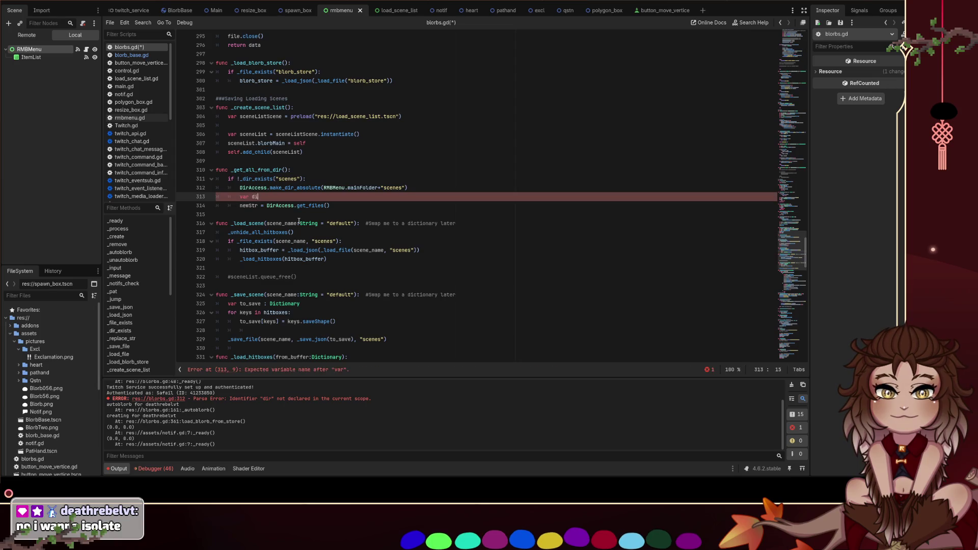
text(r)
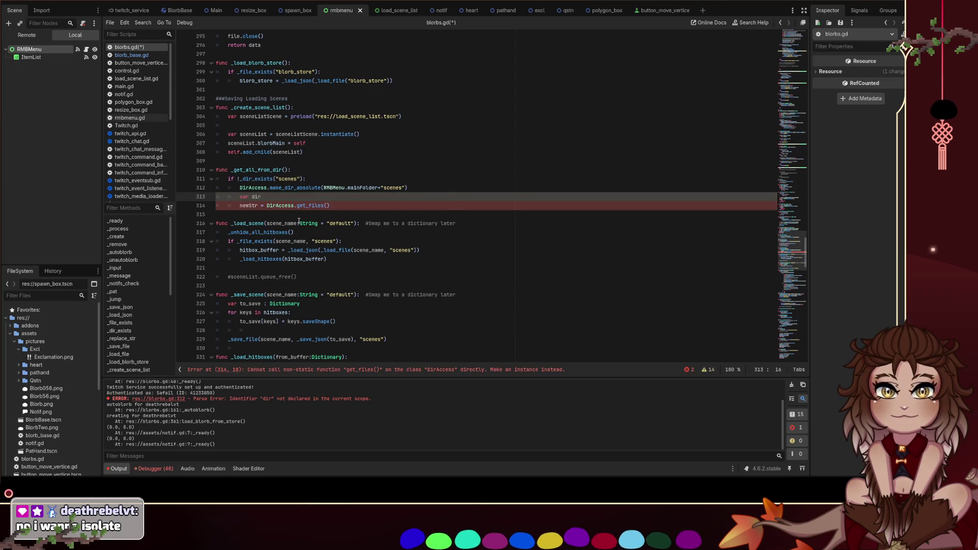
text(Is)
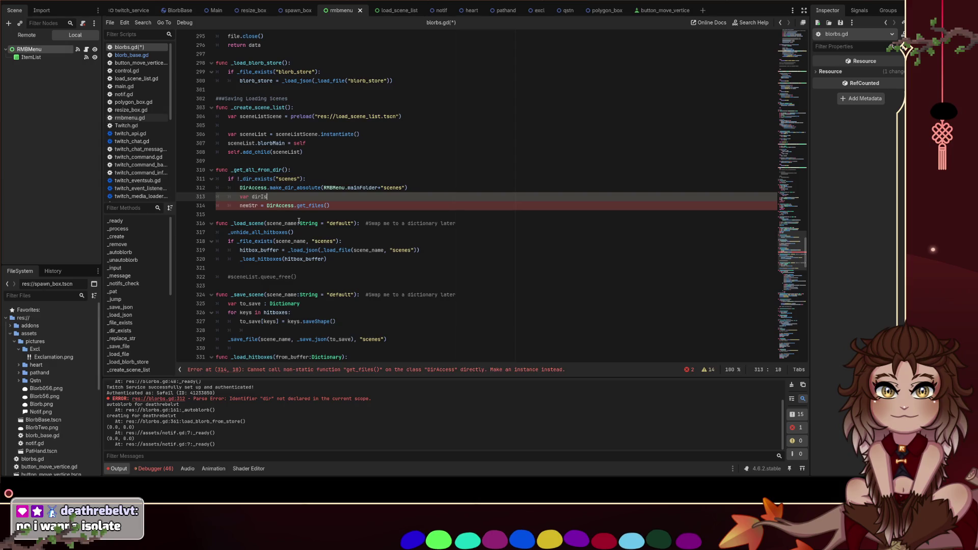
key(BackSpace)
key(BackSpace)
text(Ope)
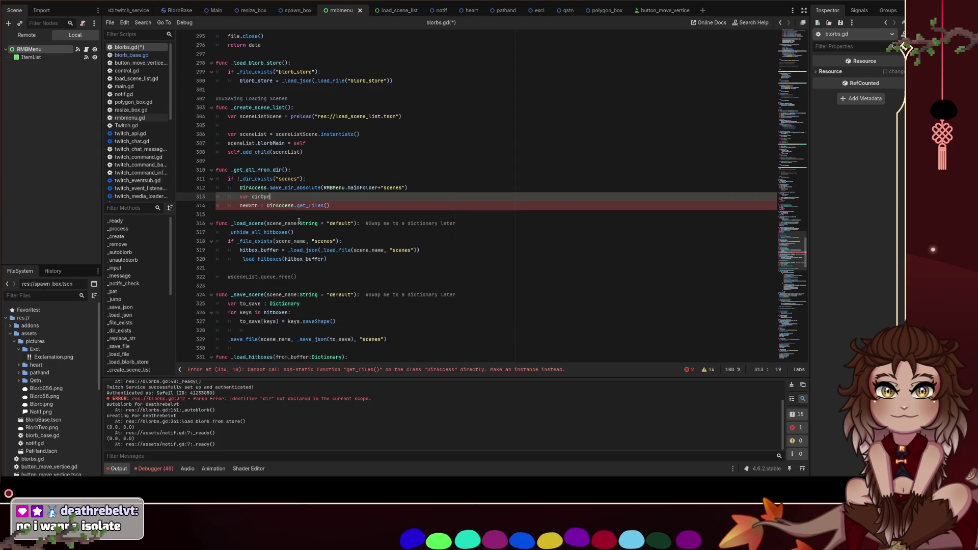
key(BackSpace)
key(BackSpace)
key(BackSpace)
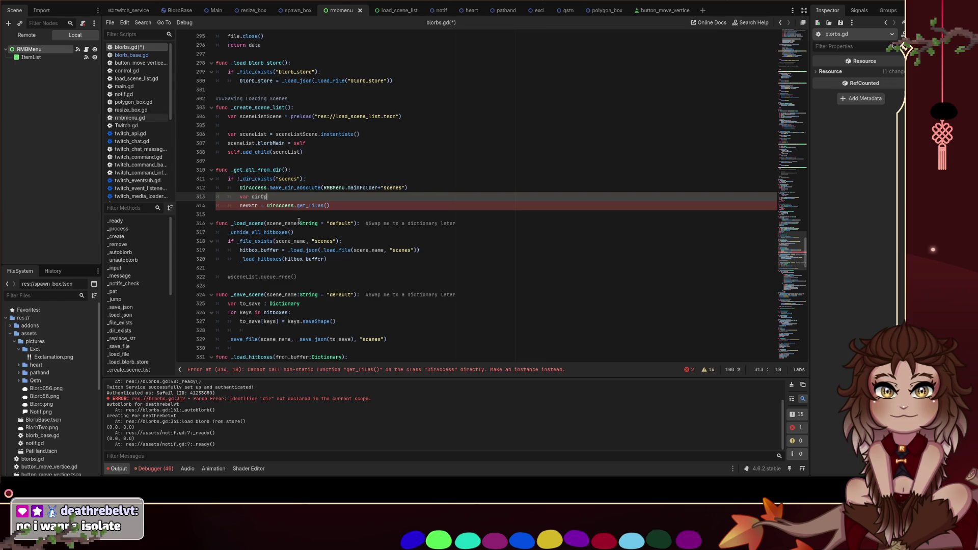
text(On )
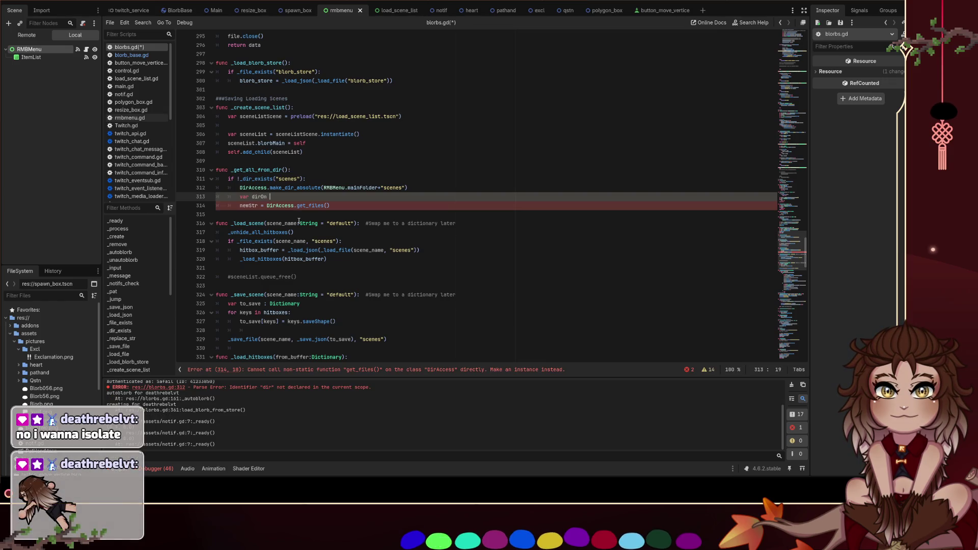
text(= DirAc)
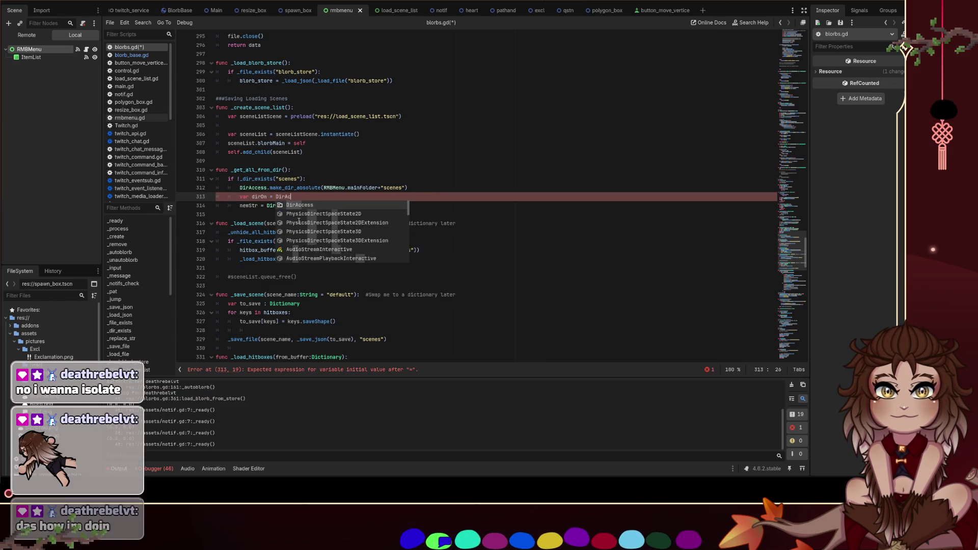
key(Return)
text(.open)
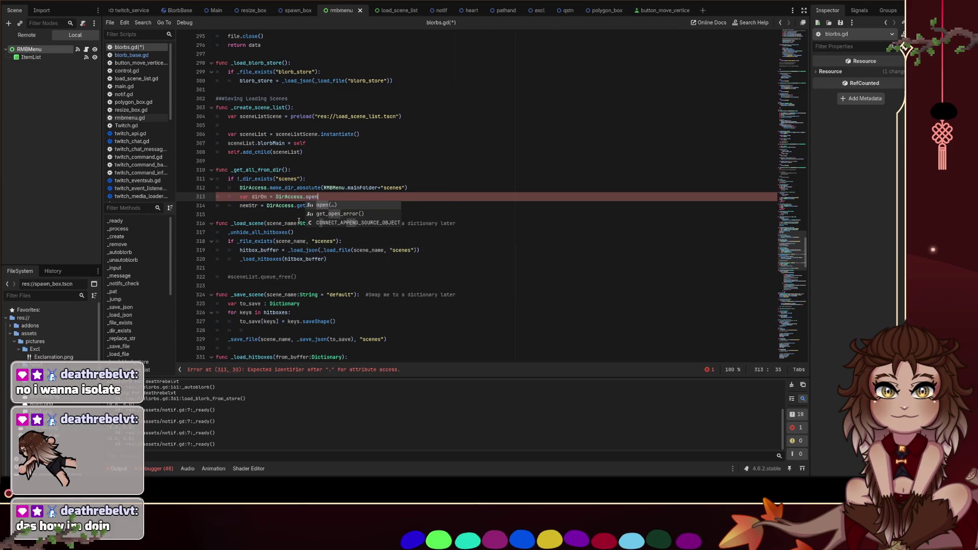
key(BackSpace)
key(BackSpace)
key(BackSpace)
key(BackSpace)
text(ab)
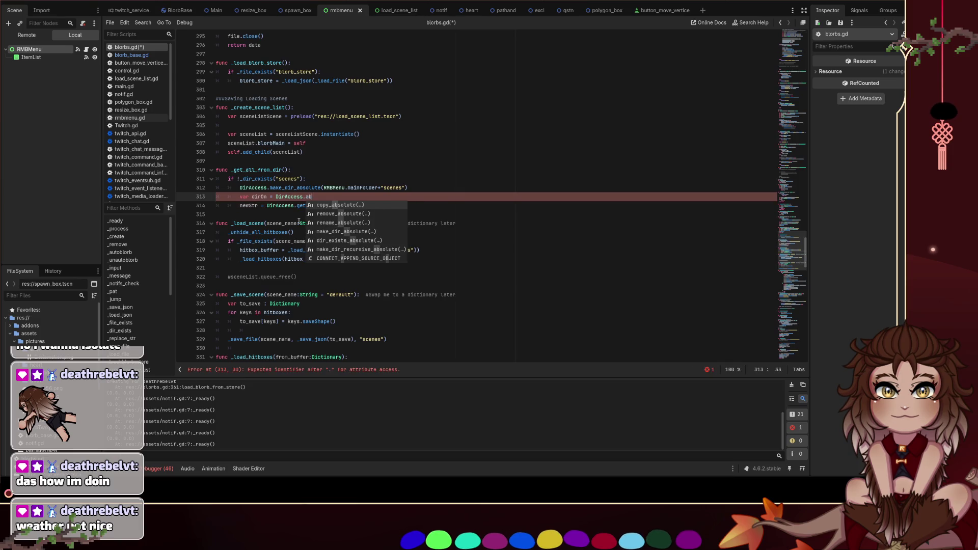
text(so)
key(BackSpace)
key(BackSpace)
key(BackSpace)
text(op)
key(Return)
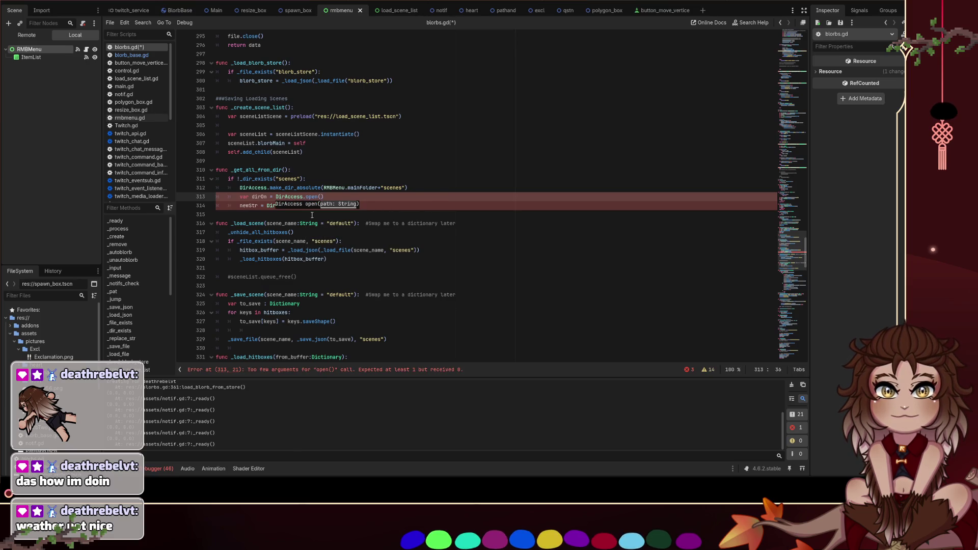
Give _get_all_from_dir a dir : String = "" parameter
click(411, 178)
drag(407, 187, 323, 187)
click(286, 170)
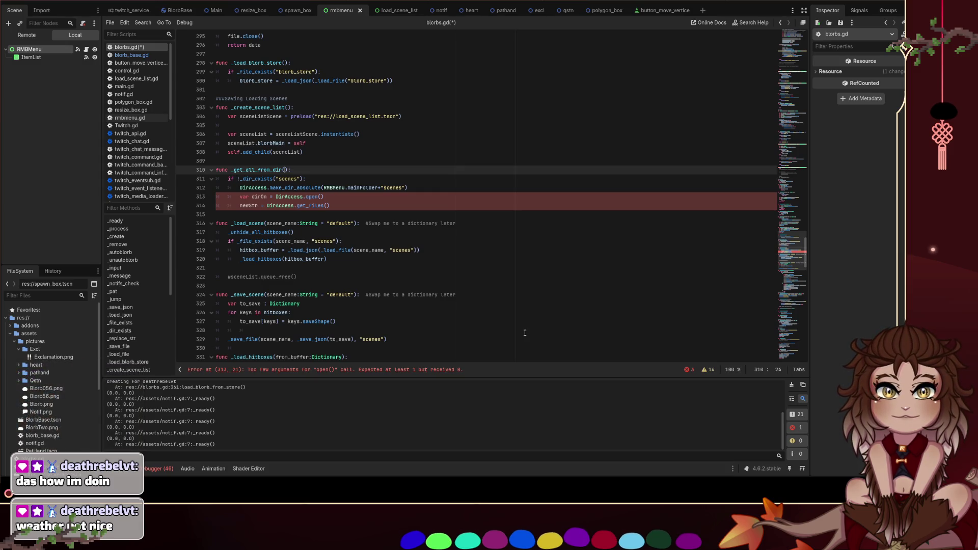
text(v)
key(BackSpace)
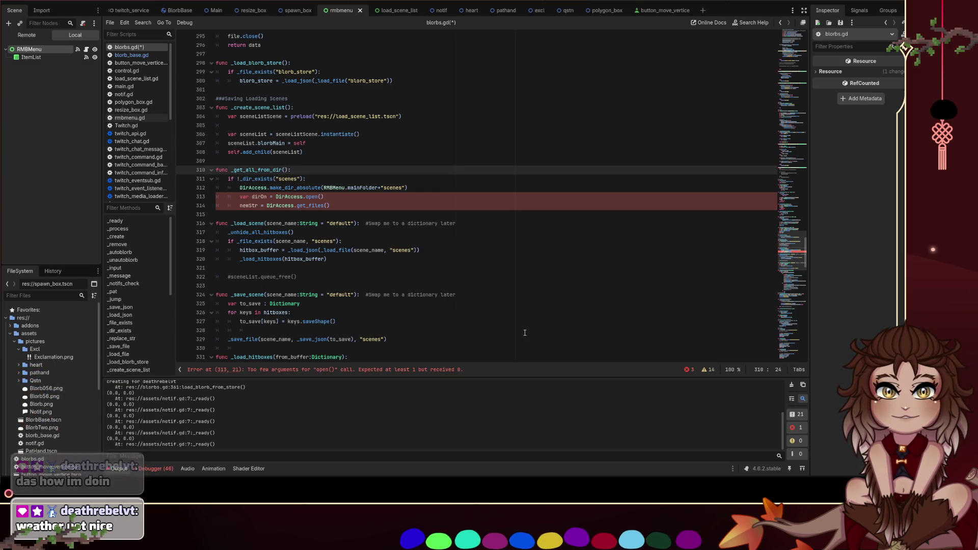
text(dir : String)
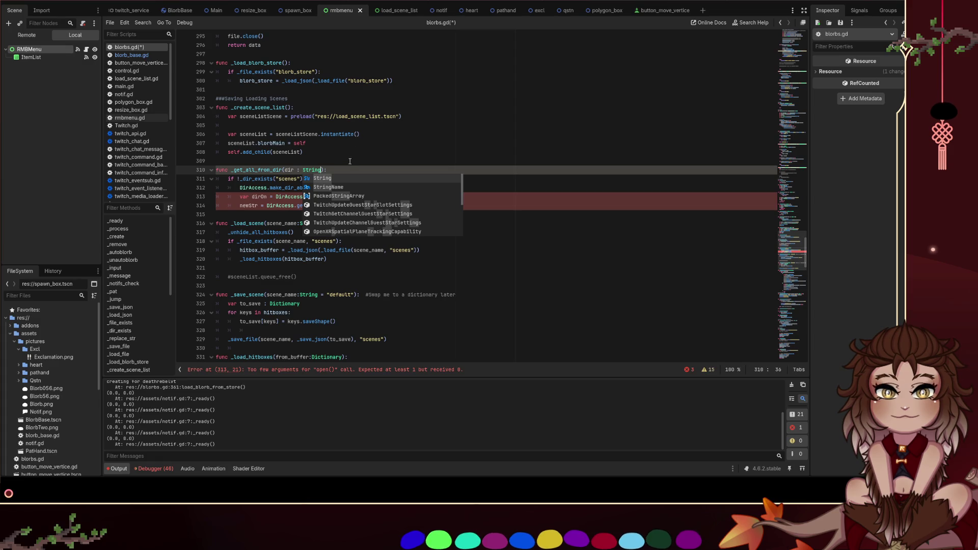
text( = "")
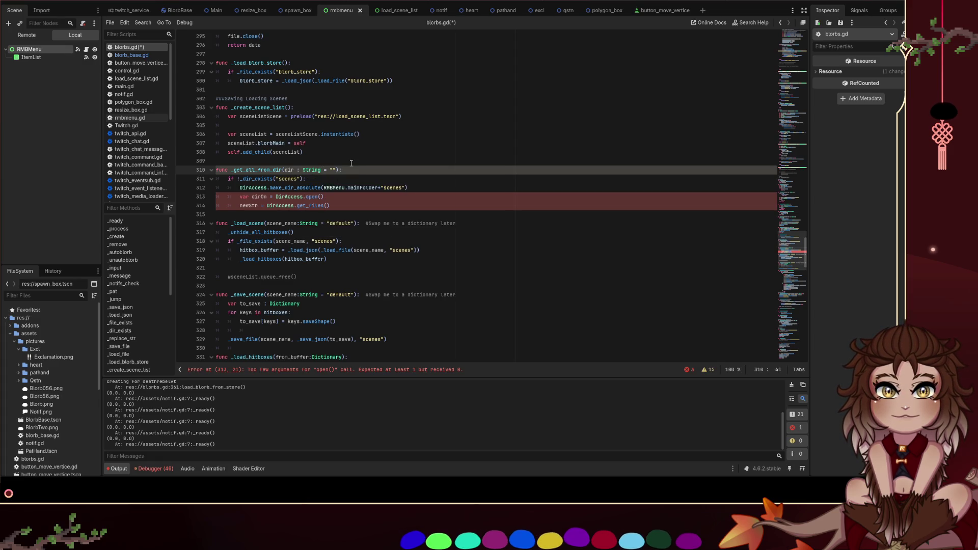
Save blorbs.gd and remove the empty-string default from the dir parameter of _get_all_from_dir
double_click(293, 170)
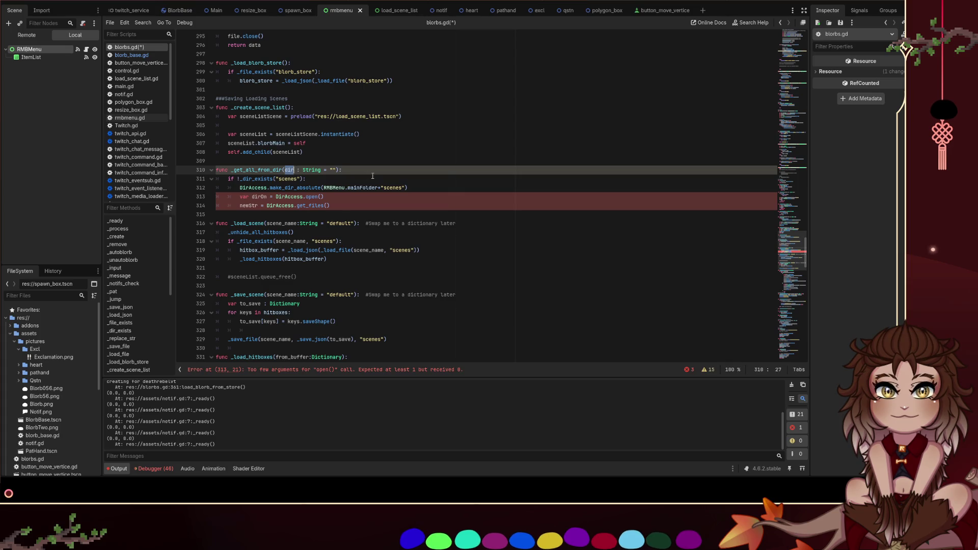
key(ctrl+s)
click(405, 188)
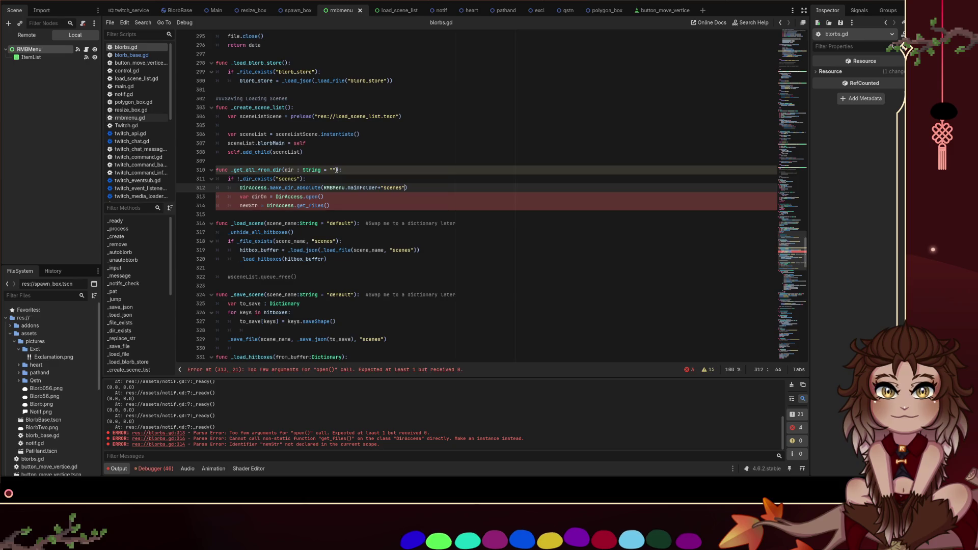
drag(334, 169, 324, 170)
key(BackSpace)
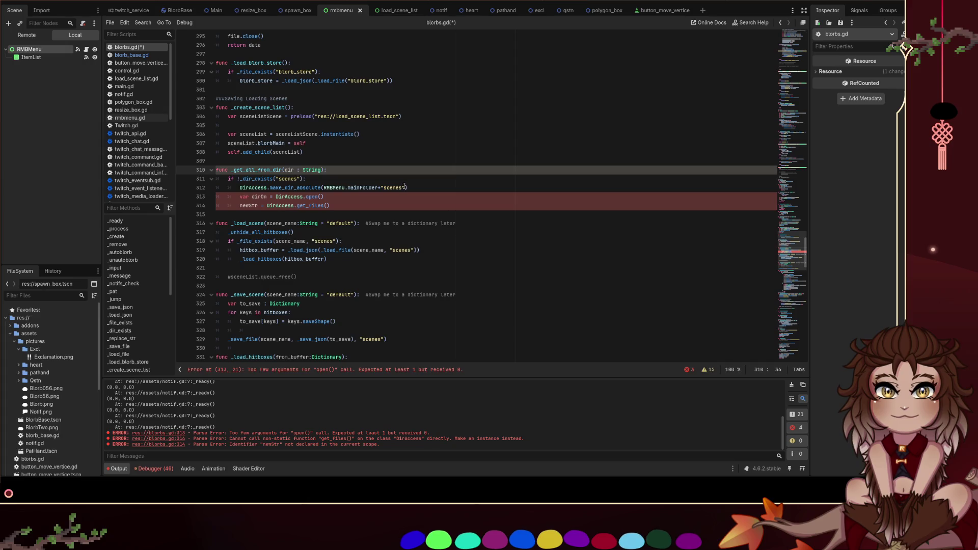
Replace both "scenes" literals, in the existence check and the folder creation, with dir
drag(406, 187, 382, 188)
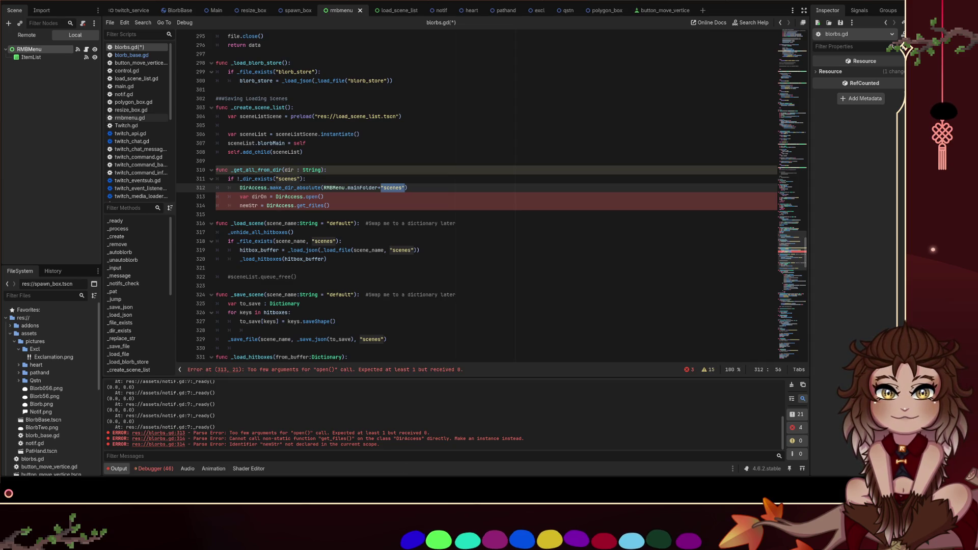
mouse_move(410, 538)
mouse_down()
mouse_move(347, 467)
mouse_move(356, 476)
mouse_move(646, 345)
mouse_move(483, 315)
mouse_move(250, 330)
mouse_move(33, 476)
mouse_move(587, 97)
mouse_move(724, 45)
mouse_move(975, 17)
mouse_move(947, 20)
mouse_up()
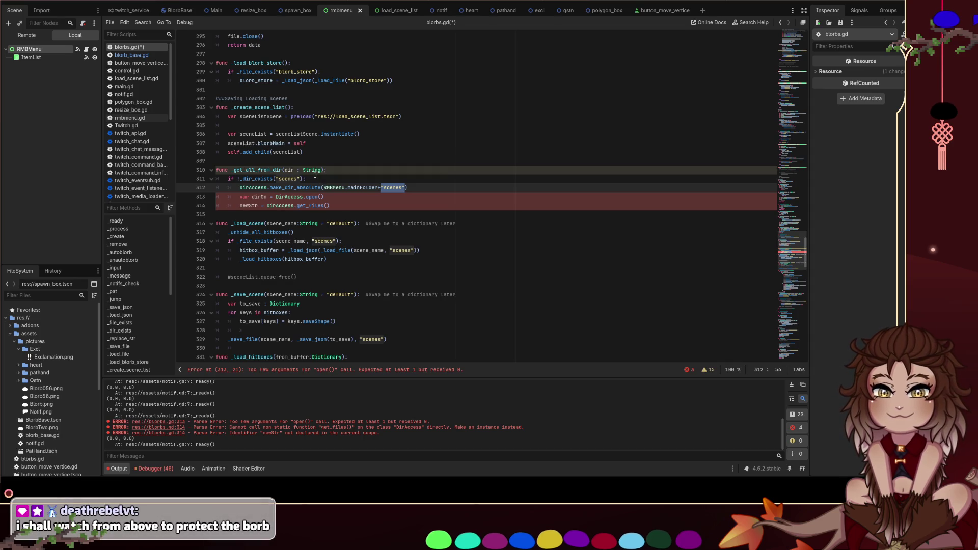
click(452, 170)
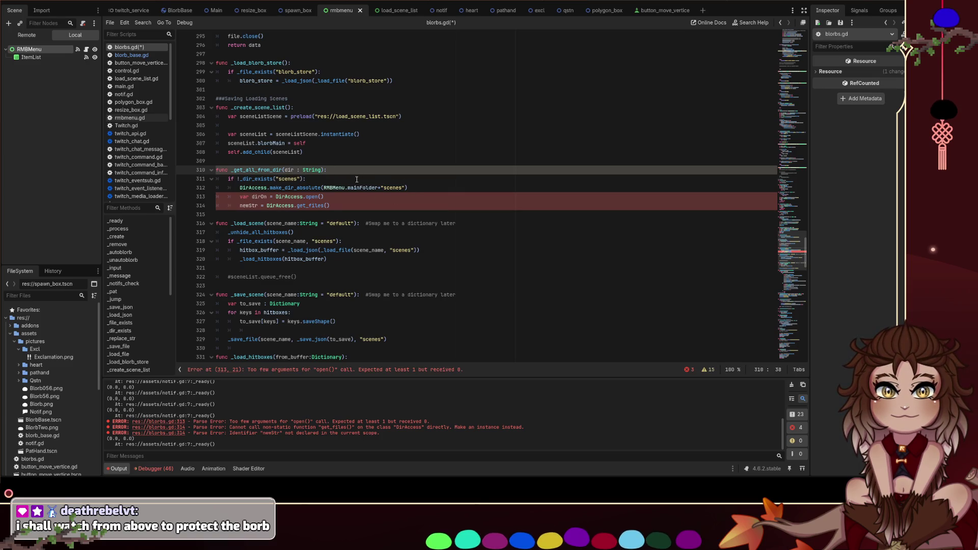
double_click(289, 170)
drag(299, 179, 275, 178)
text(dir)
drag(405, 188, 323, 188)
text(dir)
click(363, 171)
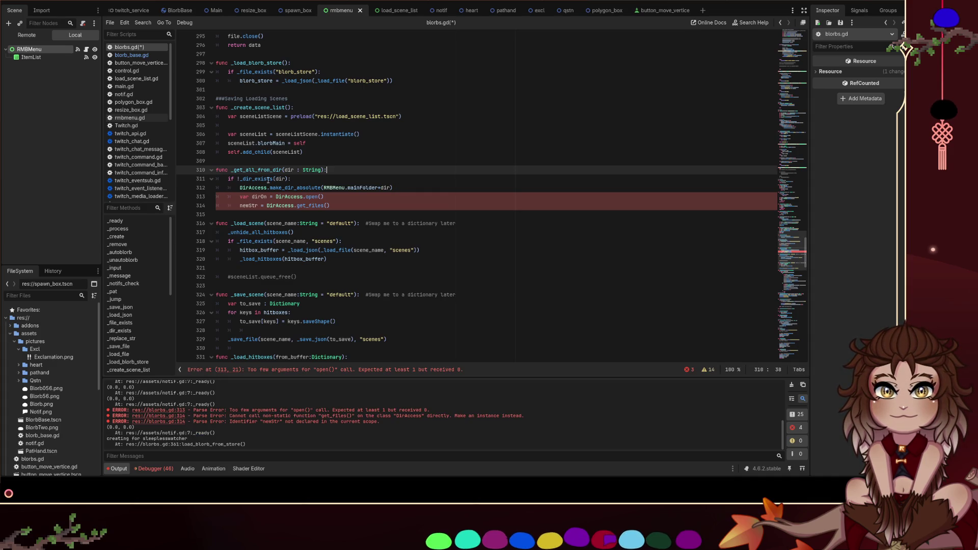
double_click(268, 180)
scroll(365, 207, up, 1)
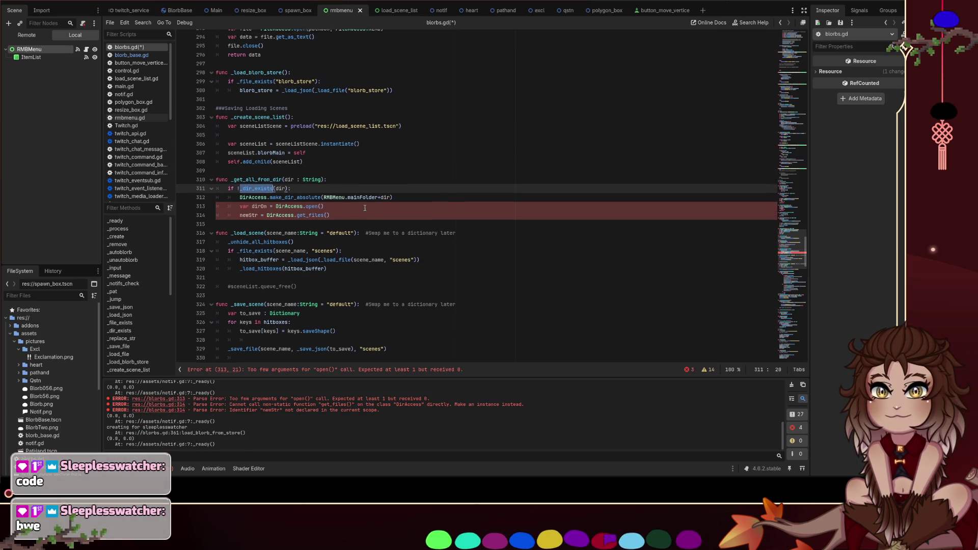
scroll(364, 208, up, 8)
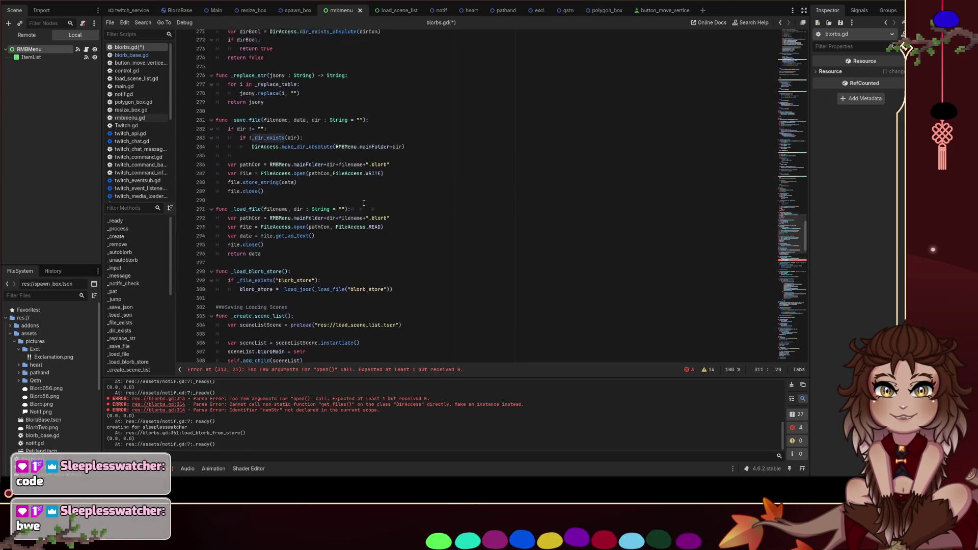
scroll(364, 203, up, 1)
scroll(396, 220, down, 10)
scroll(396, 220, up, 2)
drag(391, 214, 324, 215)
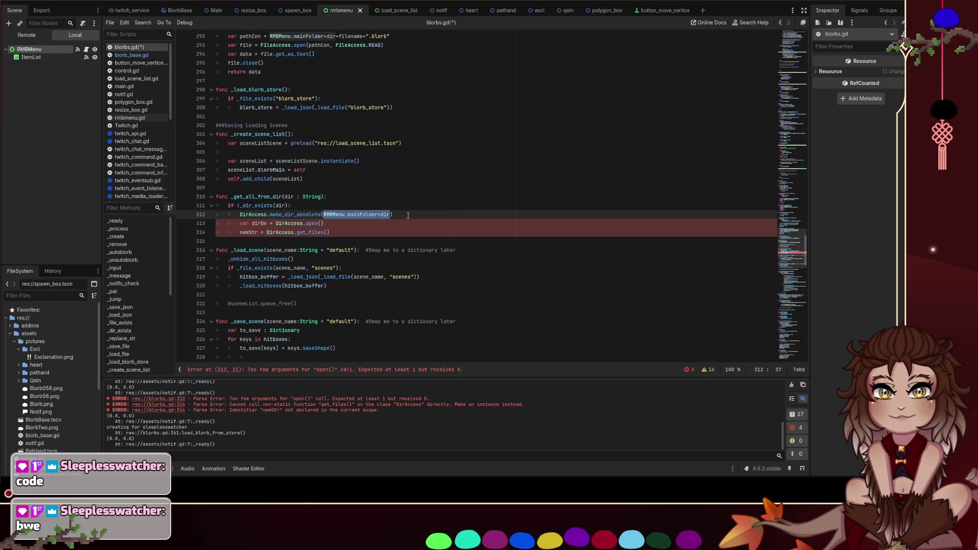
mouse_move(393, 214)
mouse_down()
mouse_move(188, 201)
mouse_move(204, 215)
mouse_up()
Delete the DirAccess.make_dir_absolute line and remove the '!' before _dir_exists(dir)
key(BackSpace)
key(BackSpace)
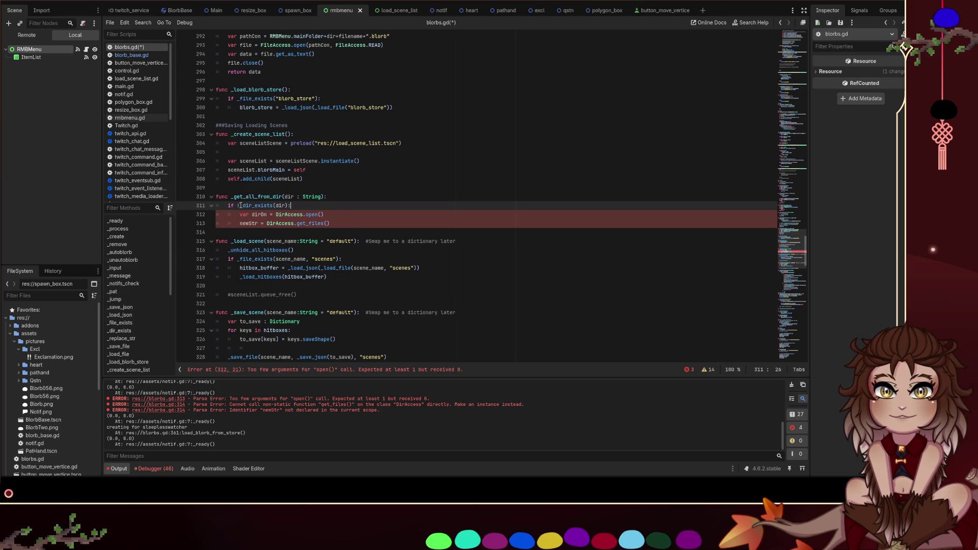
key(BackSpace)
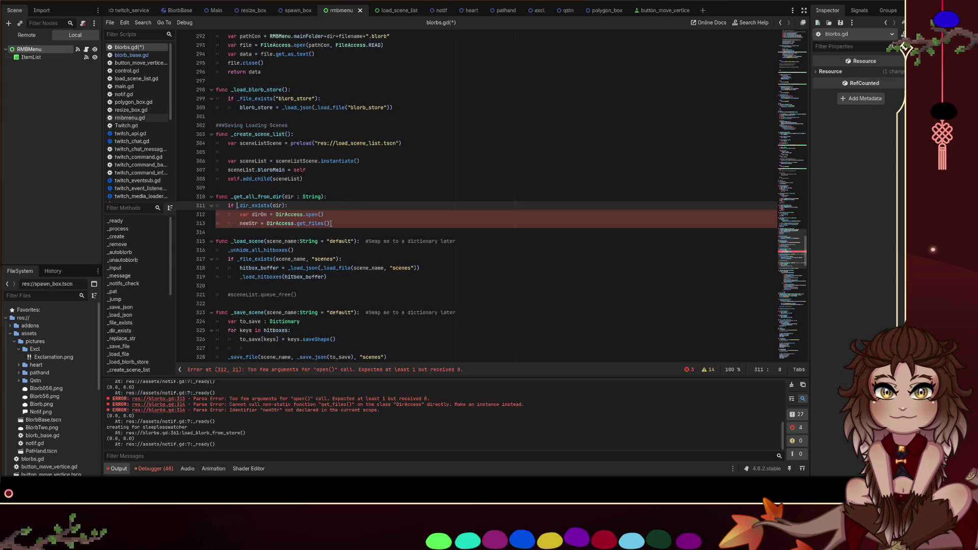
scroll(347, 227, down, 1)
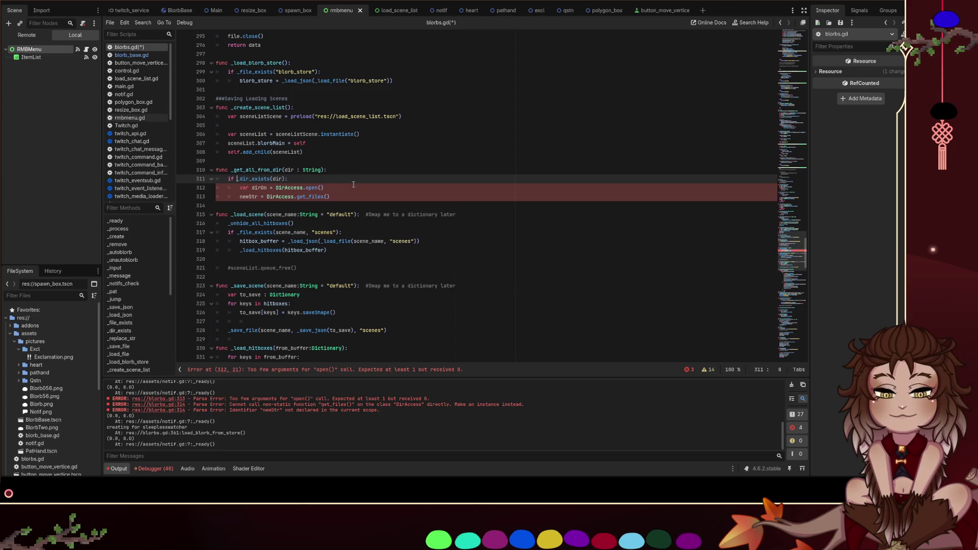
scroll(355, 187, up, 1)
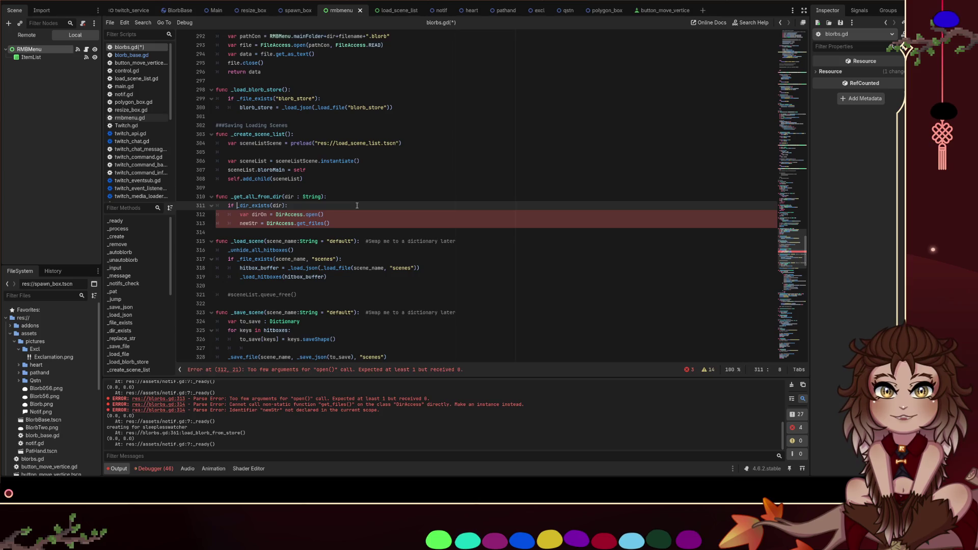
Discard a trial else line and begin declaring var retArray : PackedStringArray at the function top
click(353, 223)
key(Return)
key(BackSpace)
text(else)
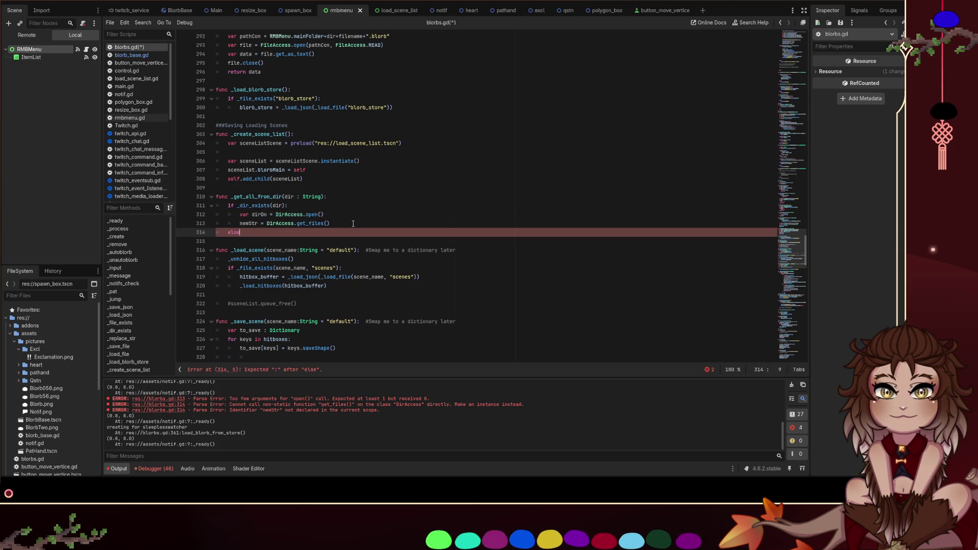
key(BackSpace)
key(BackSpace)
key(BackSpace)
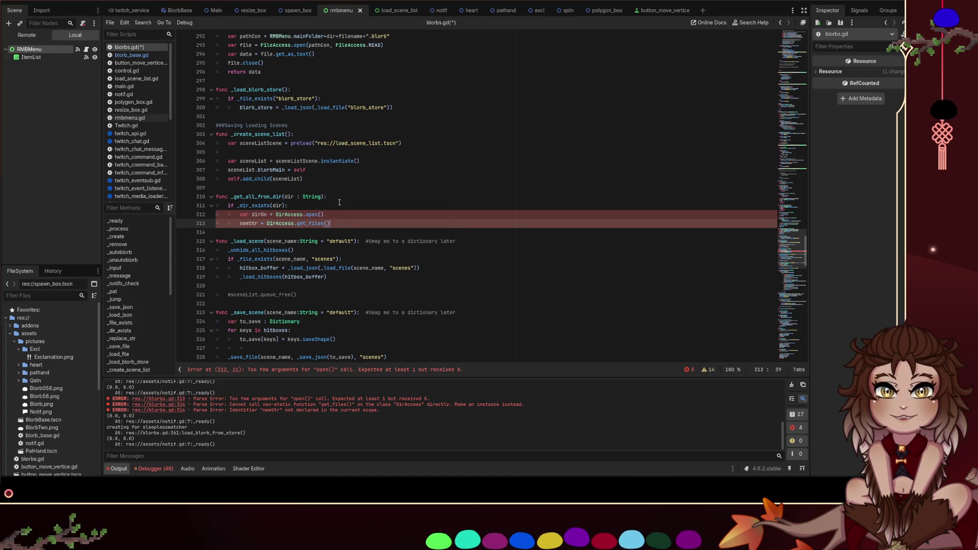
key(Up)
key(Up)
key(Up)
key(Return)
text(var )
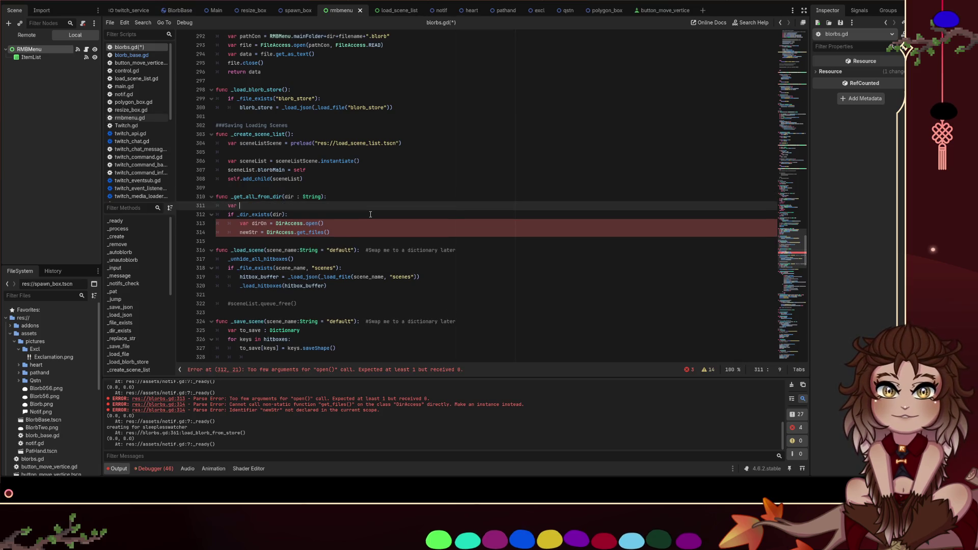
text(retArrra)
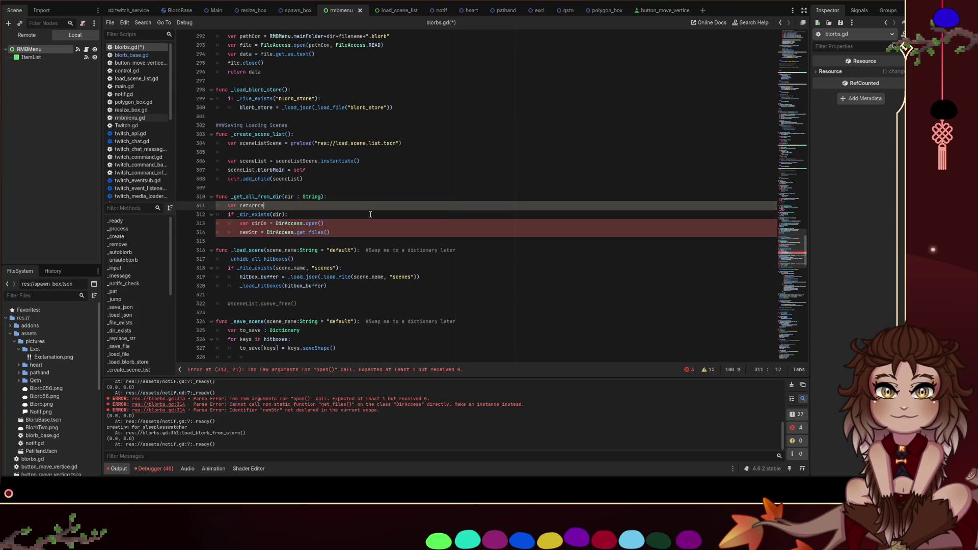
key(BackSpace)
key(BackSpace)
text(ay : Pack)
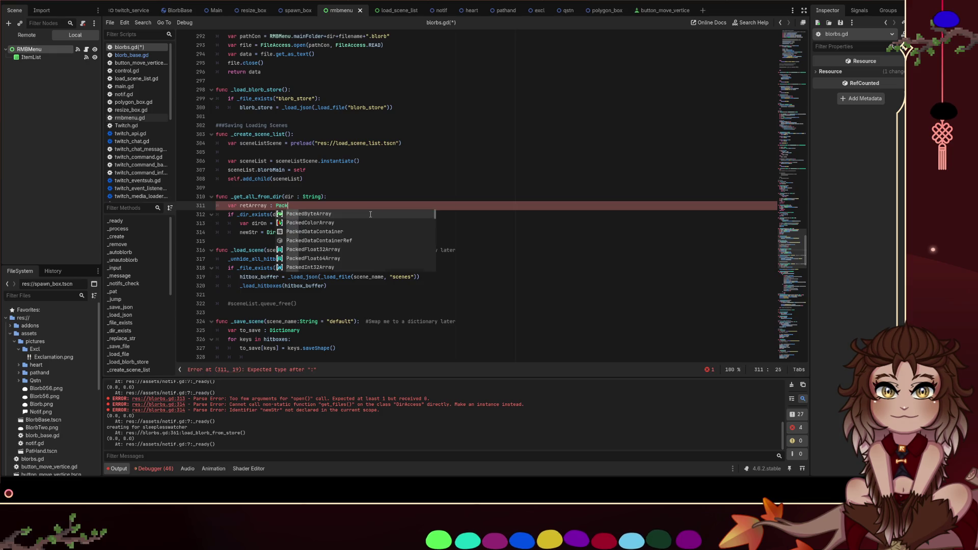
text(edStr)
Initialize retArray as an empty PackedStringArray and add return retArray after the if block
key(Return)
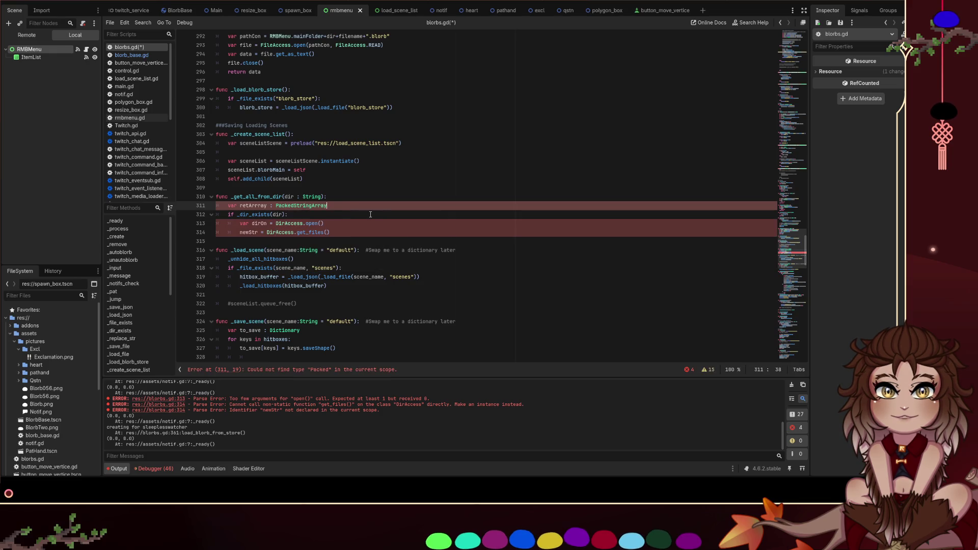
text([)
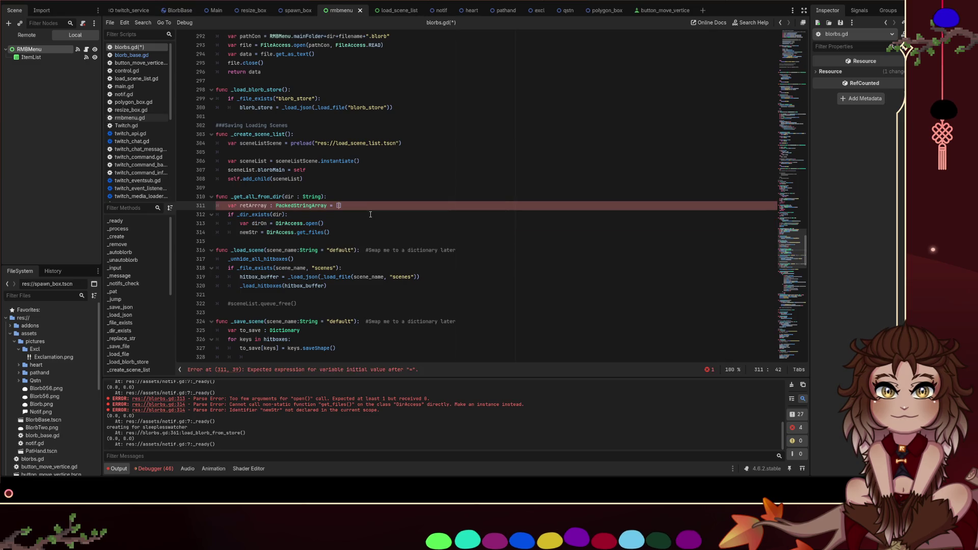
click(371, 214)
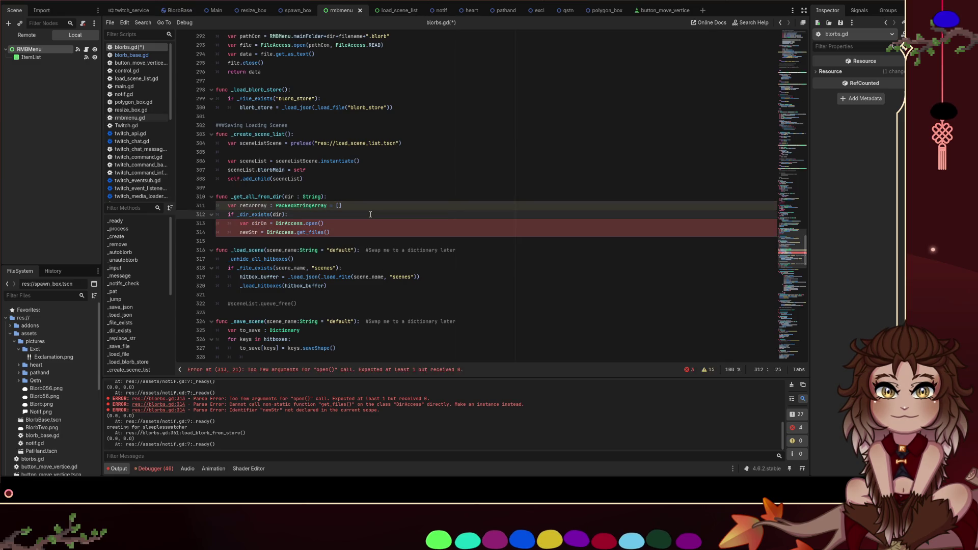
click(351, 233)
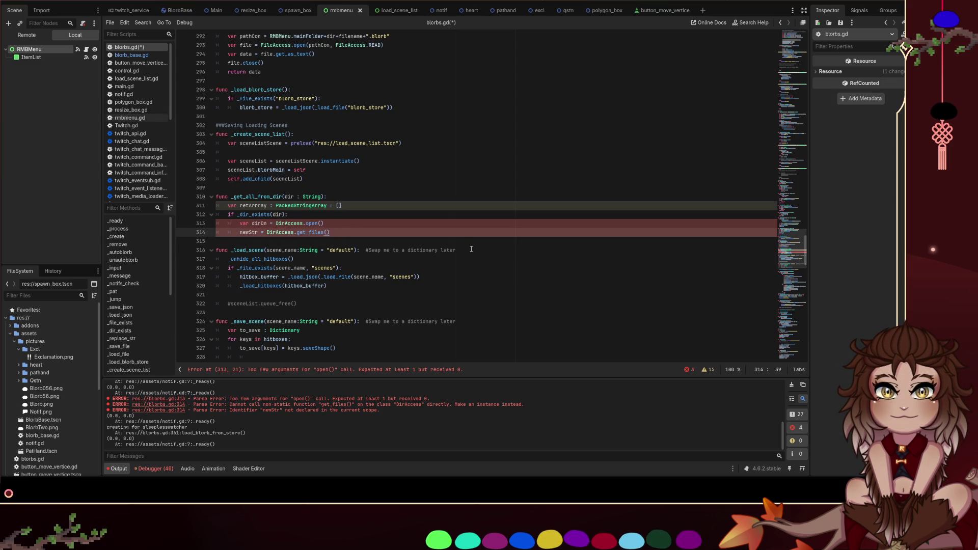
key(Return)
key(Return)
key(BackSpace)
text(return retArray)
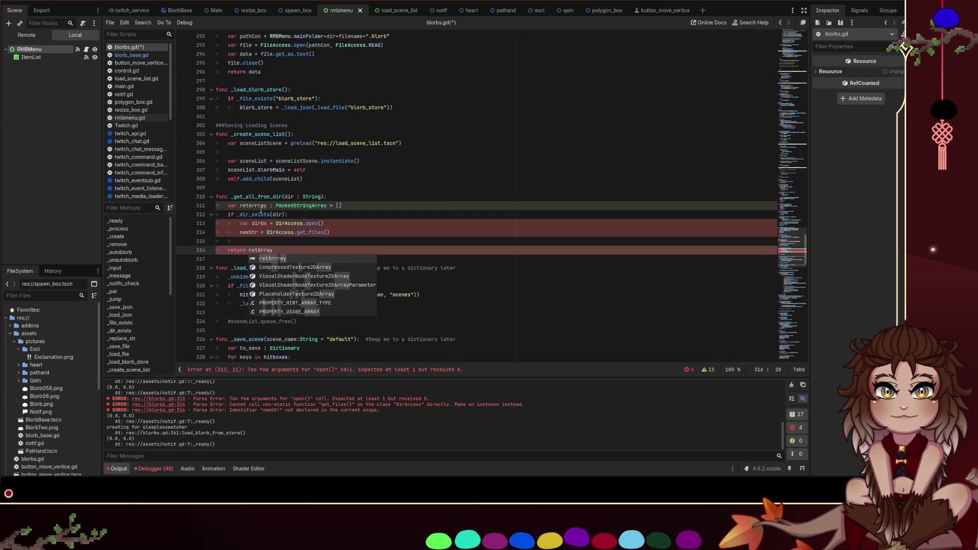
Declare -> PackedStringArray as the return type of _get_all_from_dir
click(269, 205)
key(BackSpace)
click(329, 199)
text(-> )
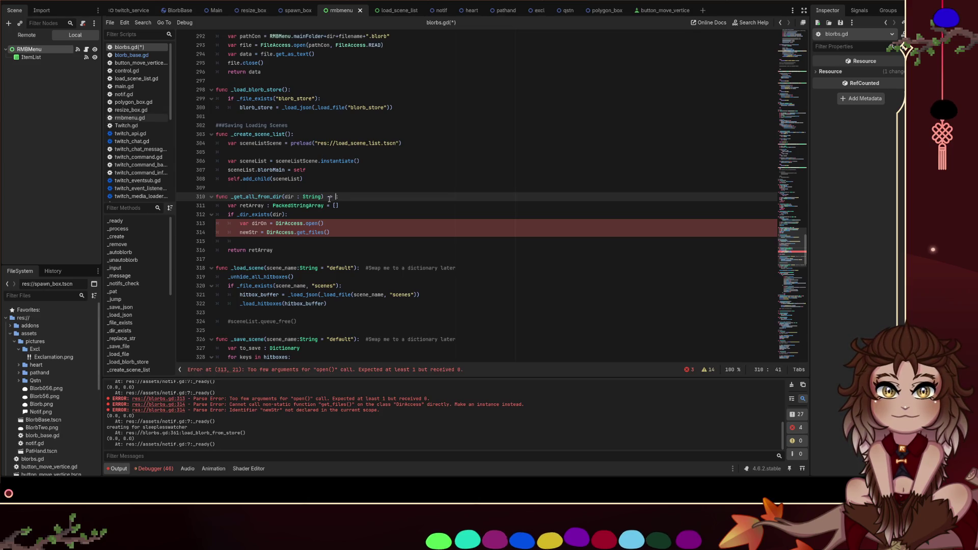
text(Pa)
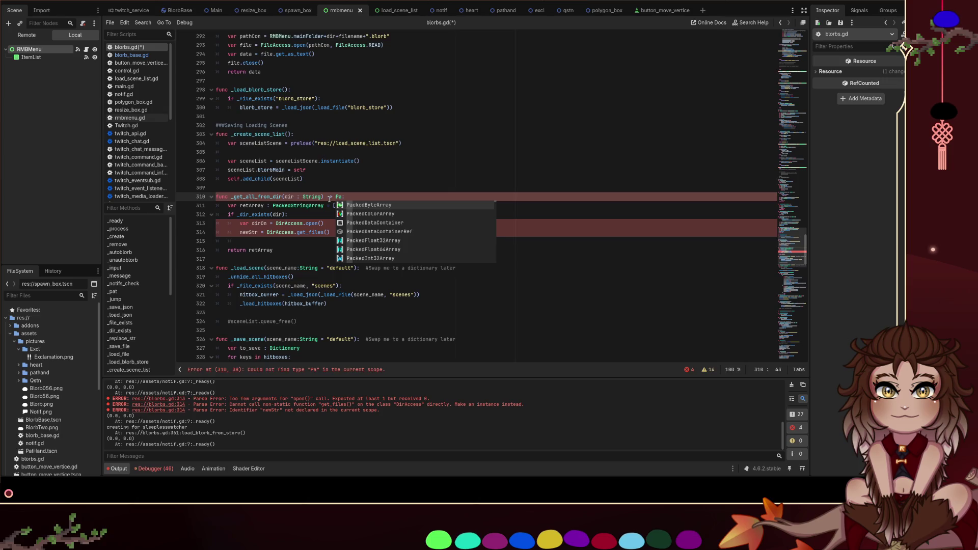
text(ckedStr)
key(Return)
click(439, 227)
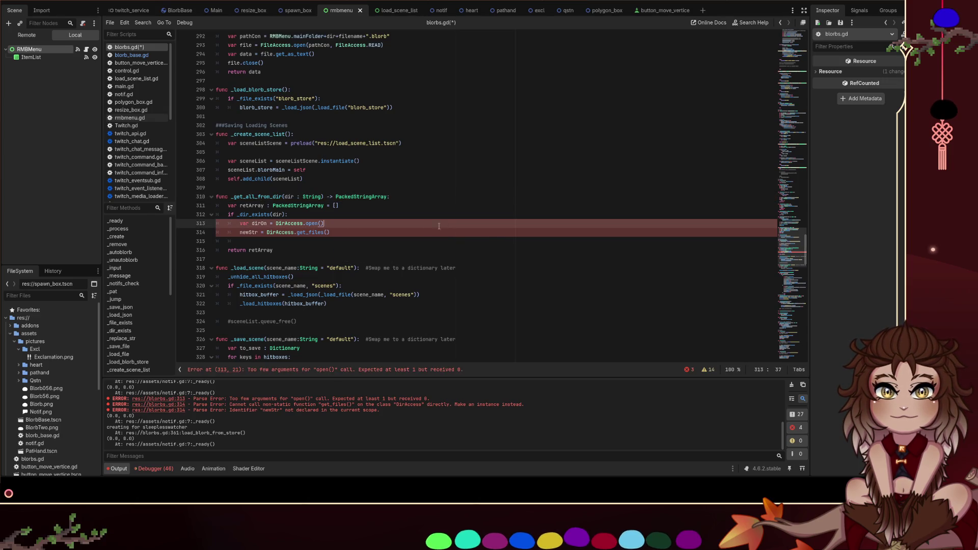
Open RMBMenu.mainFolder+dir with DirAccess.open and call get_files on dirOn instead of DirAccess
key(Left)
text(RMBMenu.mainFolder+dir)
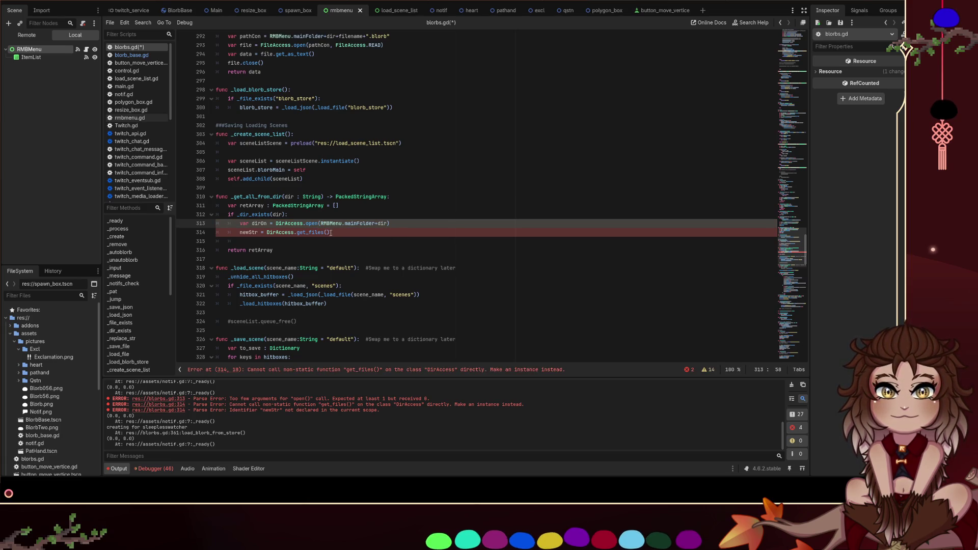
double_click(259, 223)
key(ctrl+c)
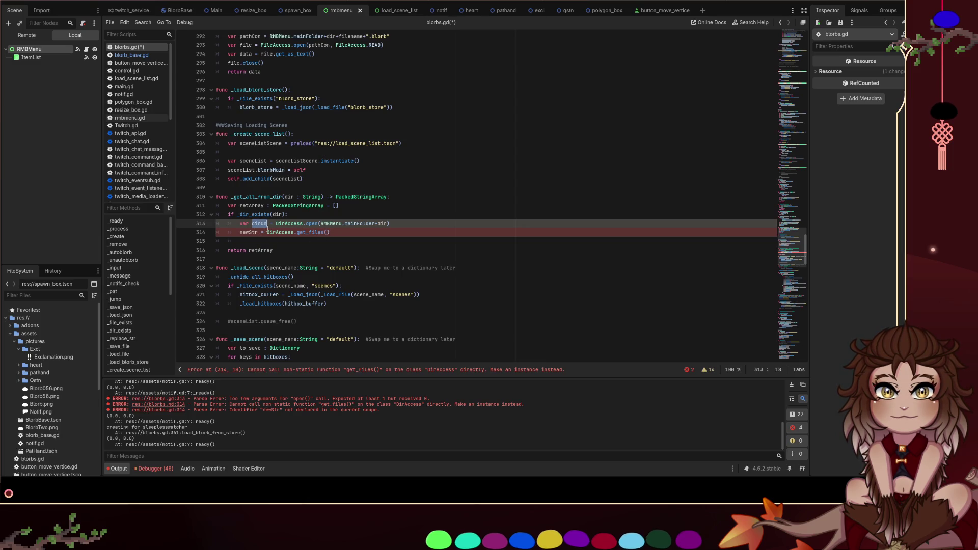
click(256, 232)
double_click(284, 232)
key(ctrl+v)
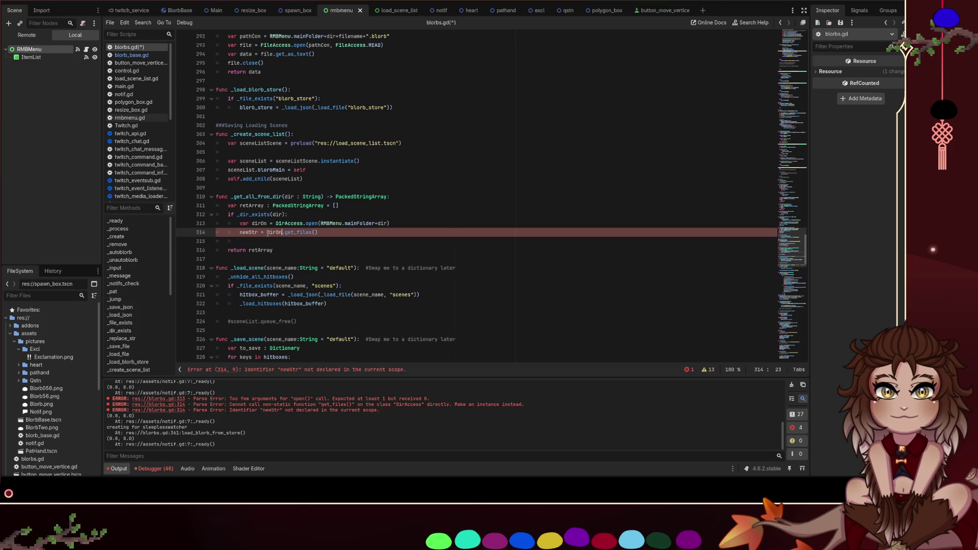
Declare newStr with var on line 314 and add a dirOn.close() line below it
click(236, 232)
text(var)
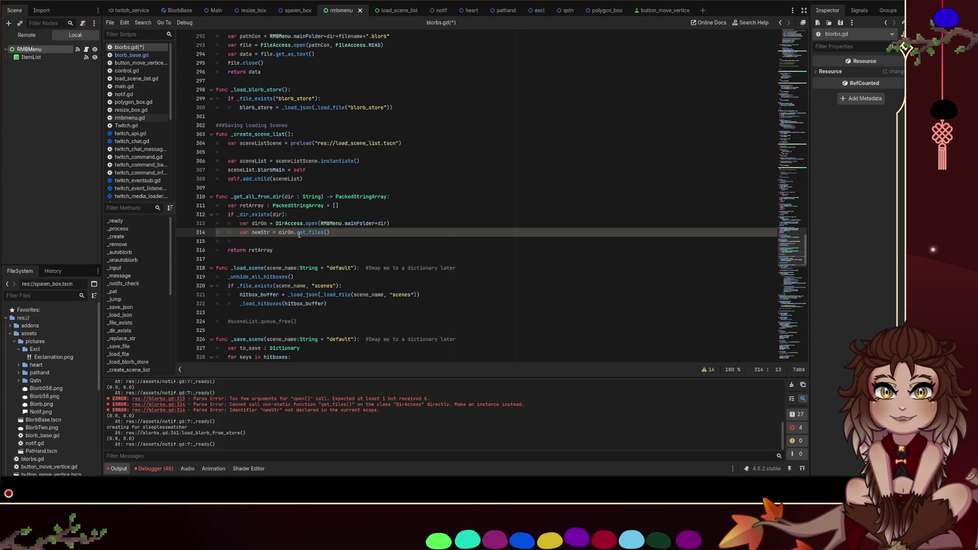
key(Return)
text(irOn.close()
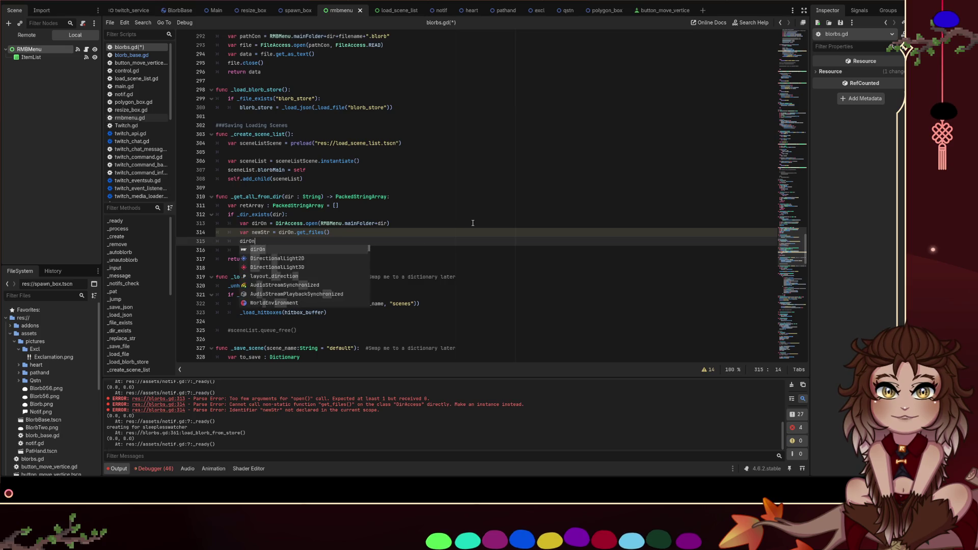
Open the DirAccess class documentation and start a search on the page
click(473, 223)
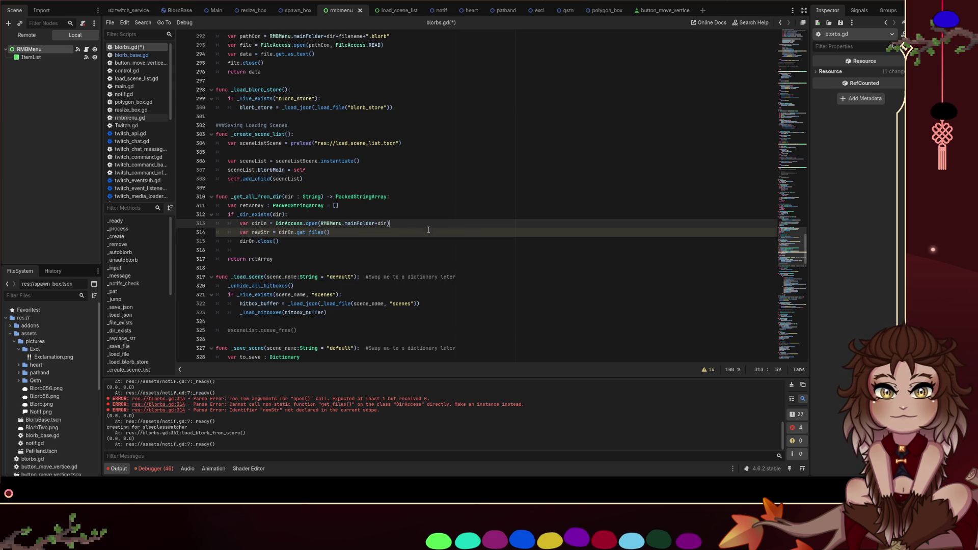
ctrl+click(301, 226)
key(ctrl+f)
Search the DirAccess docs for 'close', step through the matches, then clear the search
text(close)
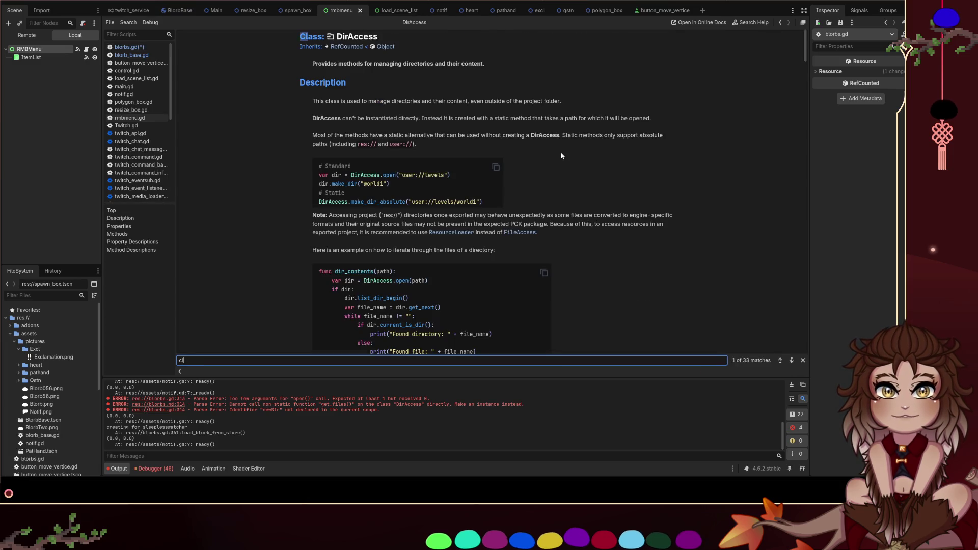
scroll(563, 156, up, 3)
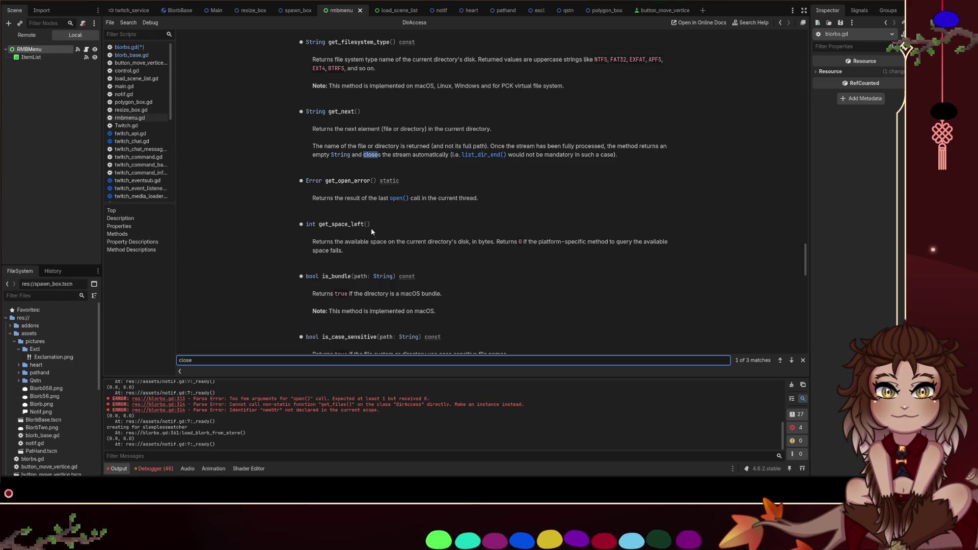
key(Return)
text(()
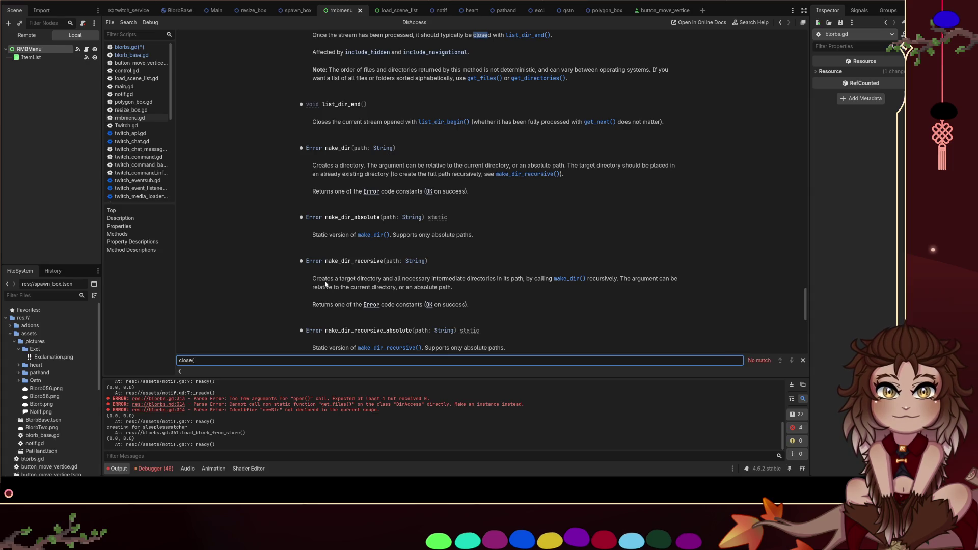
key(ctrl+a)
key(BackSpace)
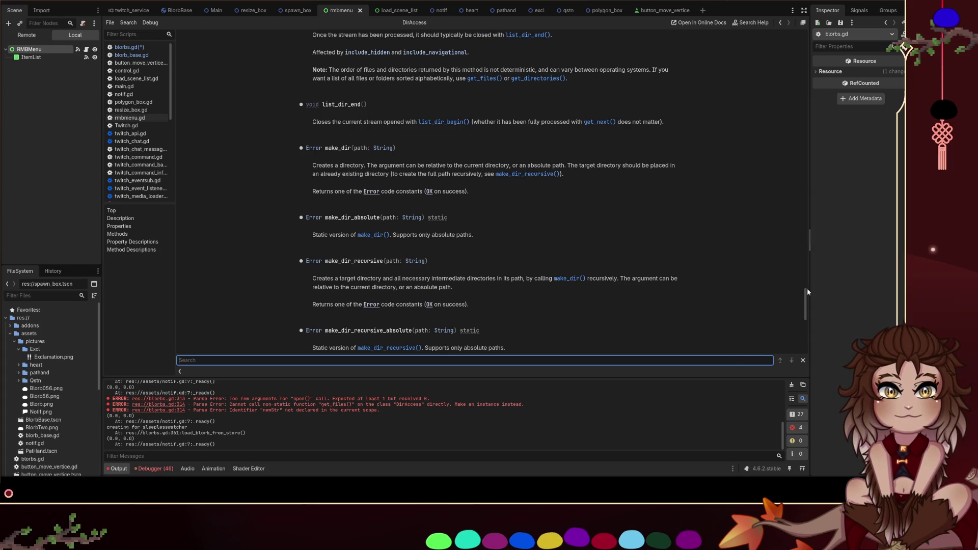
Scroll the Methods list and jump to the open method's description
scroll(803, 274, up, 3)
scroll(803, 274, up, 15)
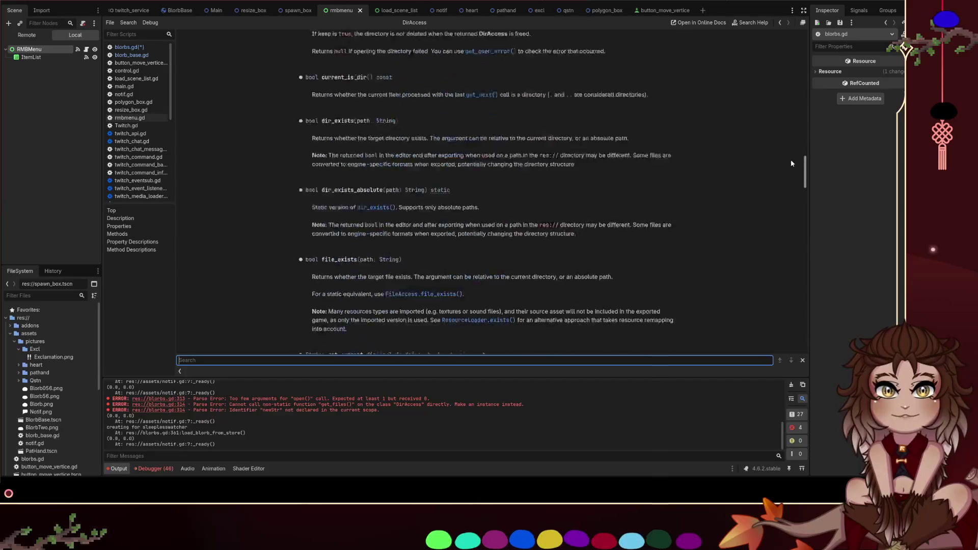
scroll(779, 113, up, 15)
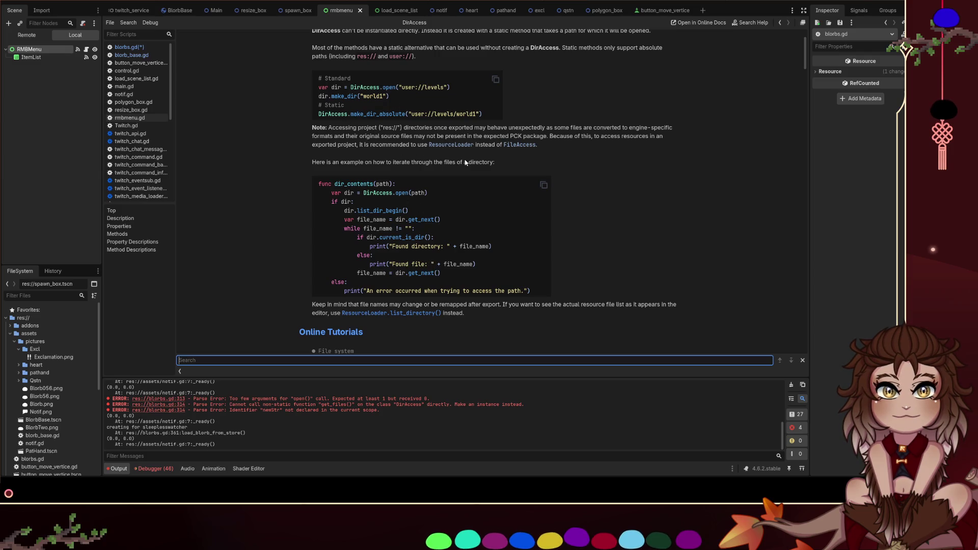
scroll(459, 283, down, 5)
scroll(499, 295, down, 5)
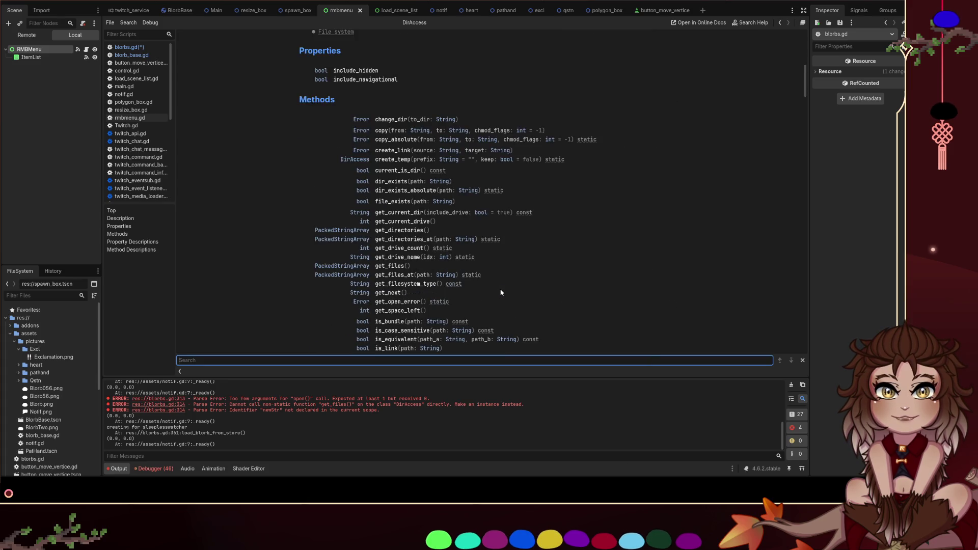
scroll(501, 292, down, 3)
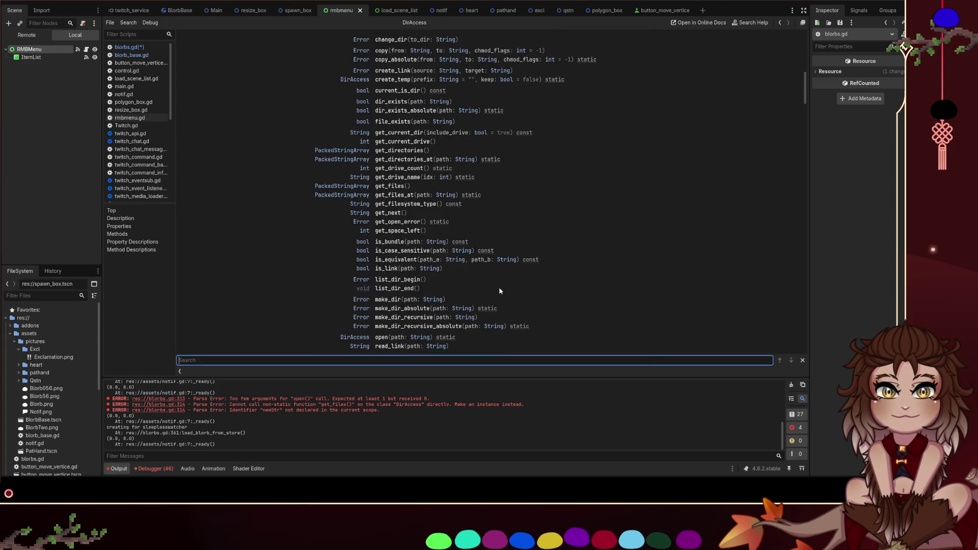
scroll(500, 291, down, 3)
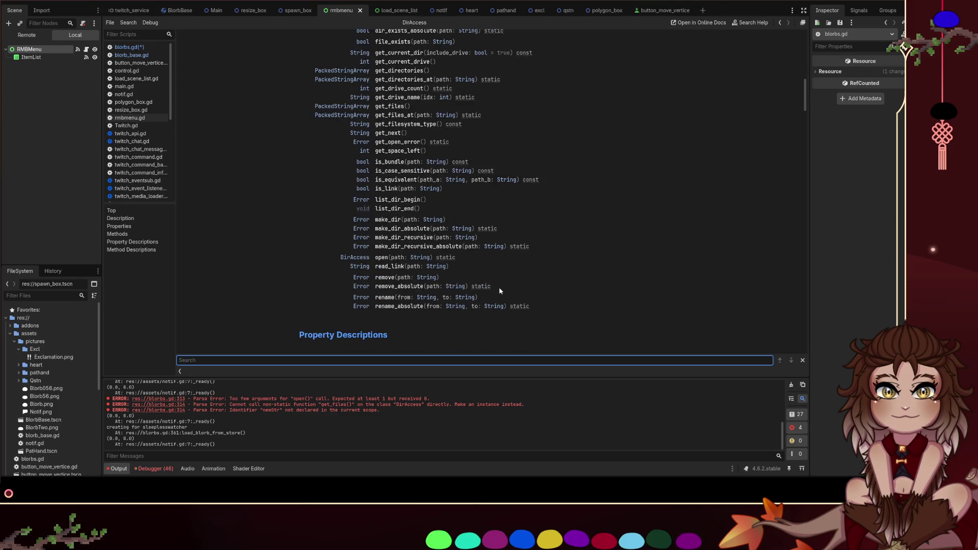
click(387, 266)
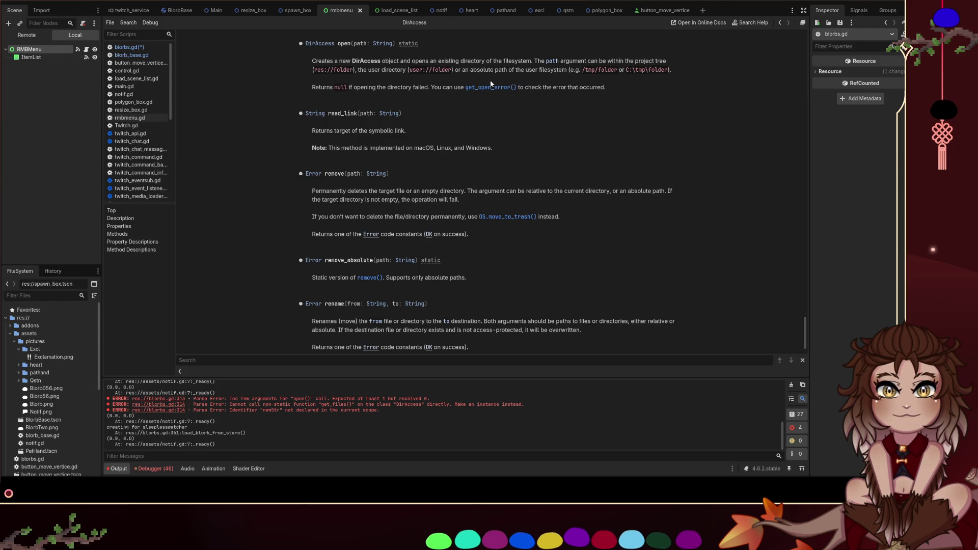
scroll(410, 142, down, 2)
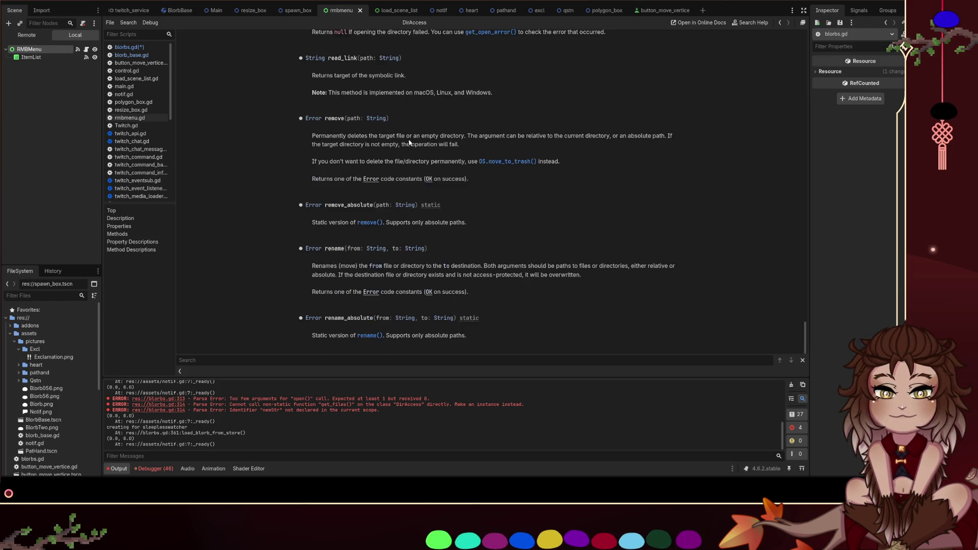
drag(805, 337, 787, 31)
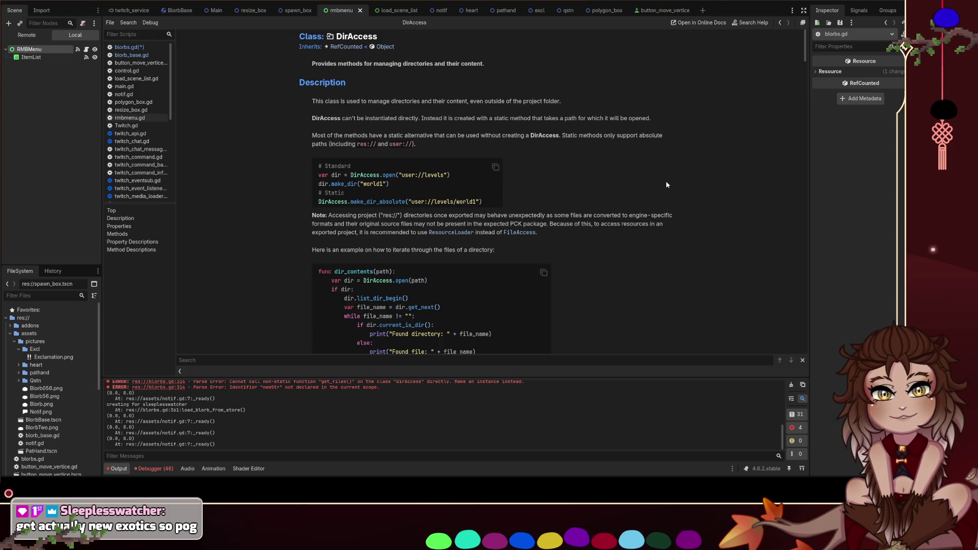
Read DirAccess's get_files_at and include_hidden docs, then return to blorbs.gd at empty line 316
scroll(671, 172, down, 4)
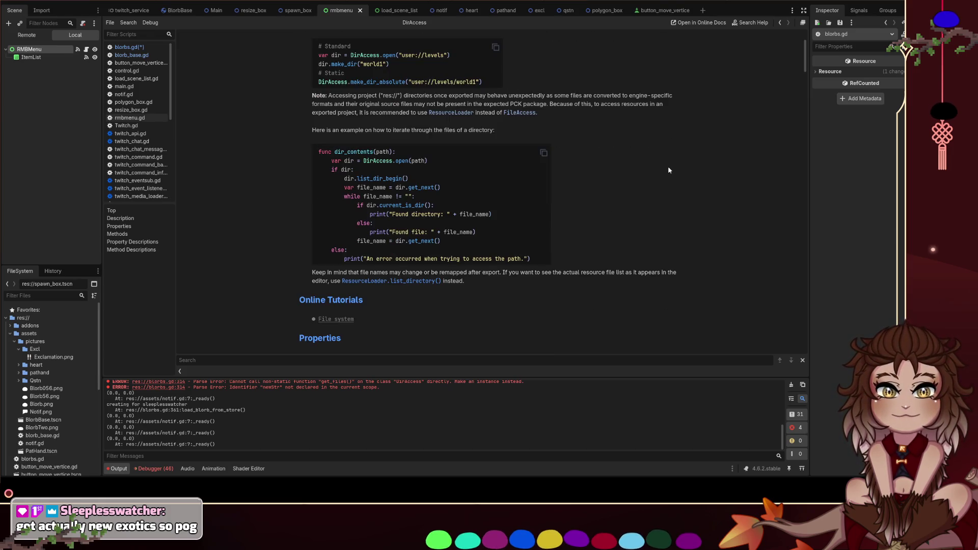
scroll(669, 170, down, 6)
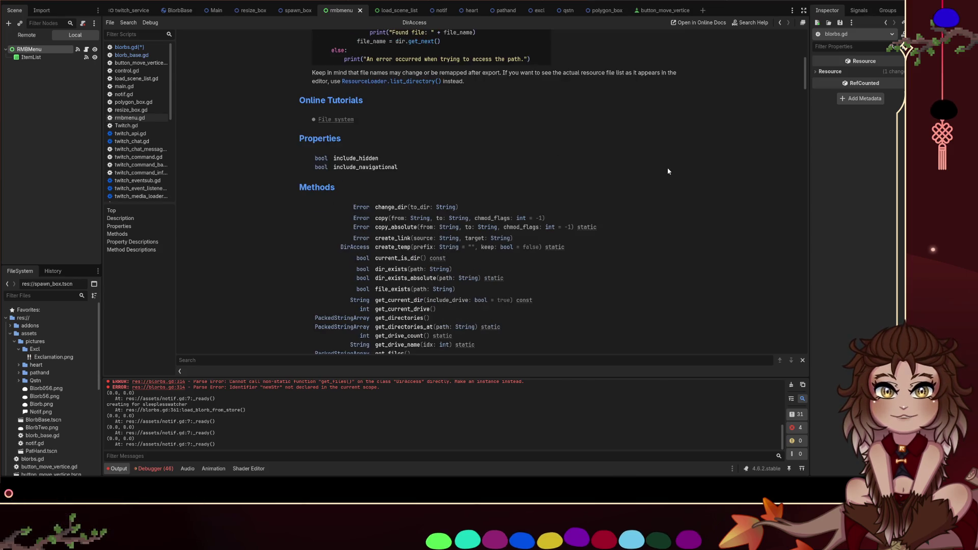
scroll(669, 171, down, 3)
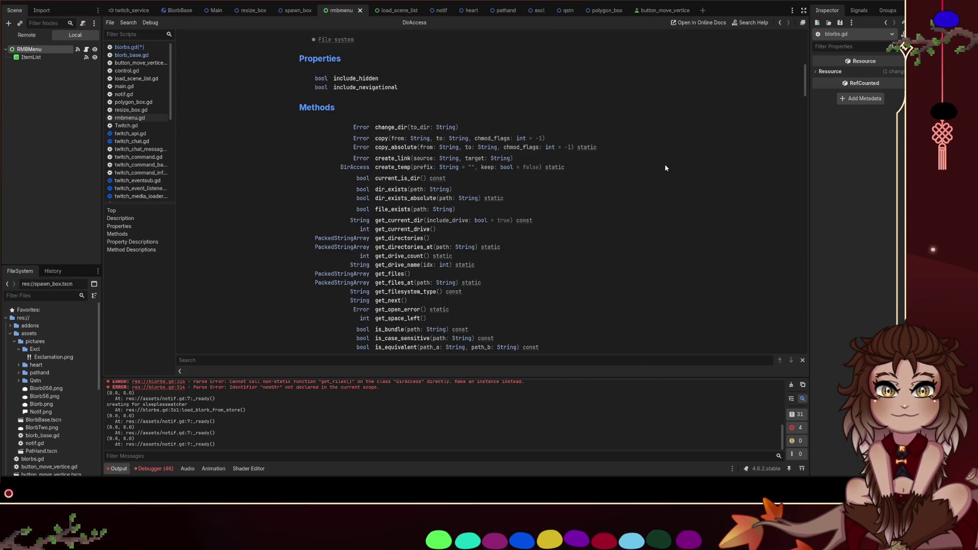
scroll(666, 168, down, 3)
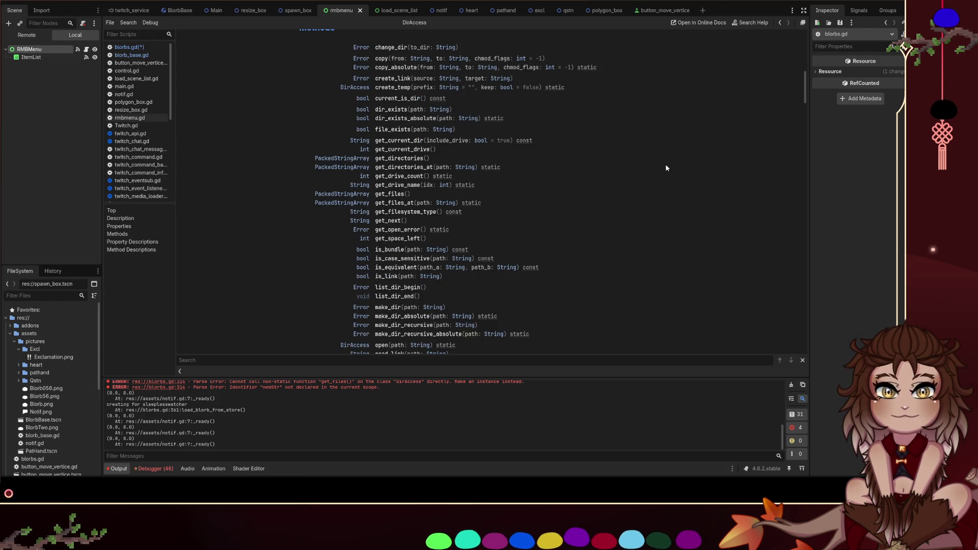
scroll(666, 168, down, 2)
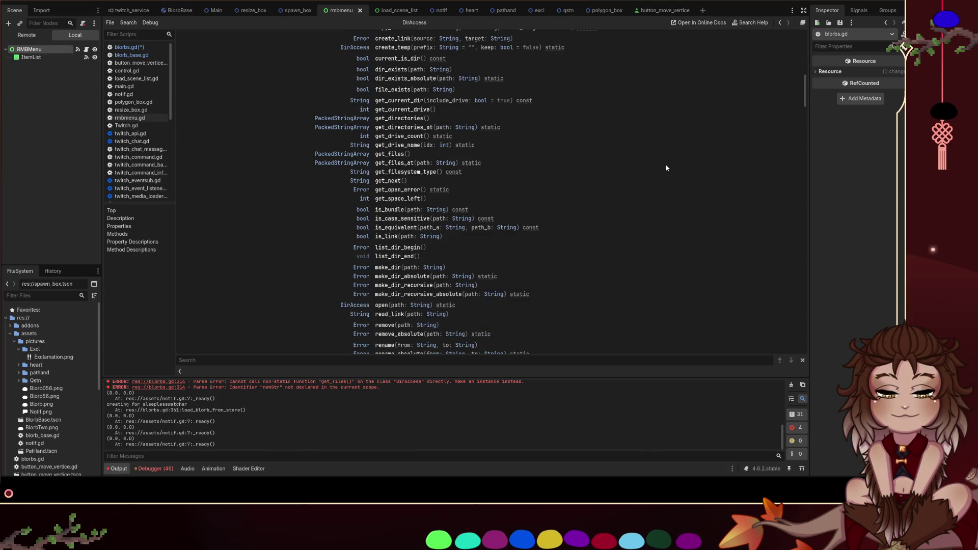
scroll(666, 168, down, 2)
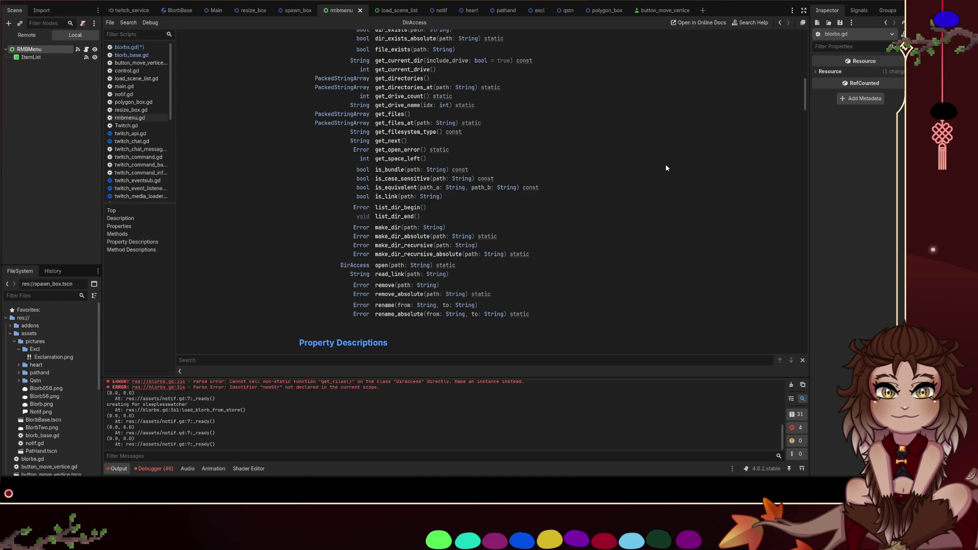
click(409, 124)
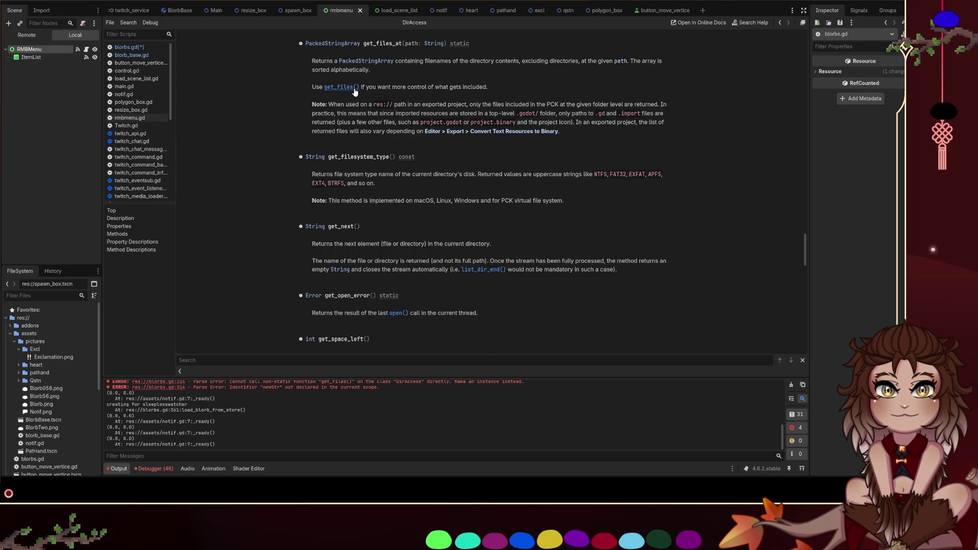
scroll(356, 89, up, 3)
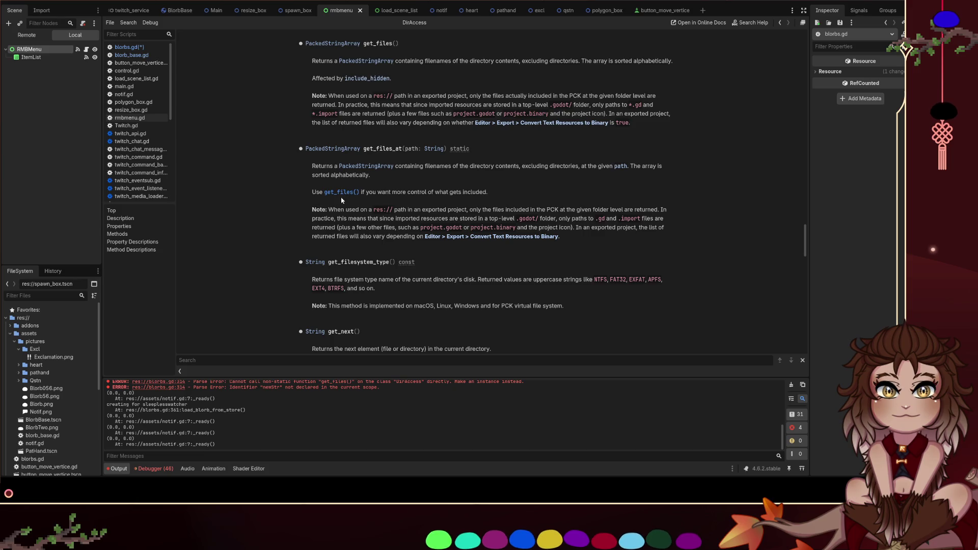
click(376, 79)
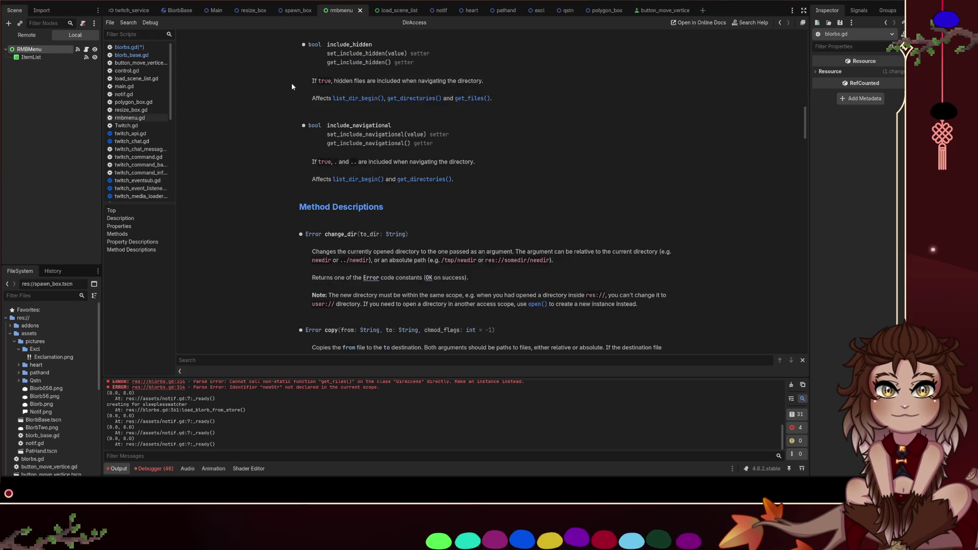
click(141, 47)
click(408, 248)
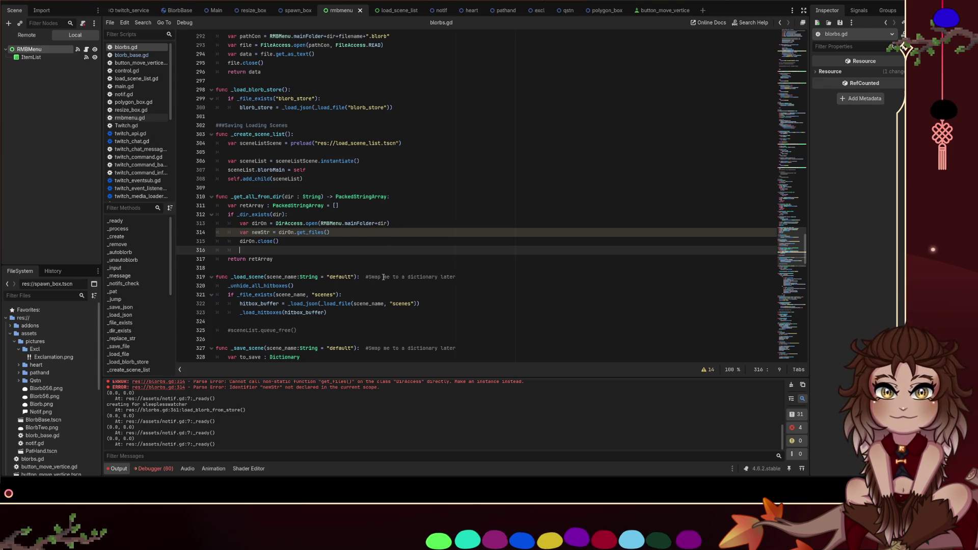
double_click(260, 233)
click(255, 241)
key(End)
key(shift+Home)
key(BackSpace)
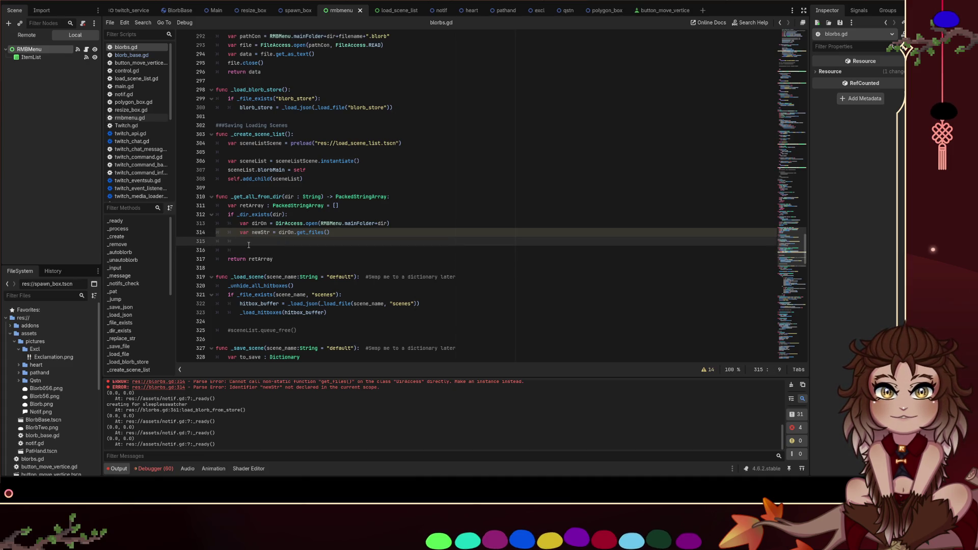
key(ctrl+shift+k)
click(246, 231)
double_click(245, 231)
key(BackSpace)
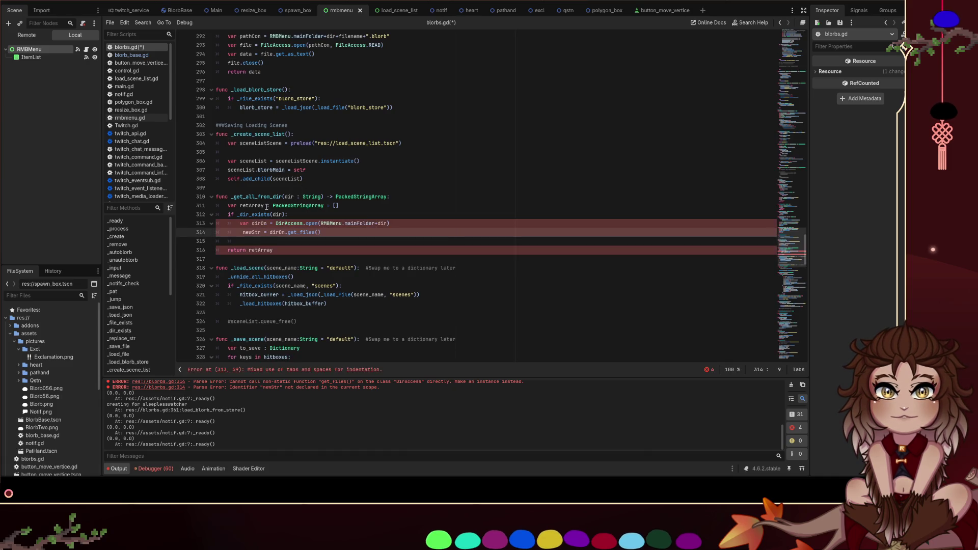
double_click(253, 206)
key(ctrl+c)
double_click(253, 232)
key(ctrl+v)
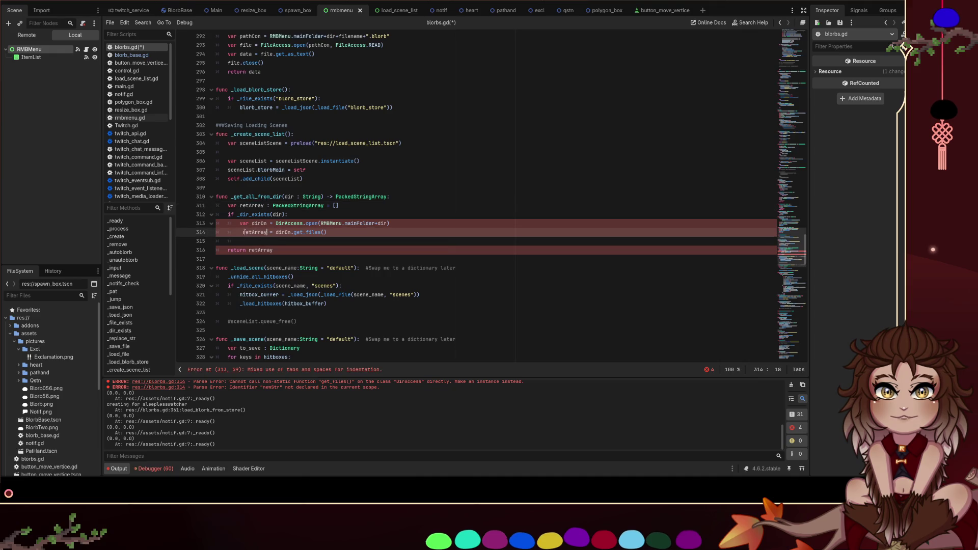
key(BackSpace)
key(ctrl+s)
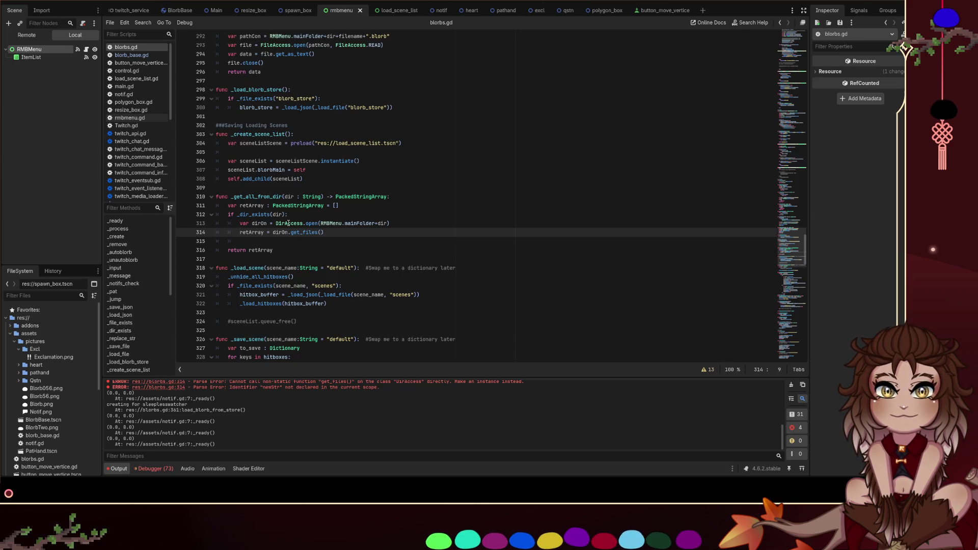
double_click(266, 197)
scroll(394, 266, down, 2)
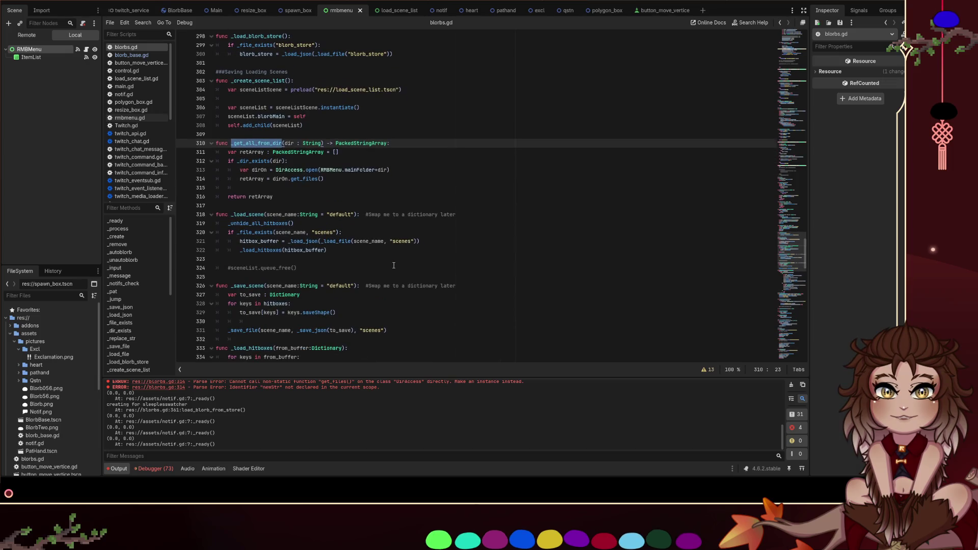
scroll(384, 250, up, 1)
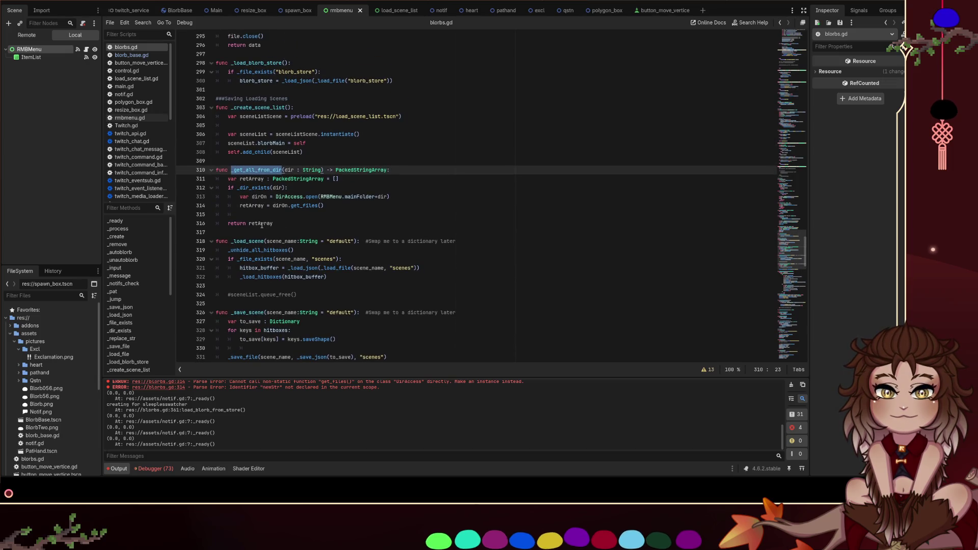
scroll(255, 239, down, 1)
click(300, 278)
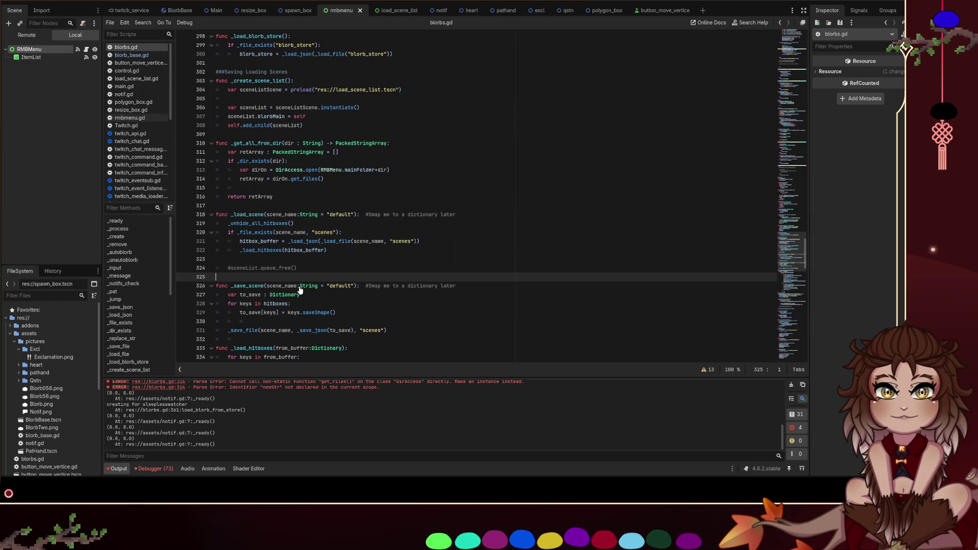
scroll(293, 260, down, 1)
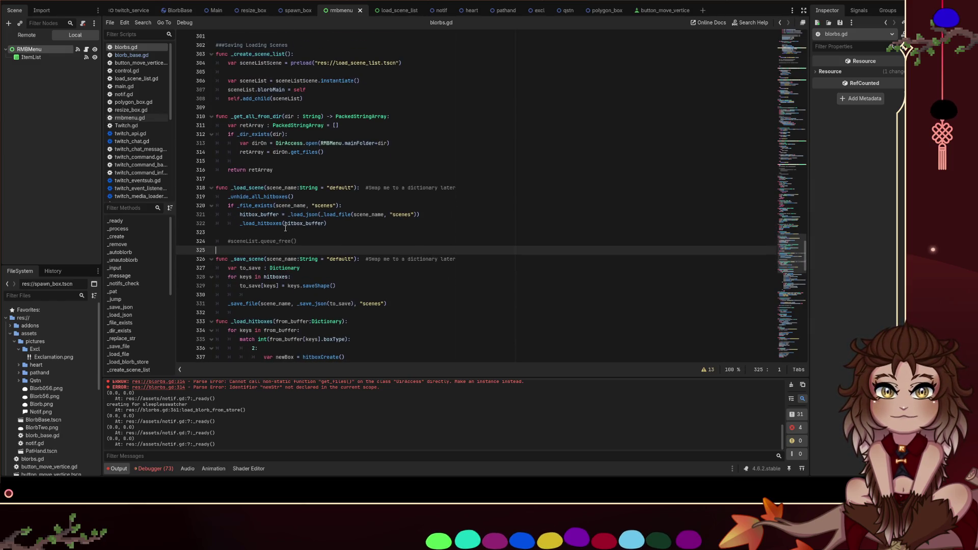
click(240, 313)
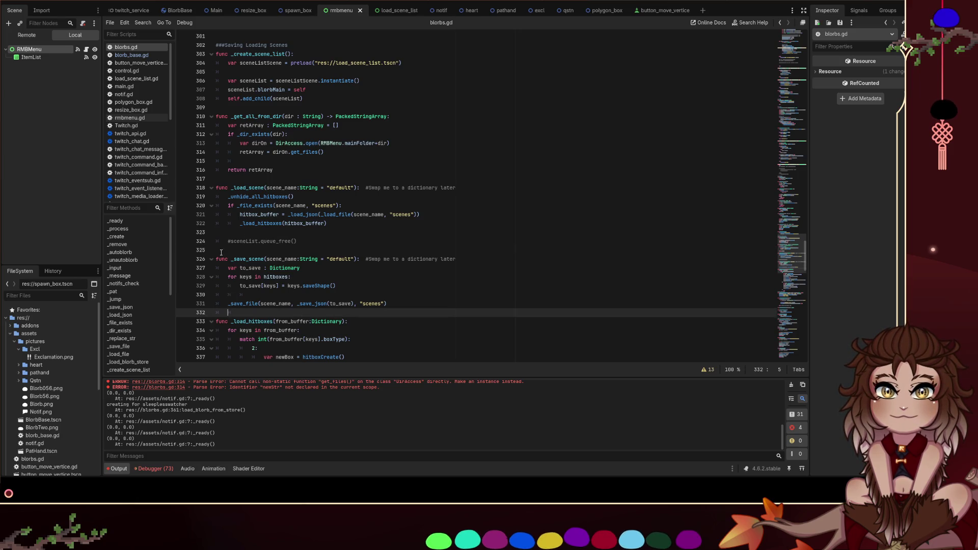
Add func getScenes(): returning _get_all_from_dir("scenes") after _save_scene and save blorbs.gd
key(Return)
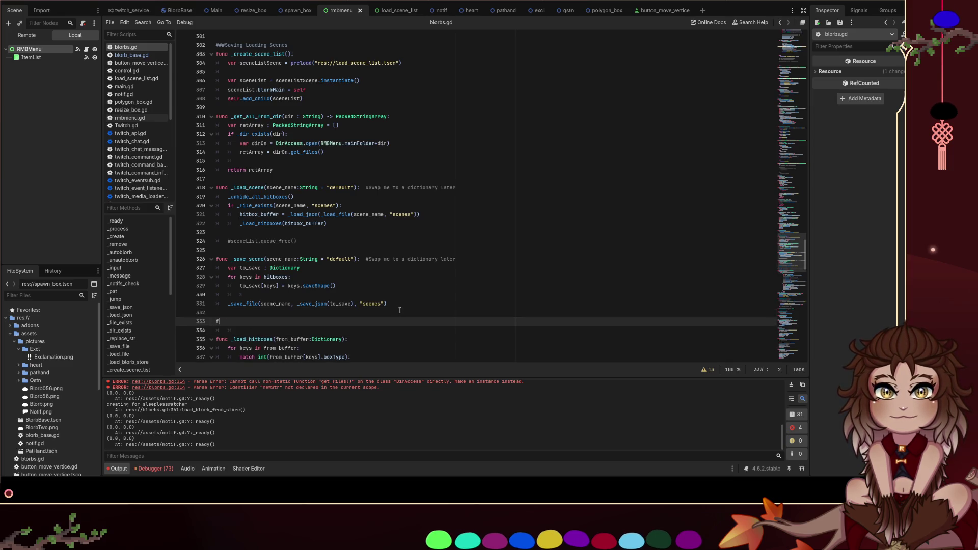
text(func get_S)
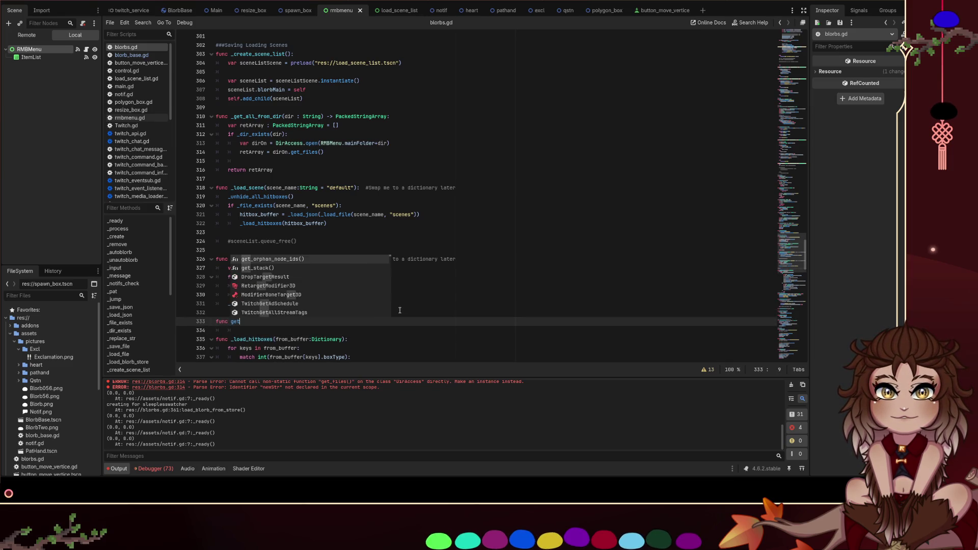
key(BackSpace)
key(BackSpace)
text(Scenes)
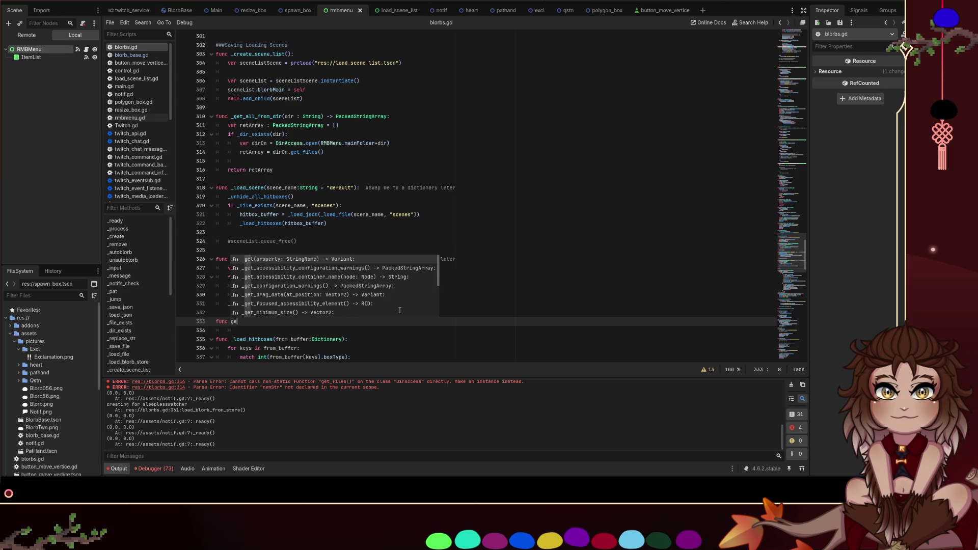
text(())
key(Down)
key(Up)
text(:)
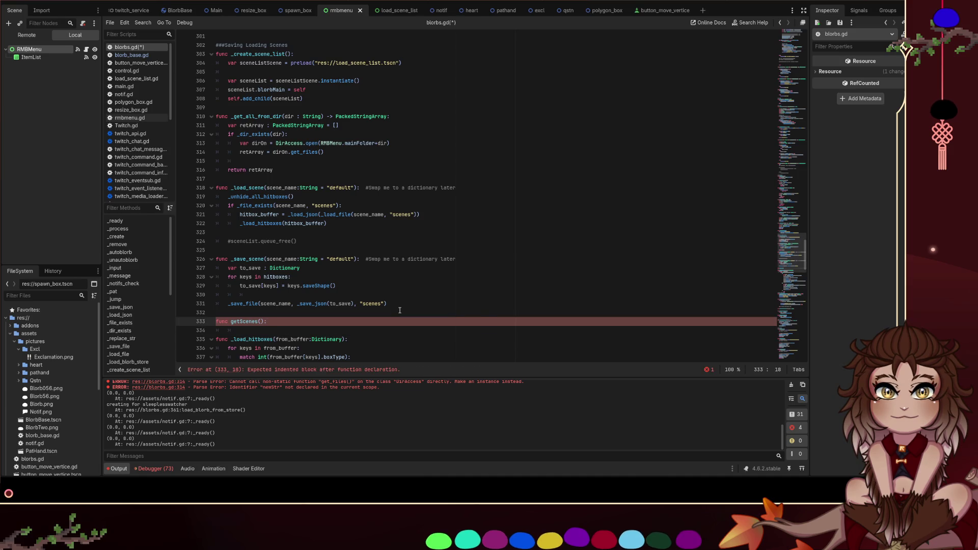
key(Return)
text(eturn _get_all_from_dir)
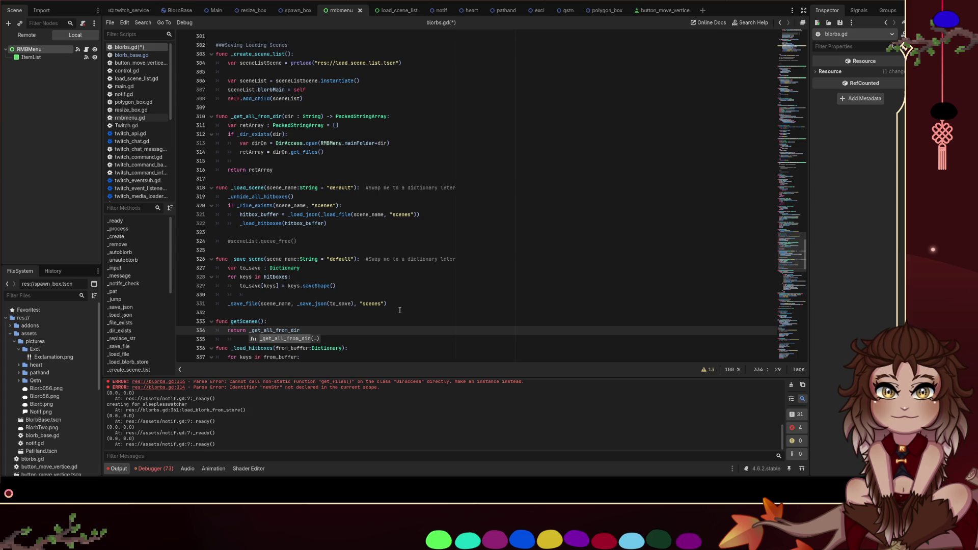
key(Return)
text("scenes)
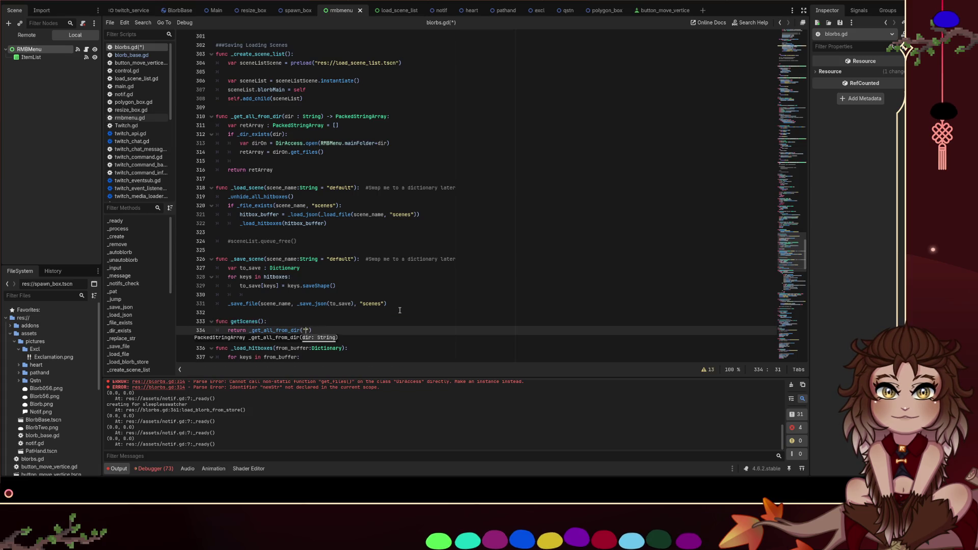
key(Escape)
key(Up)
key(ctrl+s)
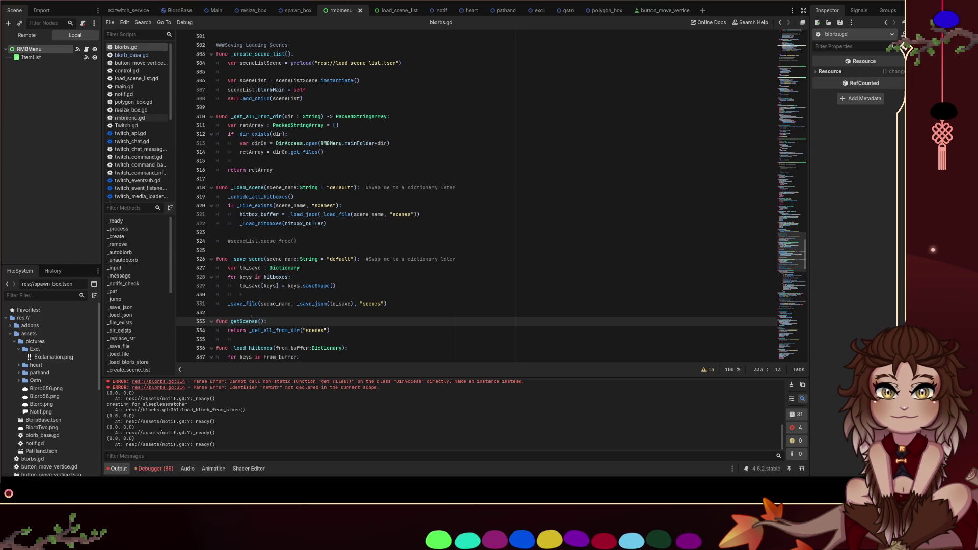
Select the _save_file call and start a text search for it in the script
double_click(275, 330)
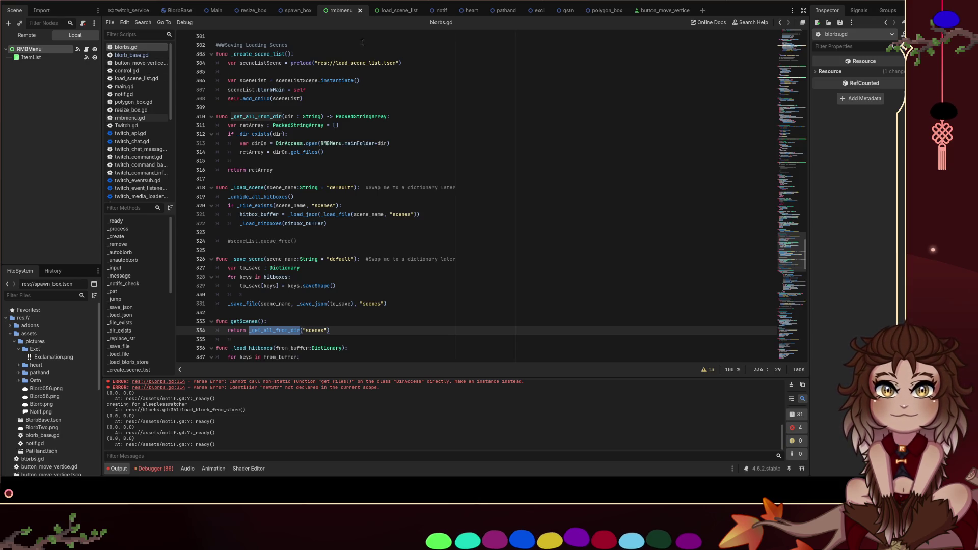
scroll(328, 184, down, 4)
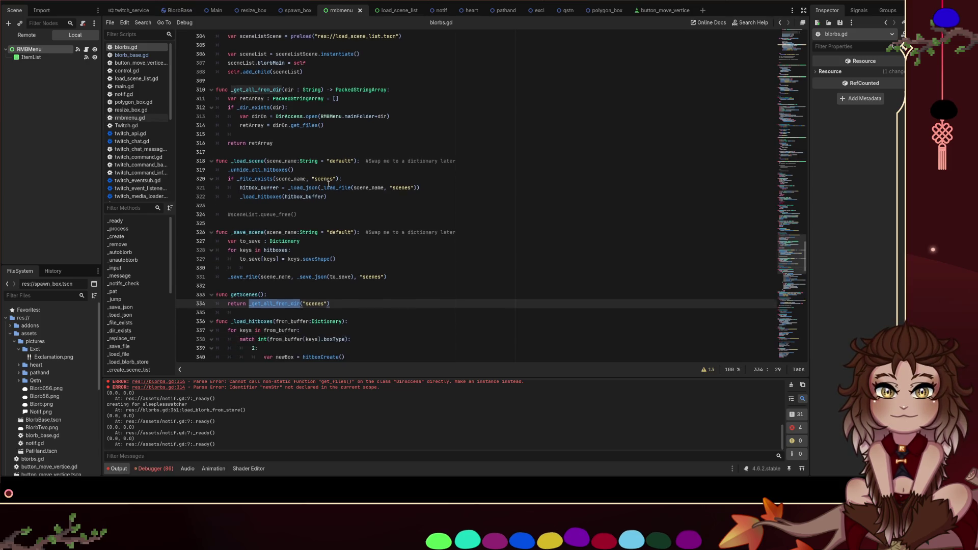
scroll(328, 184, down, 1)
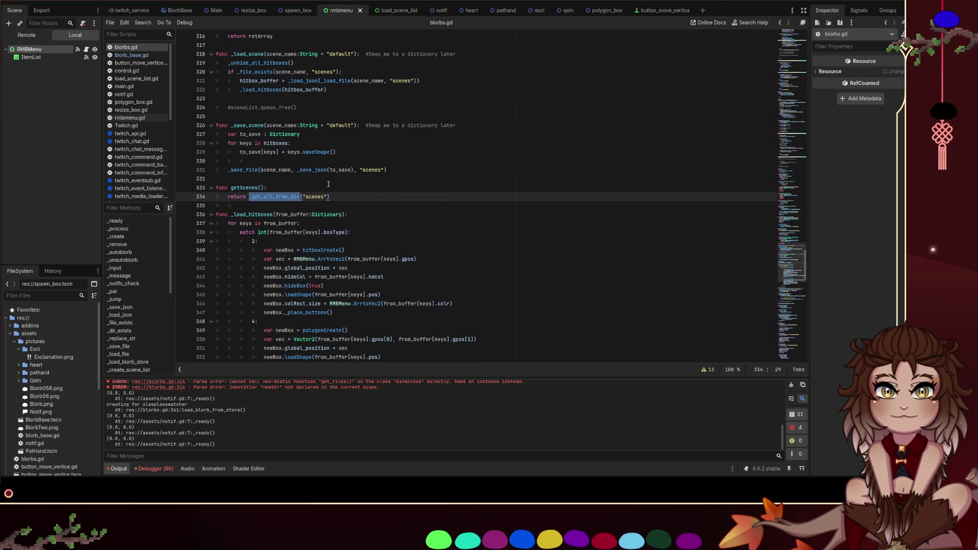
scroll(329, 184, up, 2)
click(354, 187)
key(ctrl+f)
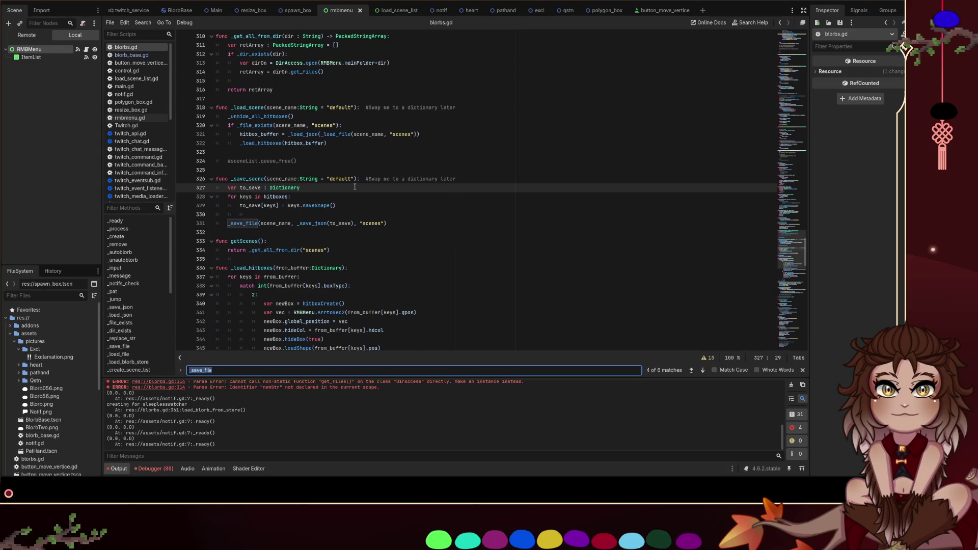
text(scene_li)
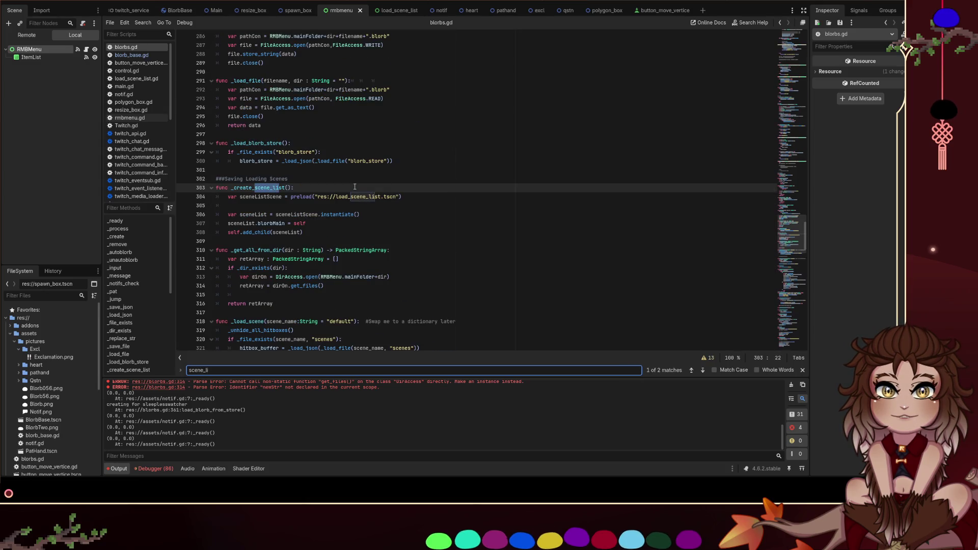
click(335, 232)
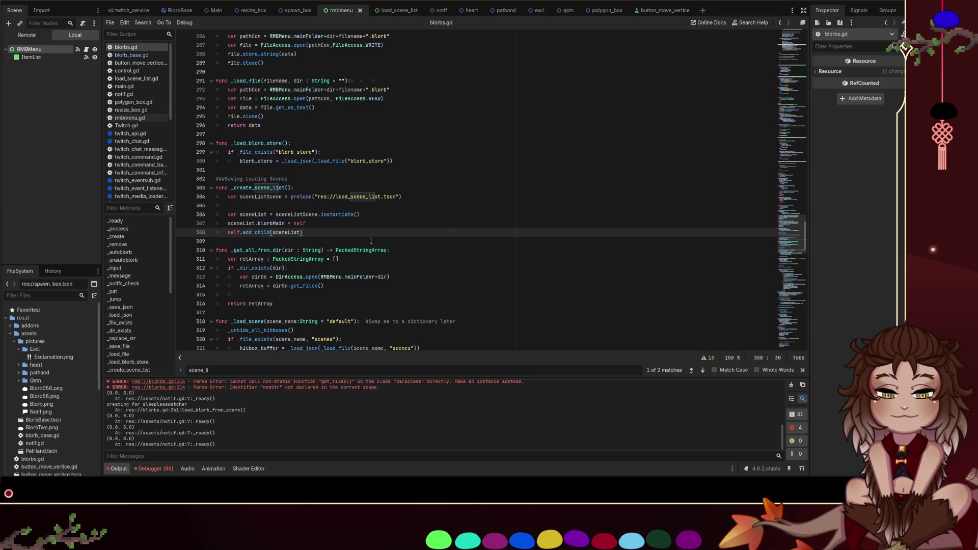
key(Up)
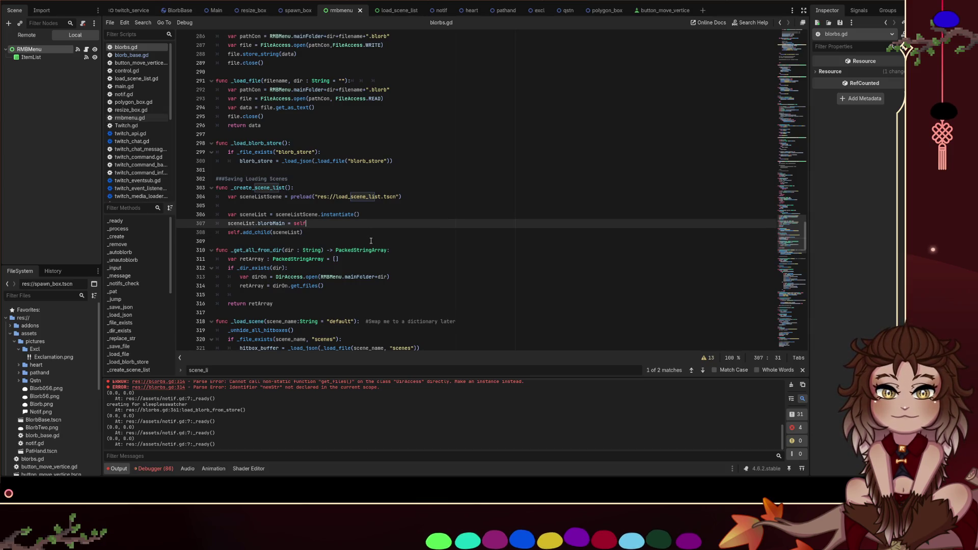
key(Return)
text(scene)
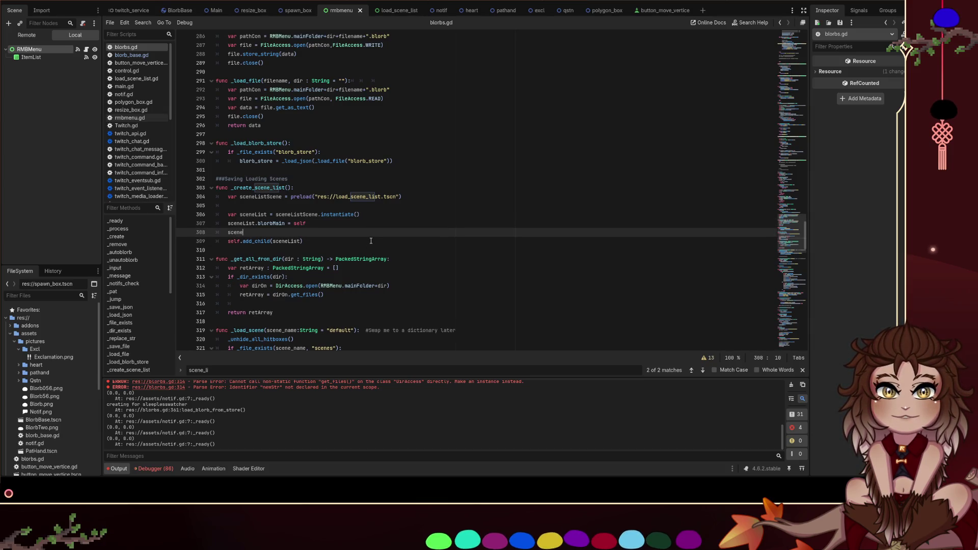
text(List)
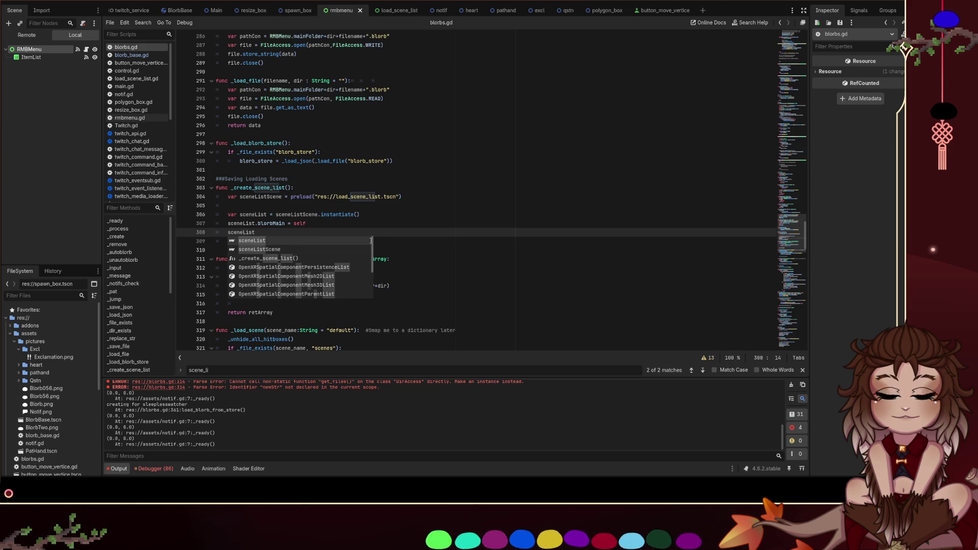
text(.fillList)
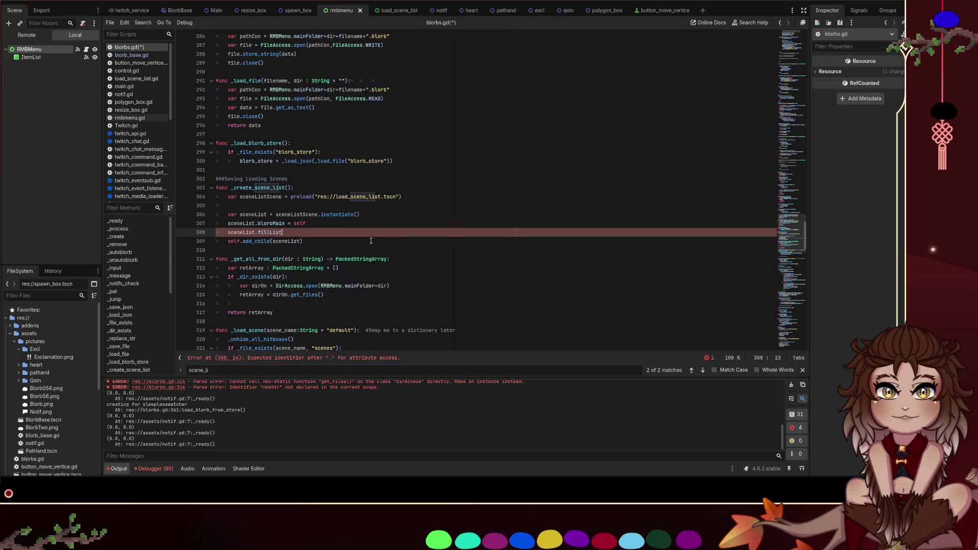
key(BackSpace)
key(BackSpace)
key(BackSpace)
text((_get_all_from_dir)
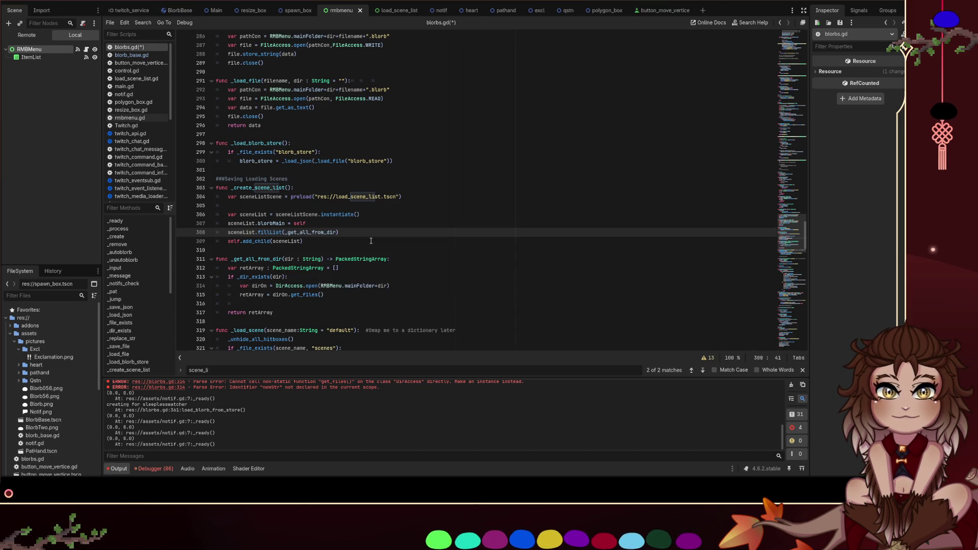
key(ctrl+BackSpace)
text(getScenes())
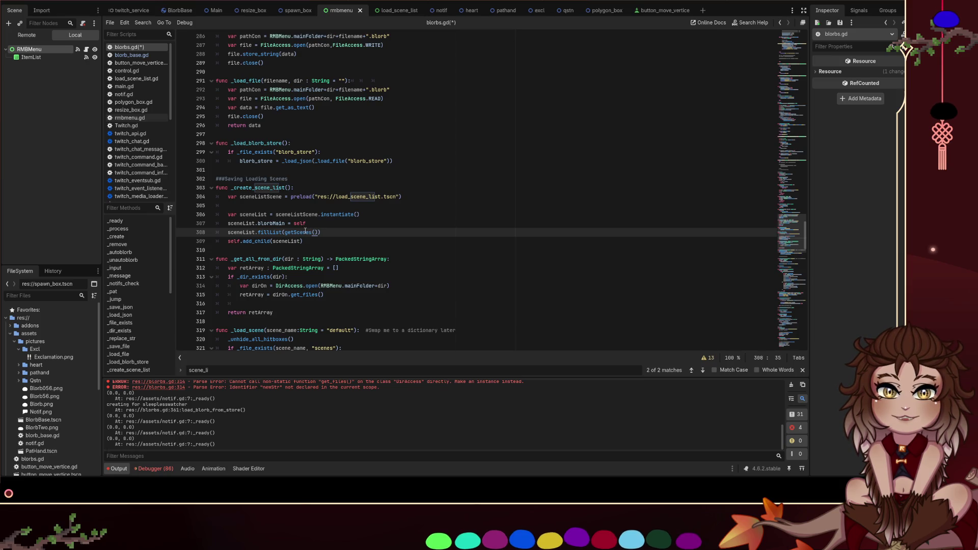
drag(318, 232, 285, 232)
key(ctrl+s)
click(357, 233)
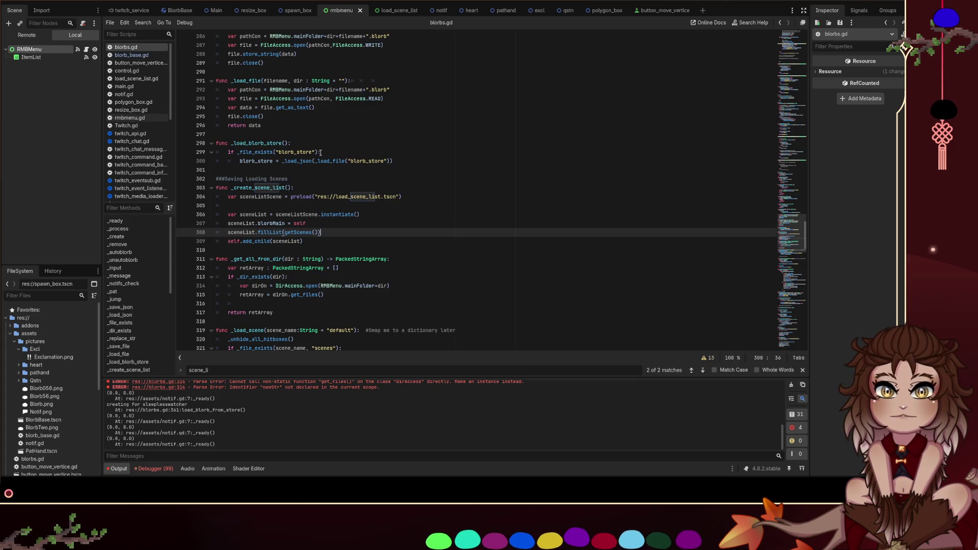
drag(257, 232, 351, 237)
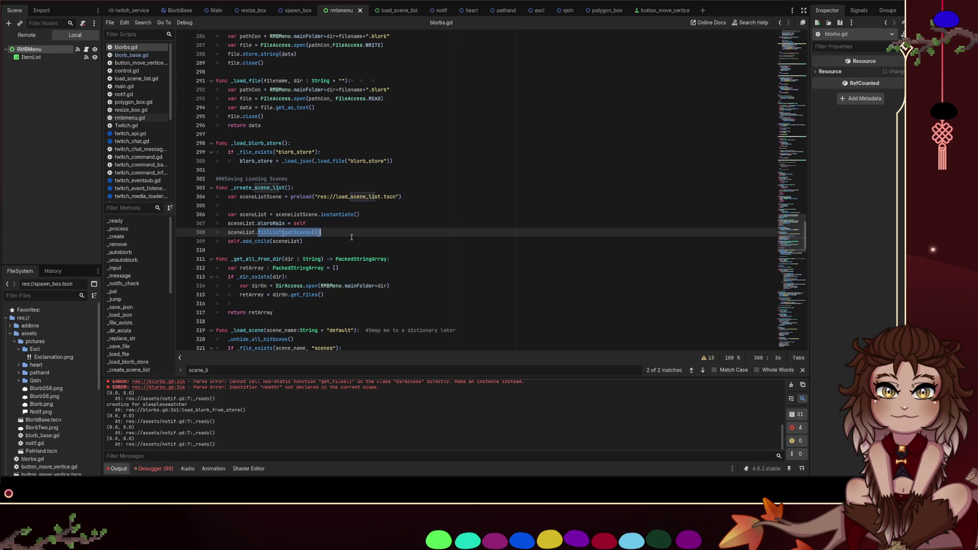
key(BackSpace)
key(ctrl+BackSpace)
key(ctrl+BackSpace)
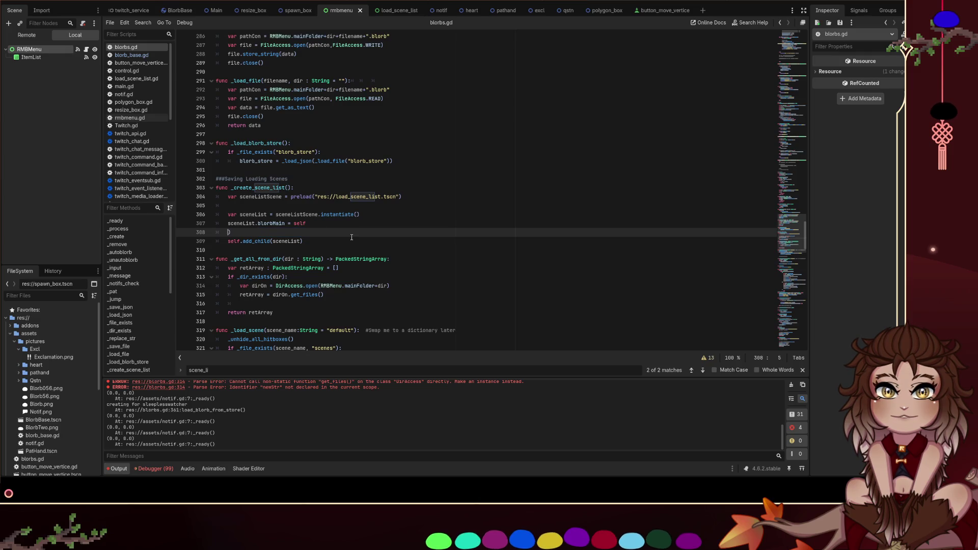
key(BackSpace)
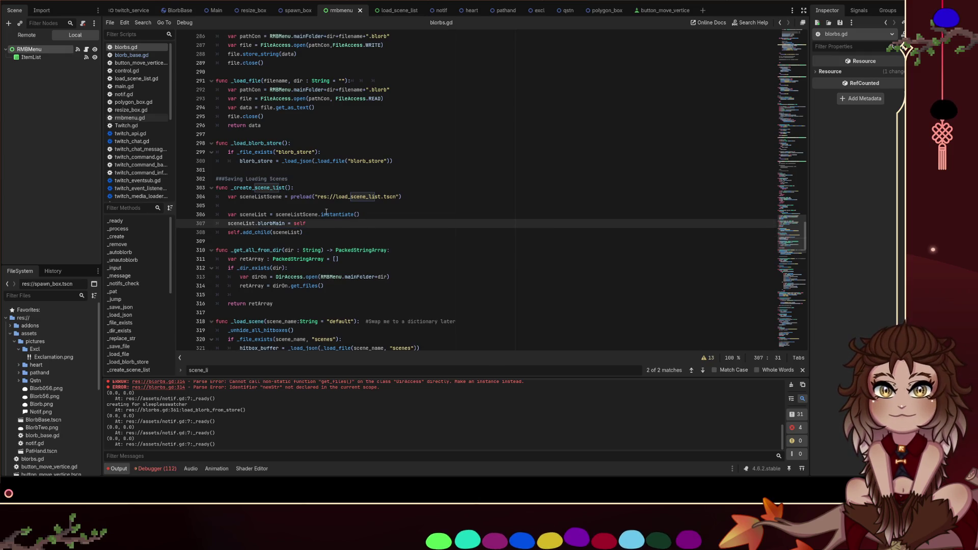
Open load_scene_list.gd and make room for a new line in _ready, checking blorbs.gd for reference
click(149, 80)
click(344, 188)
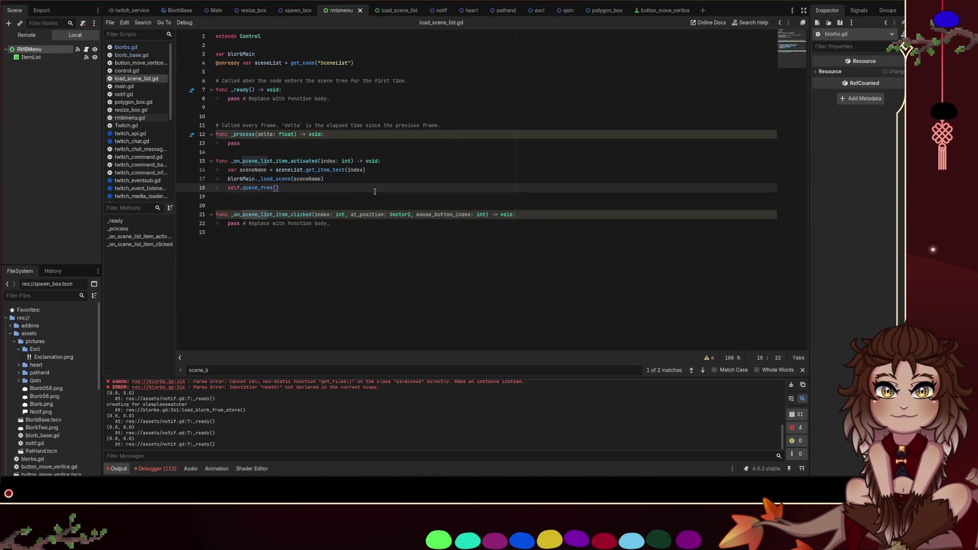
click(317, 90)
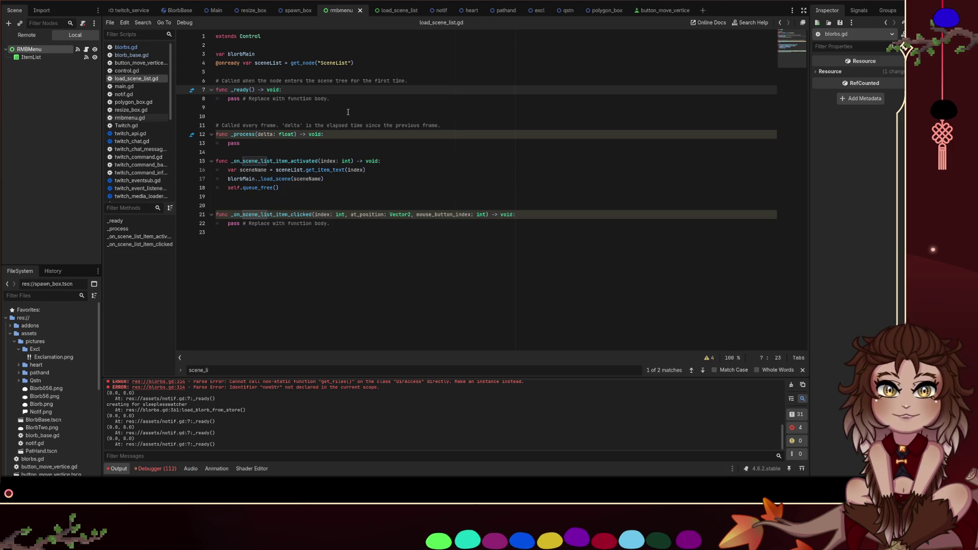
key(Return)
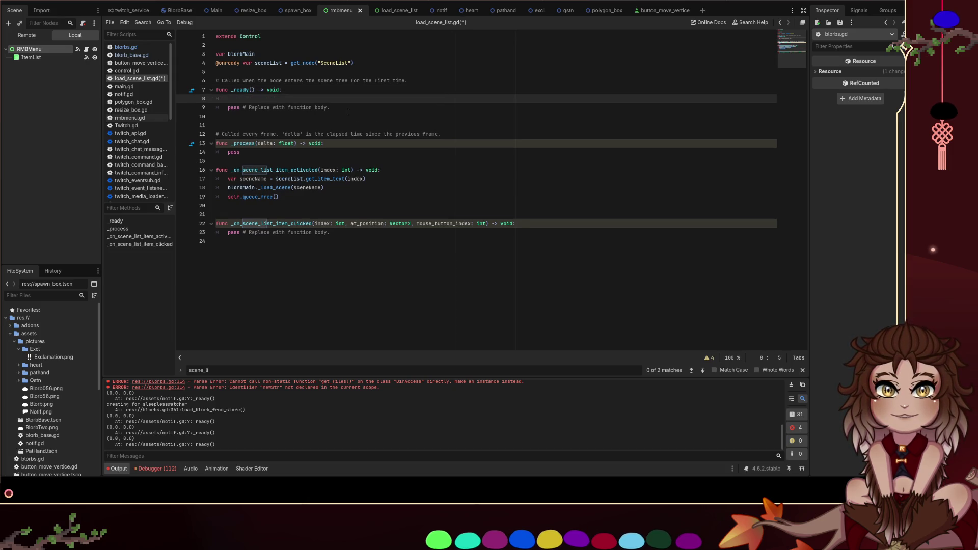
key(Up)
key(Up)
key(Up)
key(Return)
key(Up)
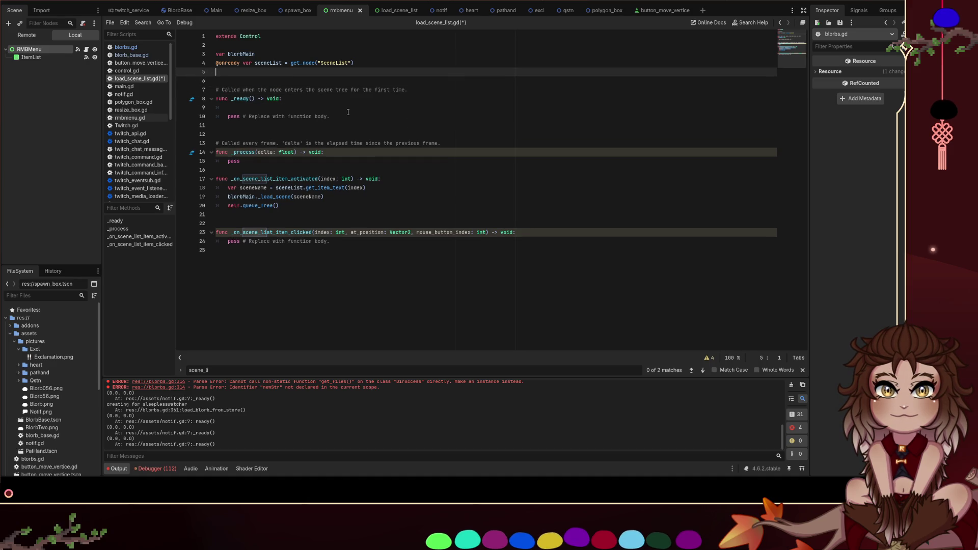
key(BackSpace)
click(348, 112)
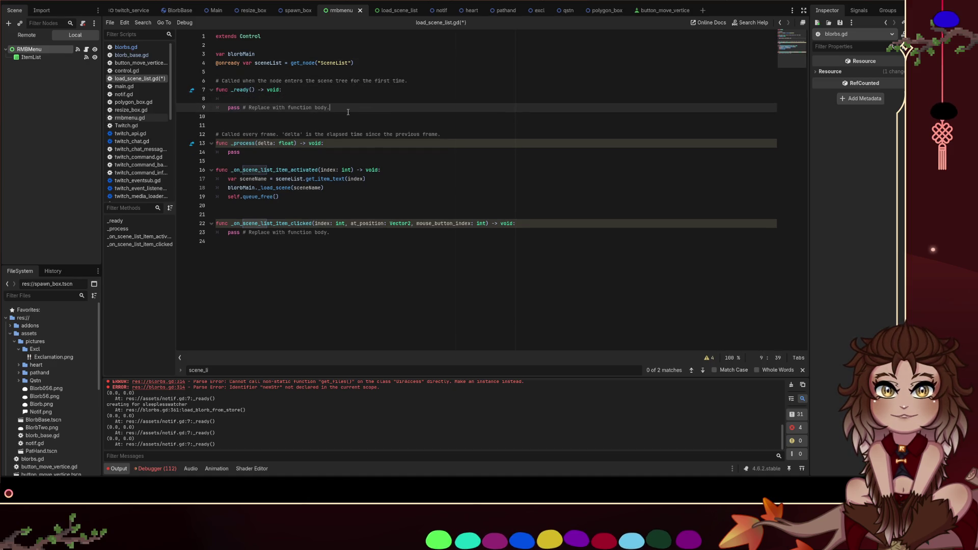
click(126, 47)
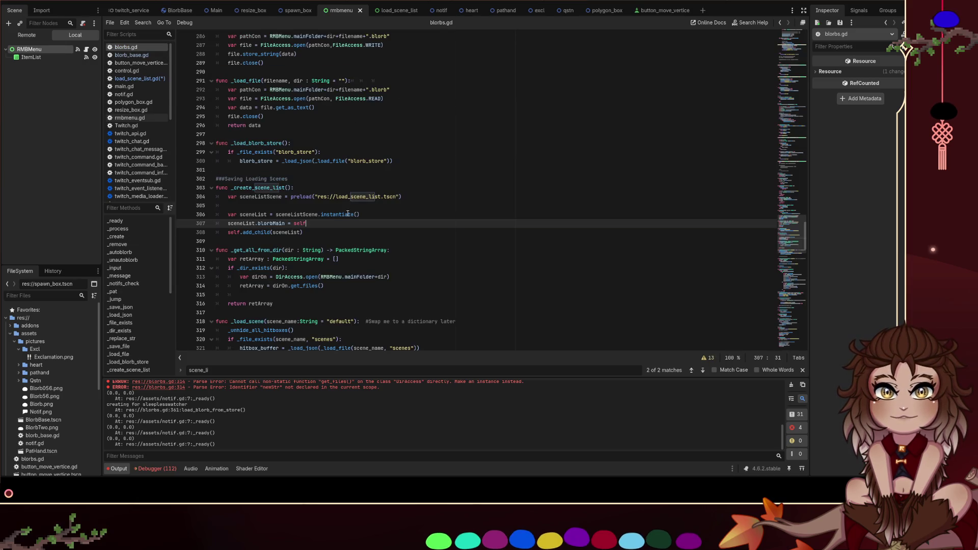
click(137, 79)
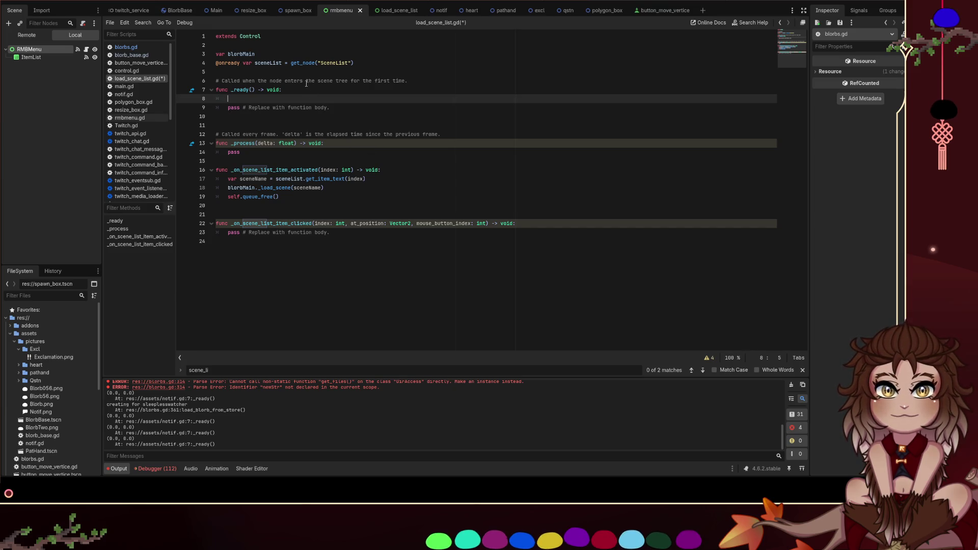
Start a sceneList line in _ready, type the sceneList declaration as ': ItemList', and save
text(sceneList)
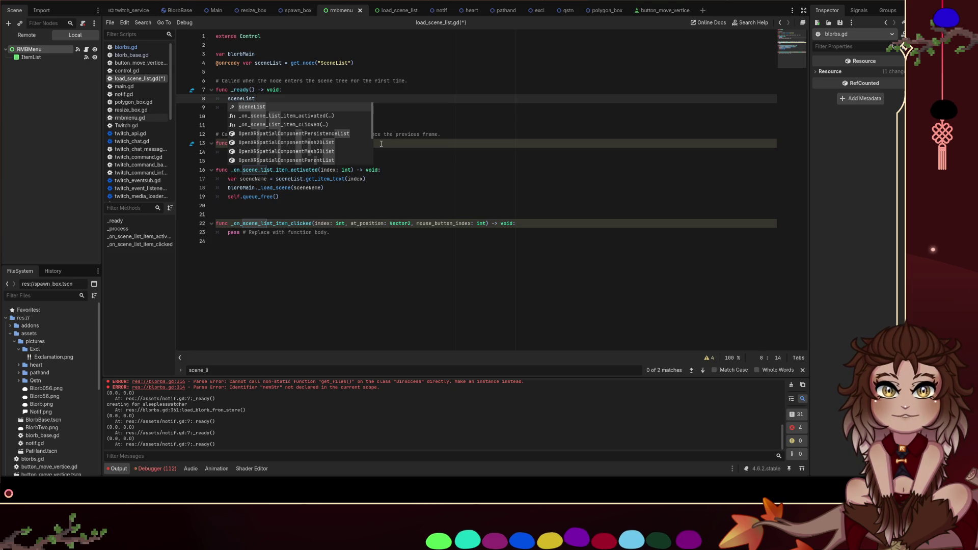
text(.add)
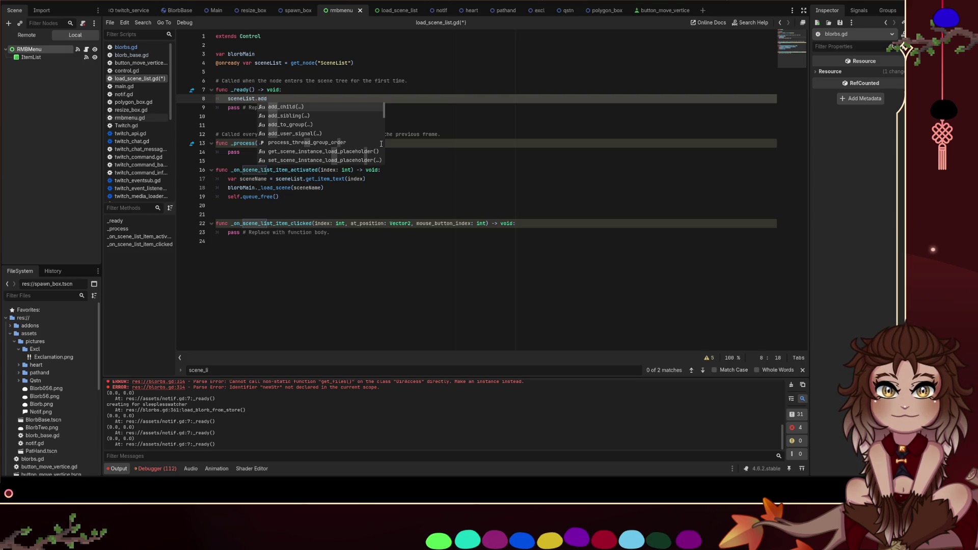
key(BackSpace)
key(BackSpace)
key(BackSpace)
click(359, 89)
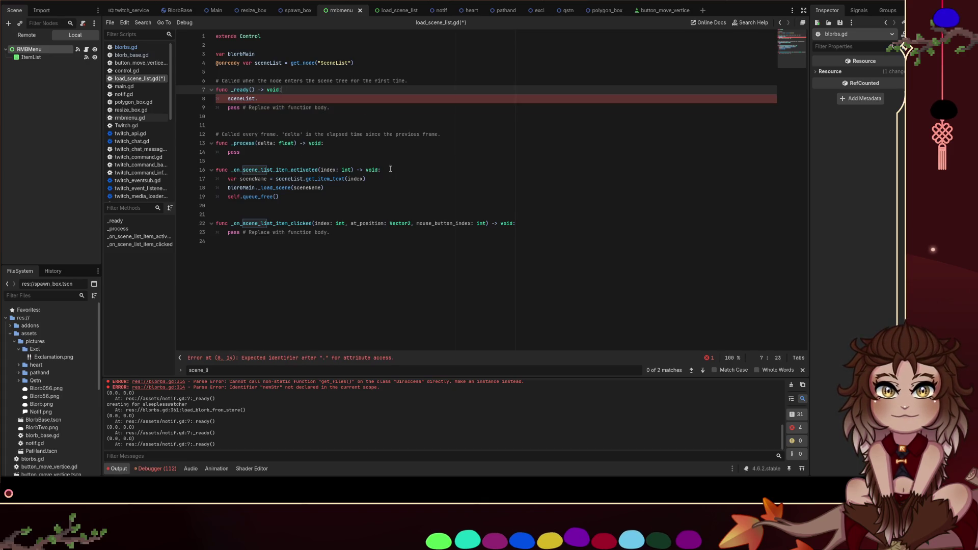
text(a)
key(BackSpace)
key(Down)
text(add_)
key(BackSpace)
key(BackSpace)
key(BackSpace)
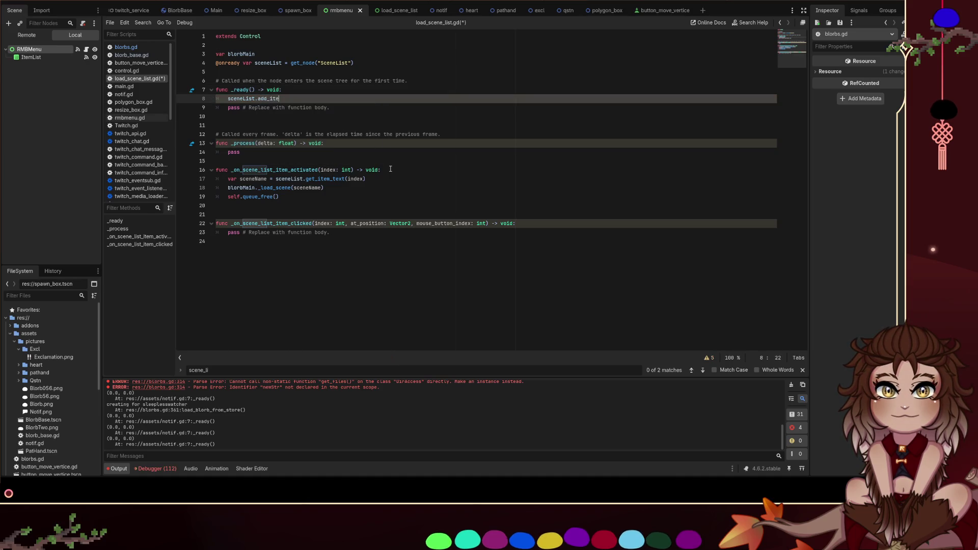
key(Up)
key(Up)
key(Up)
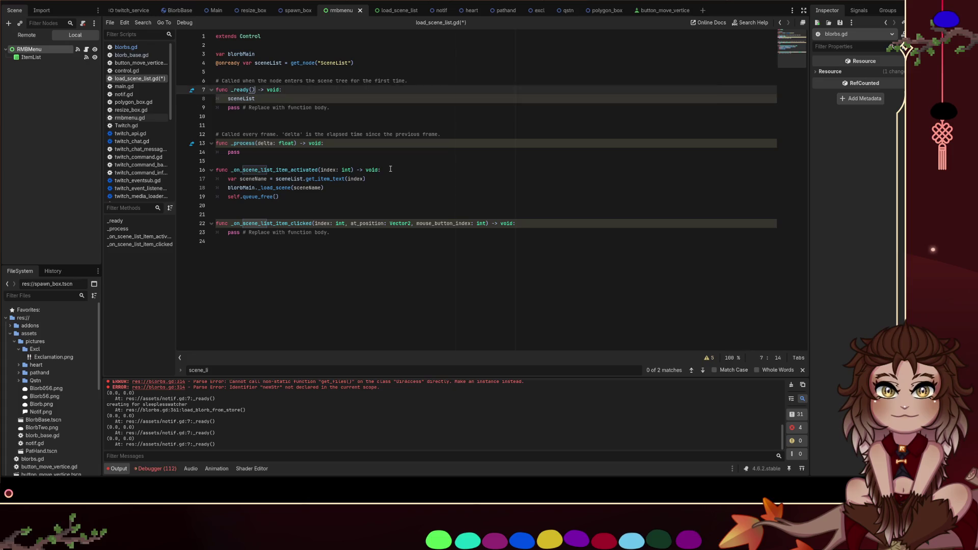
key(ctrl+Right)
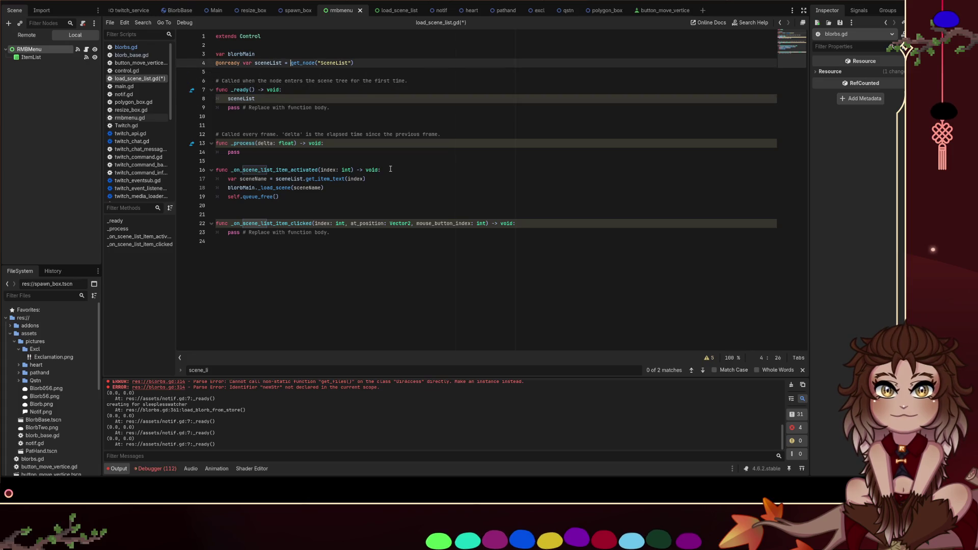
text(: )
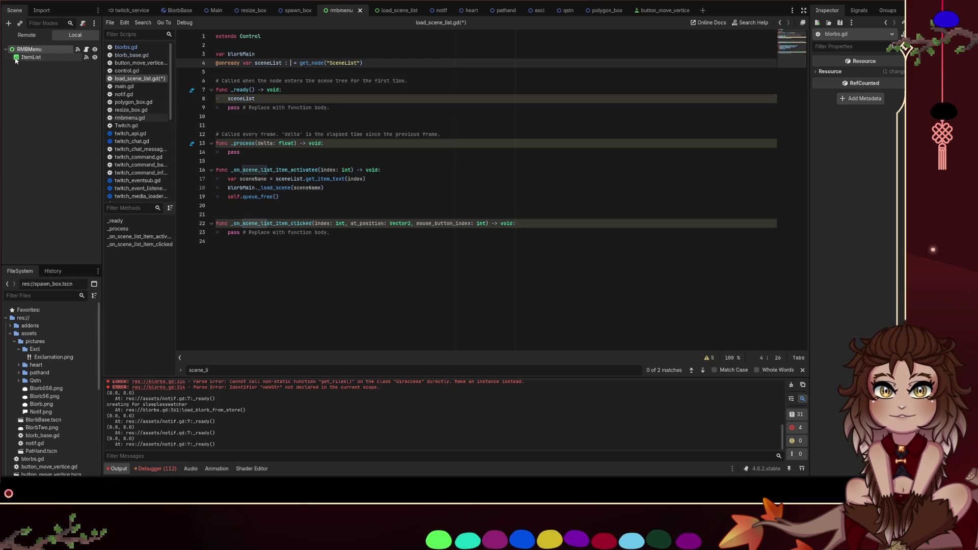
text(ItemList)
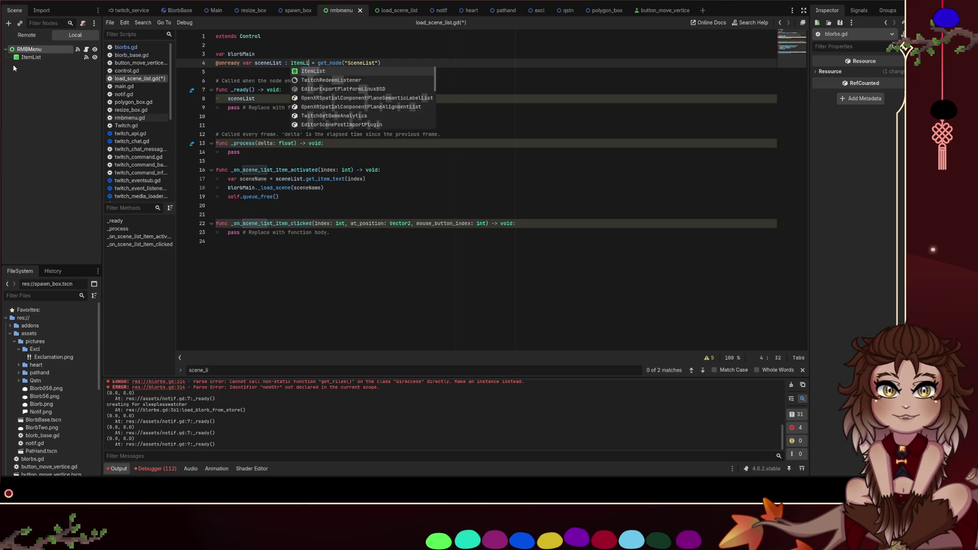
click(255, 206)
key(ctrl+s)
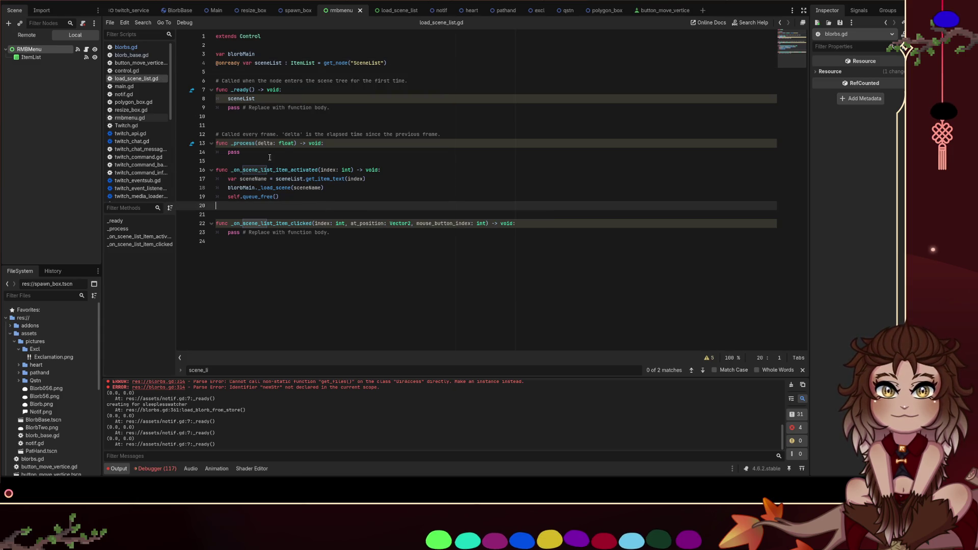
Complete the _ready line as sceneList.add_item() from the autocomplete suggestions
click(282, 99)
text(.)
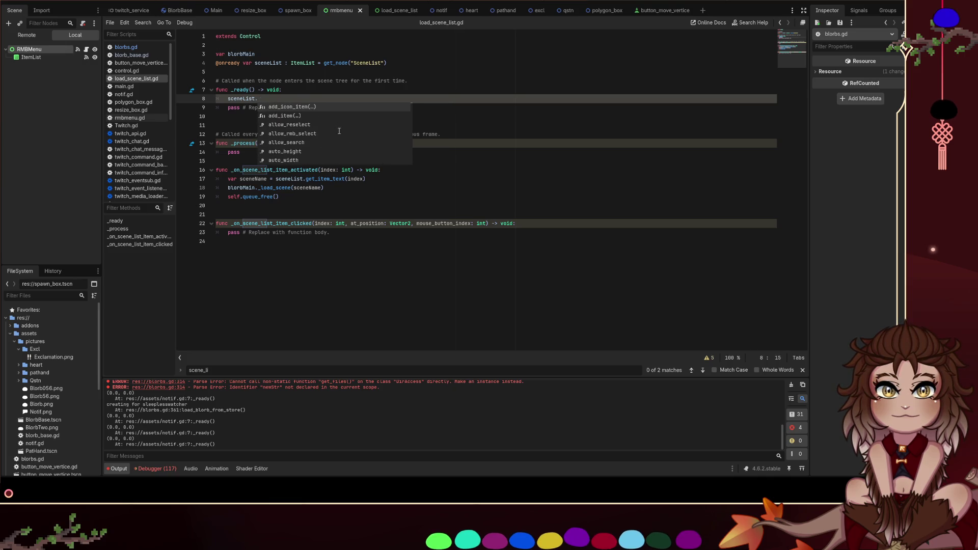
key(Down)
key(Down)
key(Down)
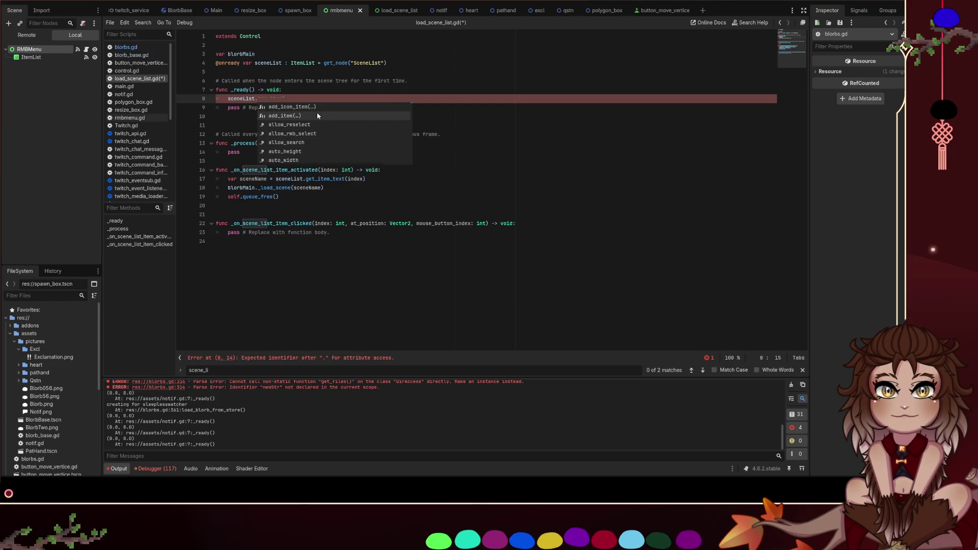
double_click(334, 107)
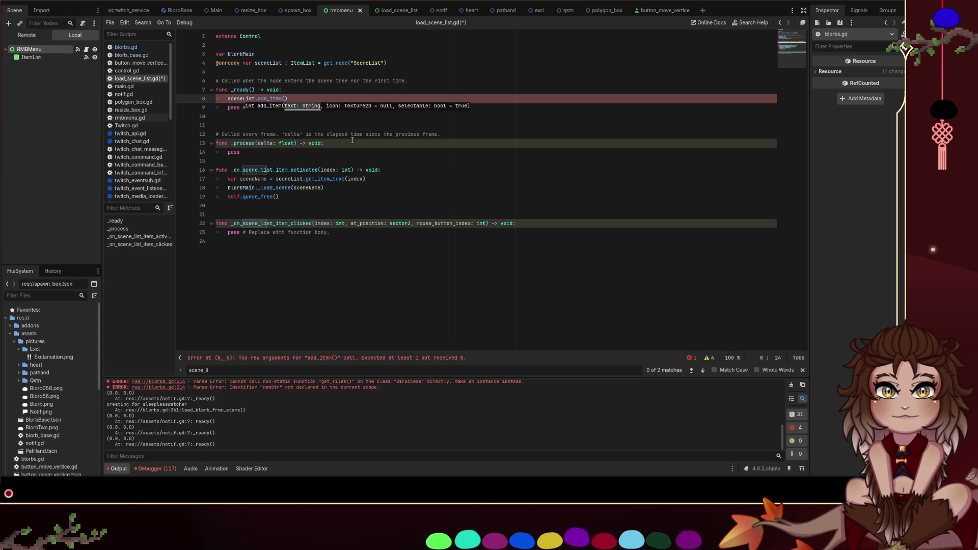
key(Escape)
Add 'var all_scenes = blorbMain.getScenes()' at the top of _ready and save the script
key(Up)
key(Return)
text(for)
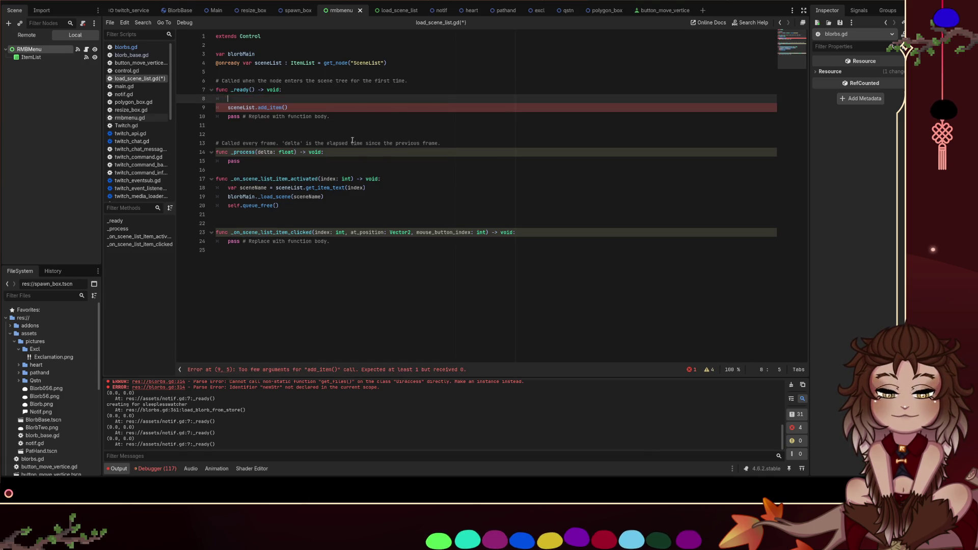
key(BackSpace)
key(BackSpace)
key(BackSpace)
text(var items)
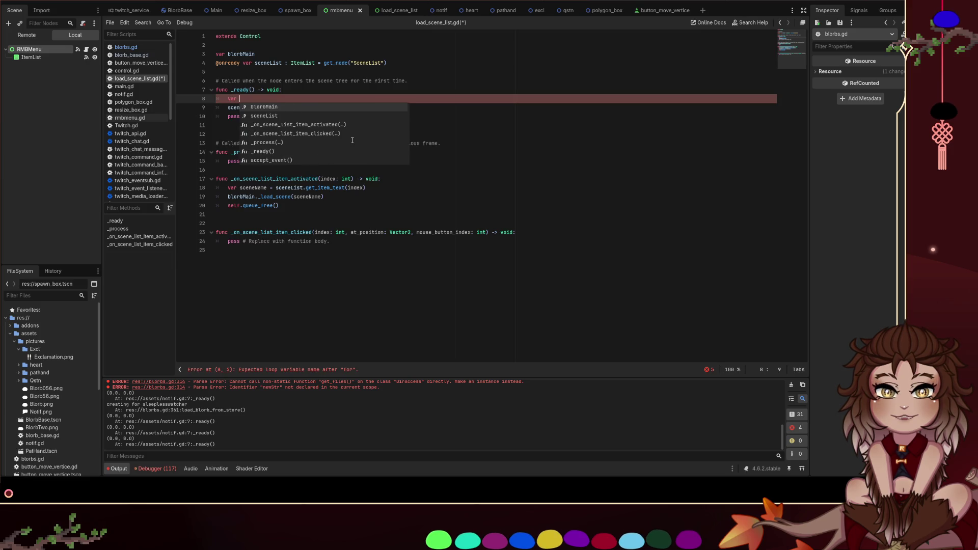
key(BackSpace)
key(BackSpace)
key(BackSpace)
text(sceneL)
key(BackSpace)
key(BackSpace)
key(BackSpace)
text(_)
key(BackSpace)
text(sce)
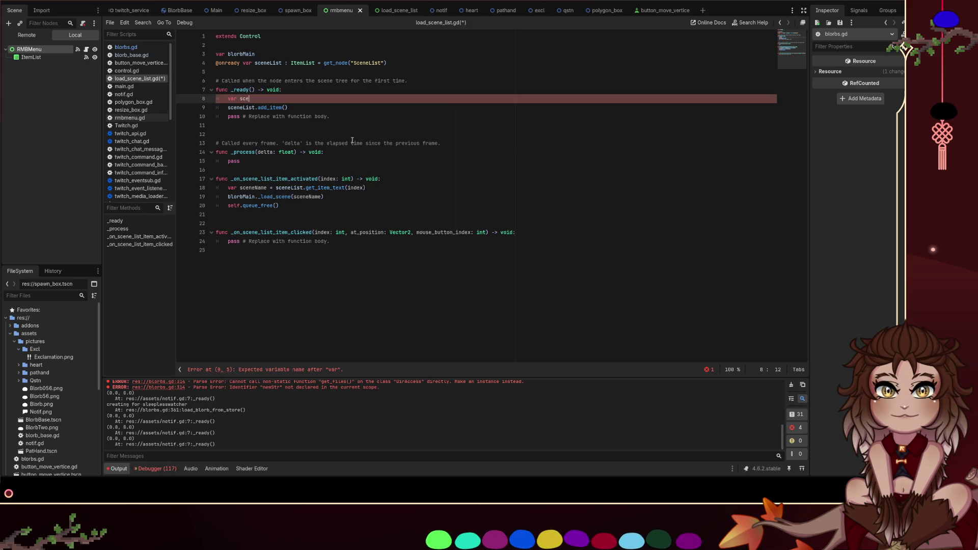
text(ne)
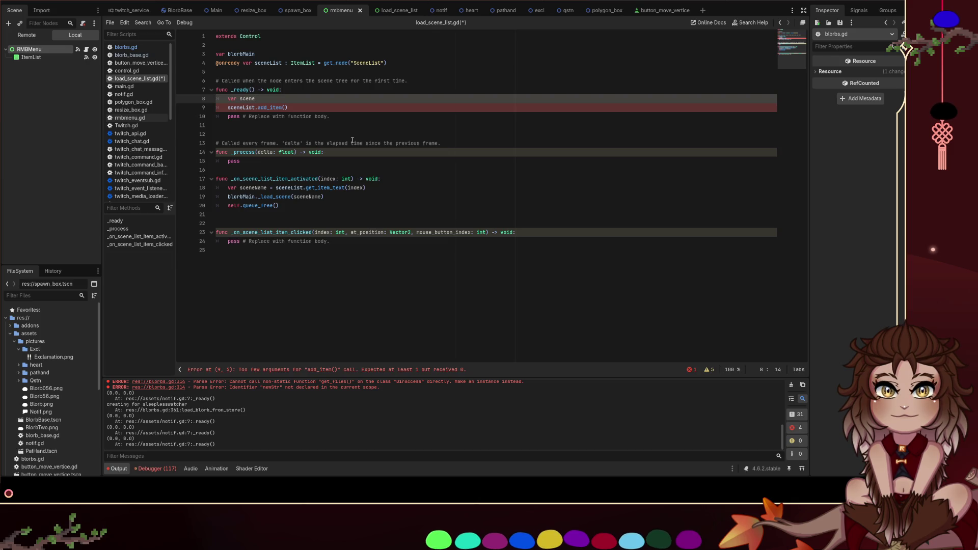
key(ctrl+BackSpace)
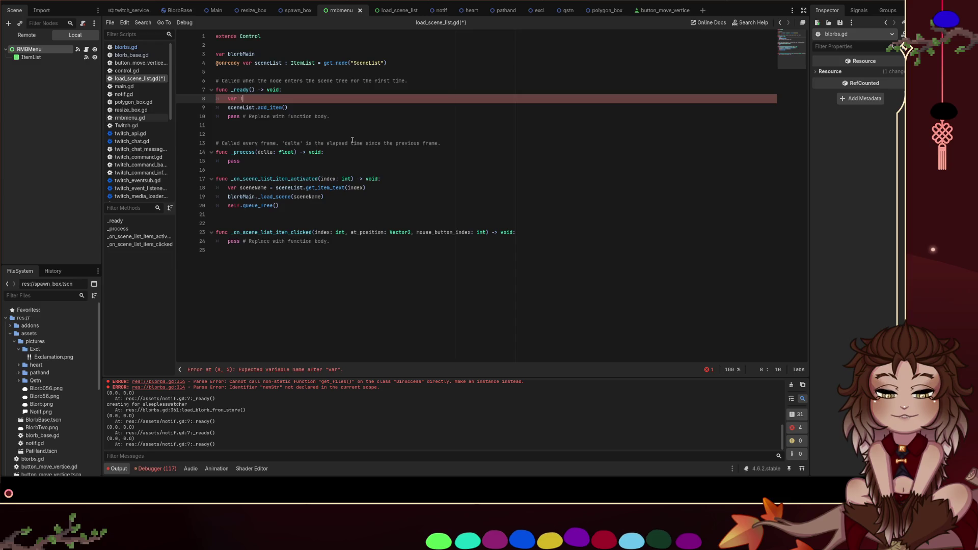
text(all_scenes =)
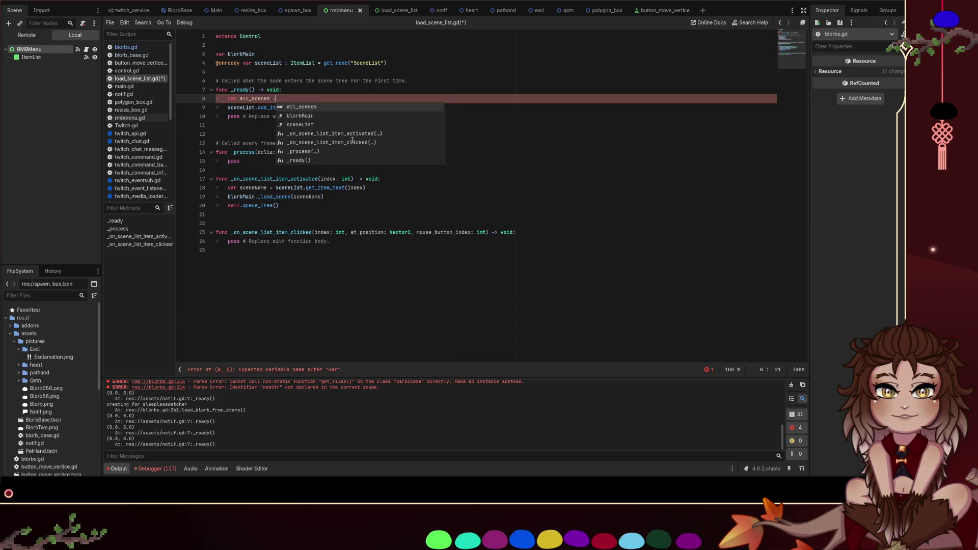
text( blorbM)
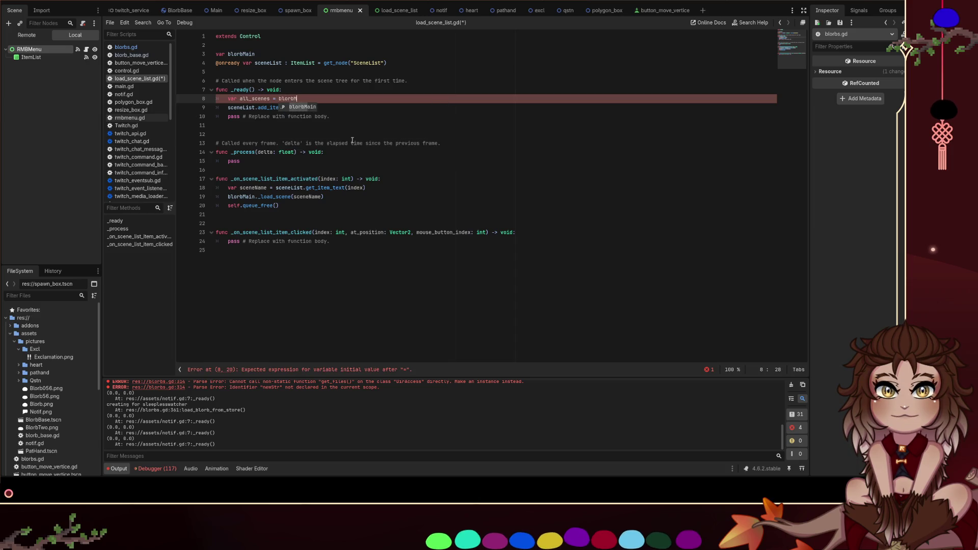
text(ain.)
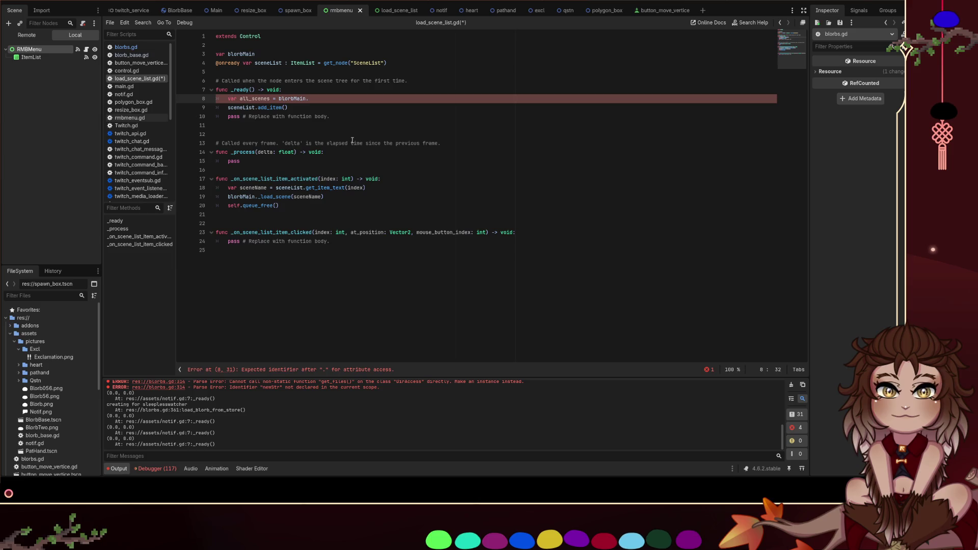
text(getScenes())
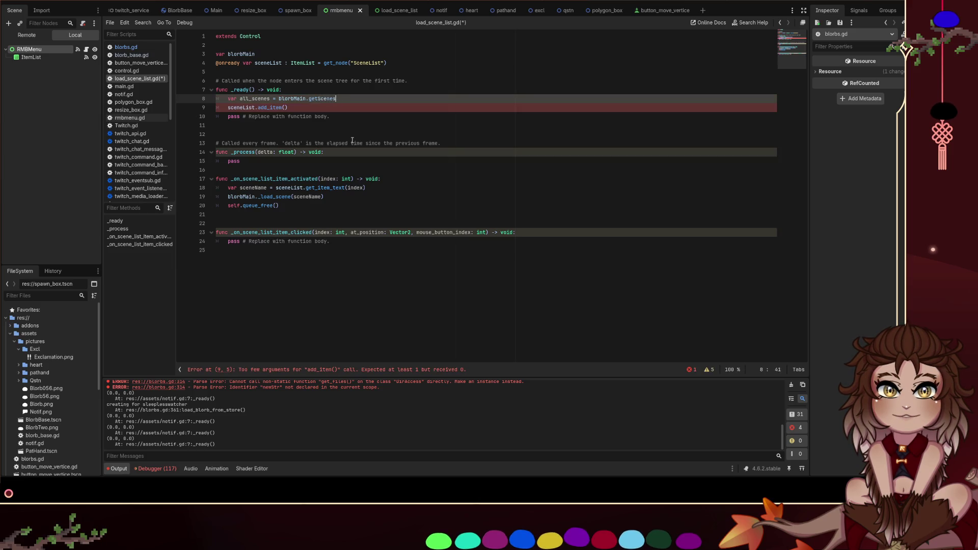
key(ctrl+s)
key(Up)
key(Up)
key(Up)
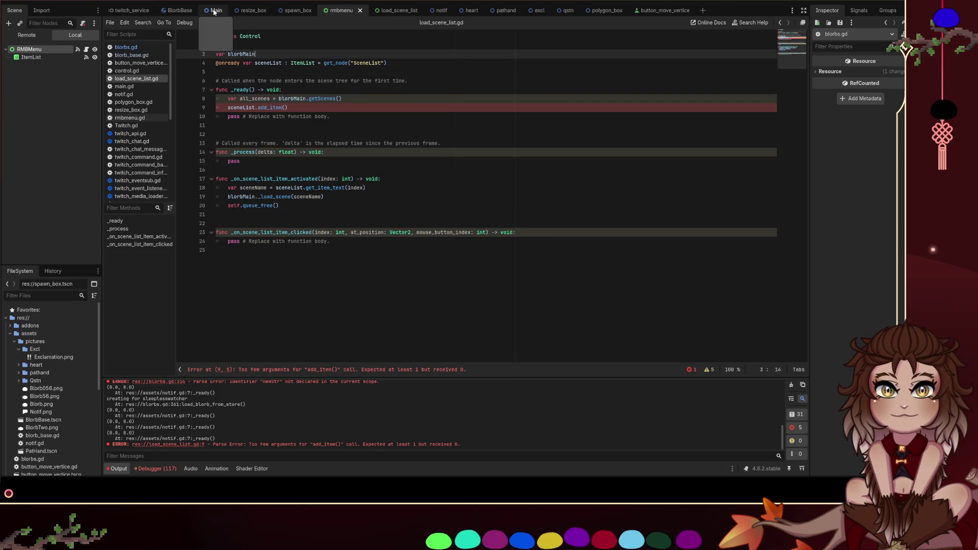
click(131, 47)
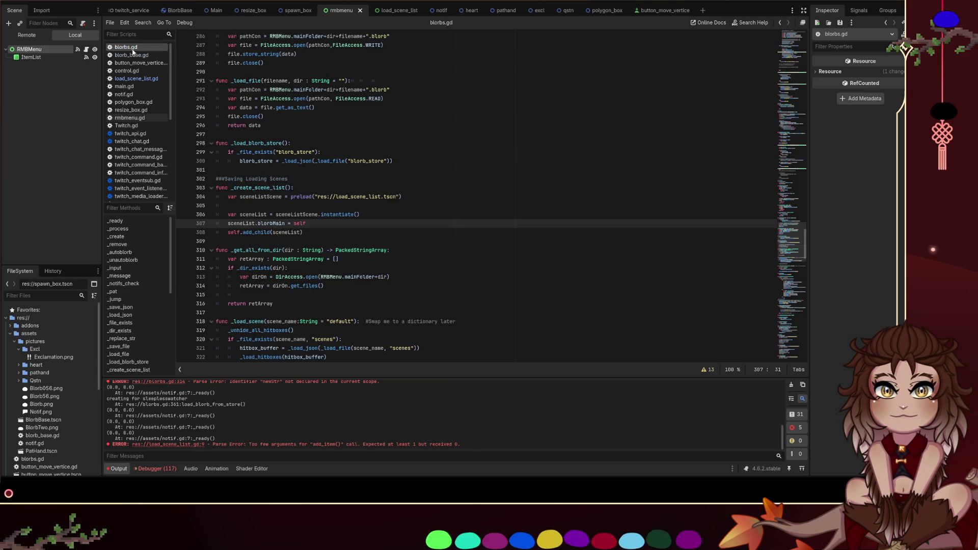
Search blorbs.gd for the getScenes function, then return to the all_scenes line in load_scene_list.gd
click(320, 214)
key(ctrl+f)
text(get_scen)
key(BackSpace)
key(BackSpace)
key(BackSpace)
text(Sce)
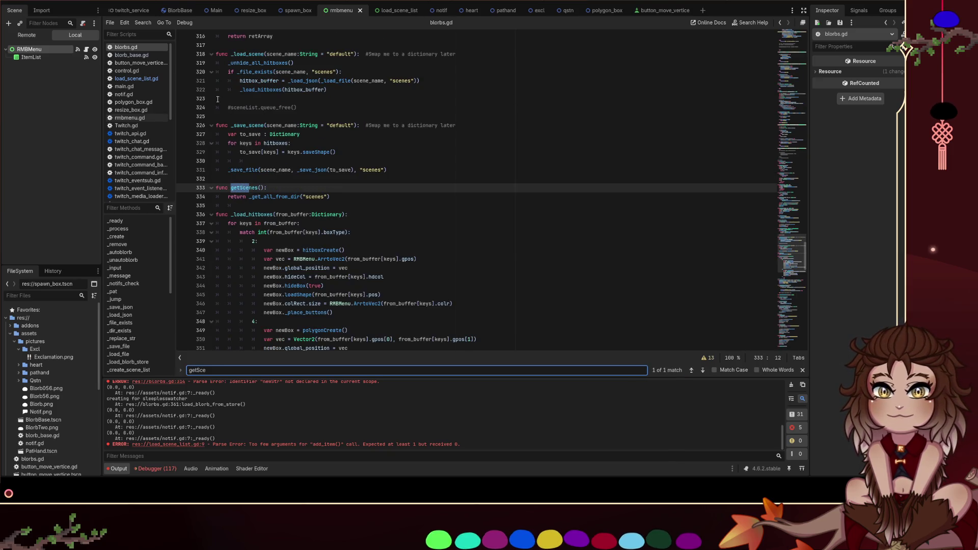
click(135, 79)
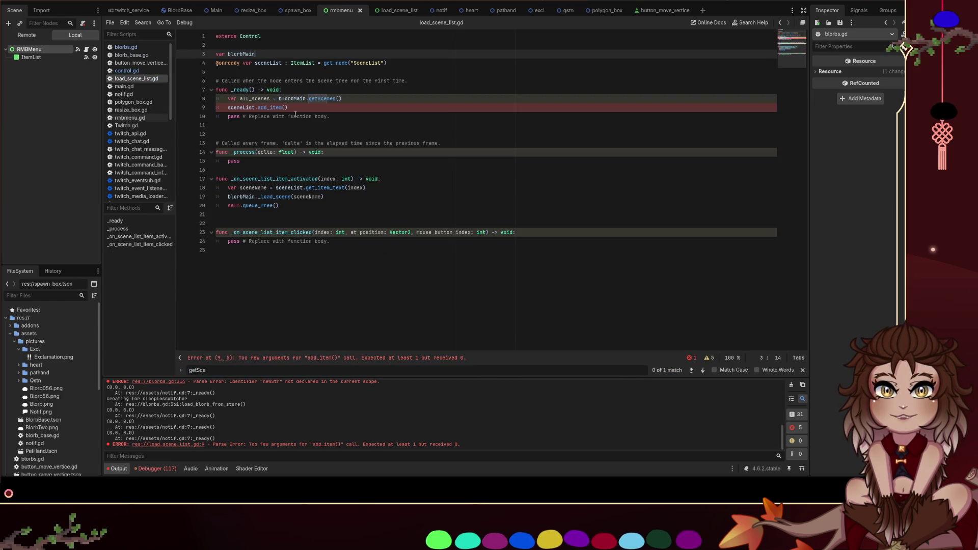
click(357, 100)
Wrap add_item in a 'for idx in all_scenes' loop, passing all_scenes[idx] as its argument
key(Return)
key(Down)
key(Tab)
key(Up)
text(for )
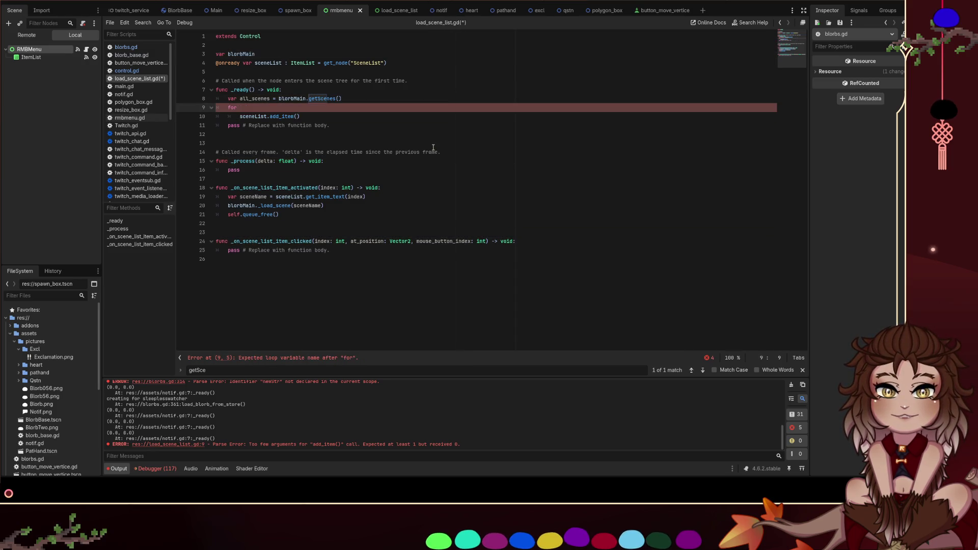
text(idx)
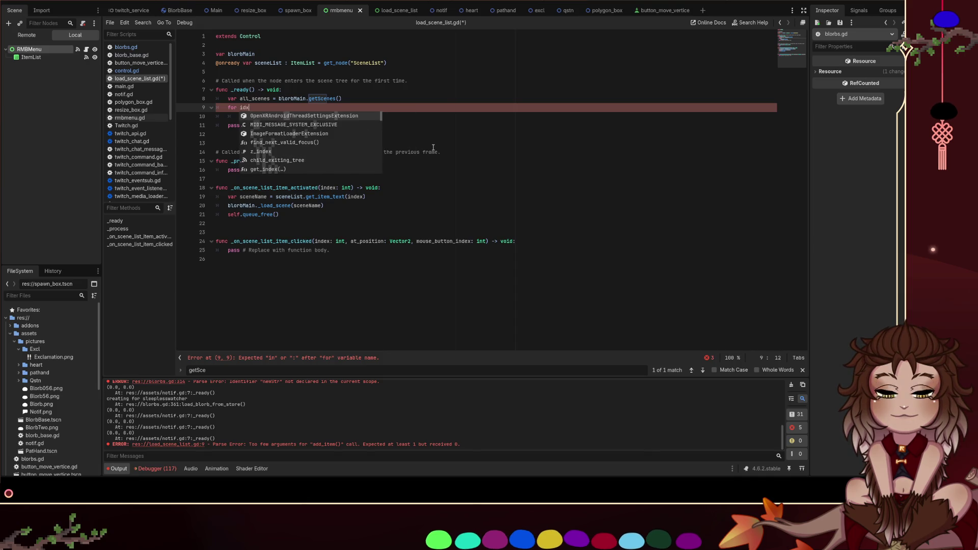
text( in )
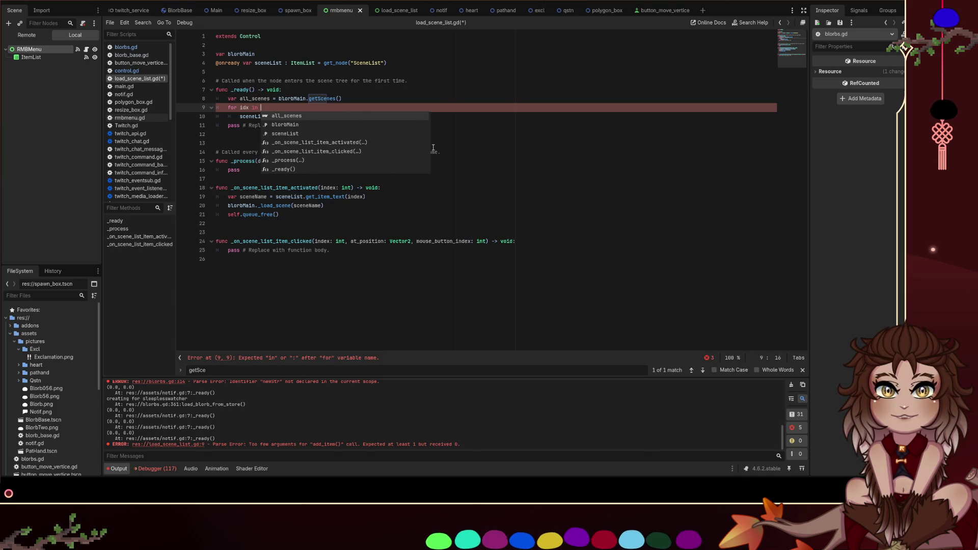
text(all_scenes:)
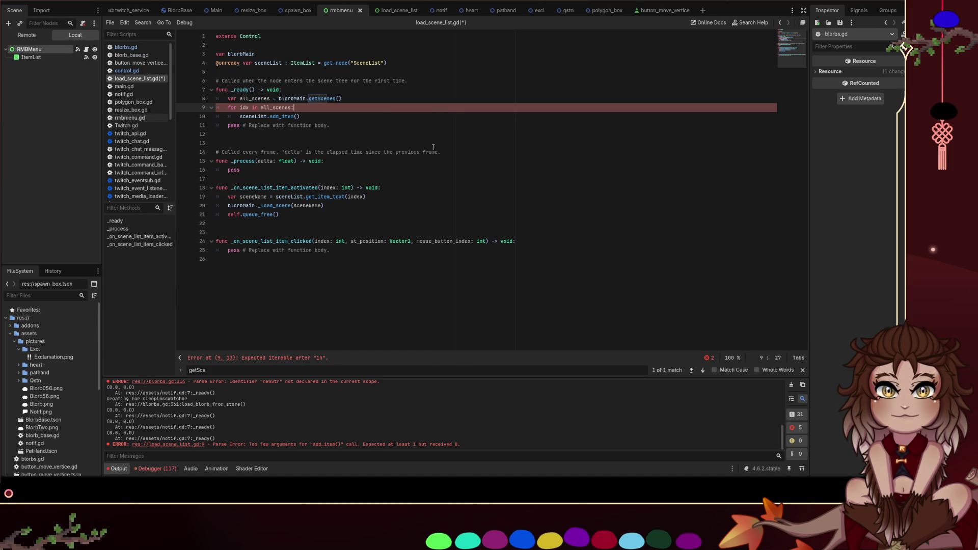
key(Down)
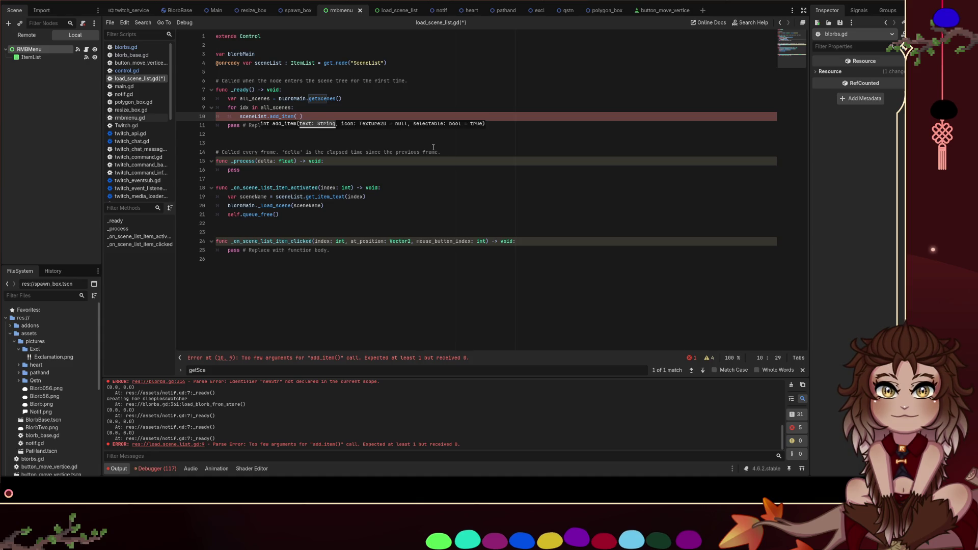
text(all_scenes[i)
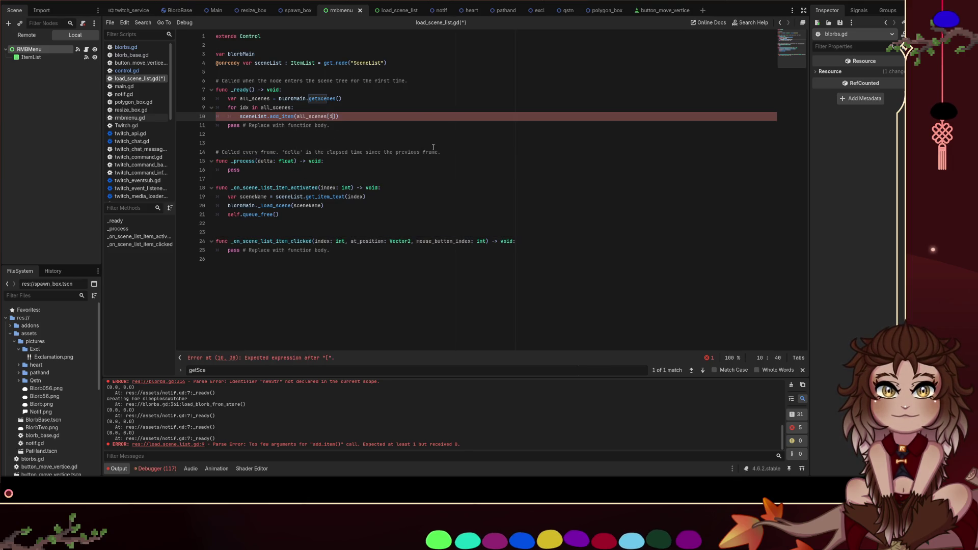
text(dx])
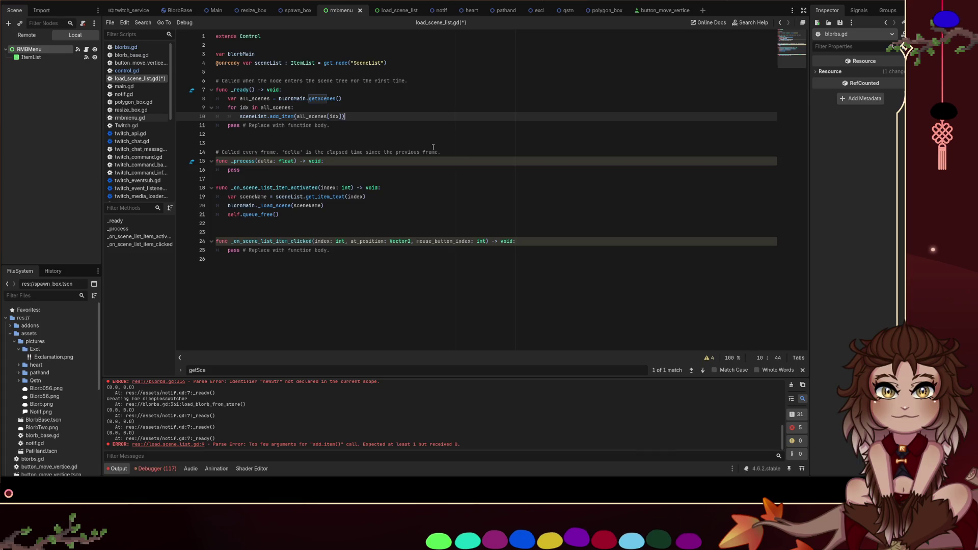
Delete the placeholder pass line and save the script
key(Down)
key(End)
key(ctrl+shift+Left)
key(ctrl+shift+Left)
key(ctrl+shift+Left)
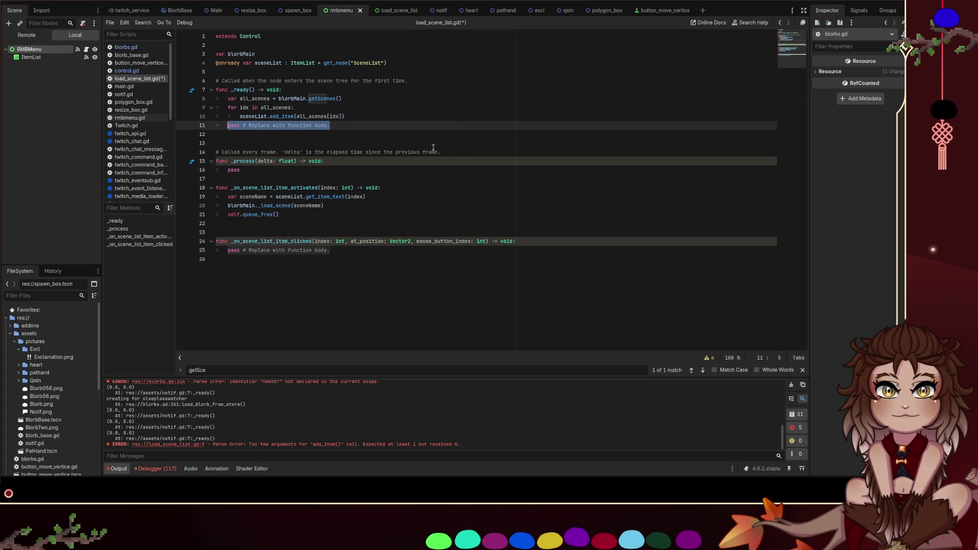
key(BackSpace)
key(BackSpace)
key(BackSpace)
key(ctrl+s)
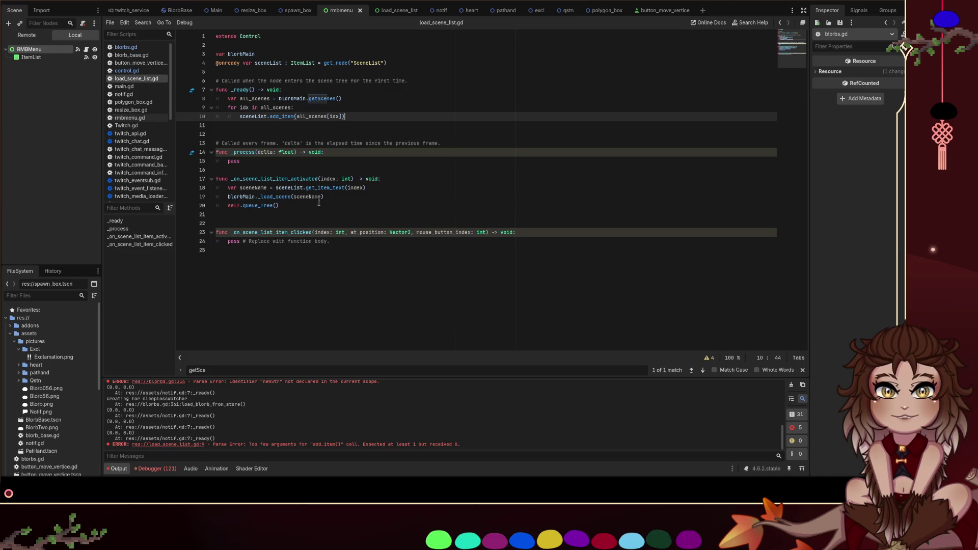
Select the _load_scene call on line 19 and run the project with F5
double_click(292, 198)
click(278, 204)
click(276, 199)
double_click(276, 198)
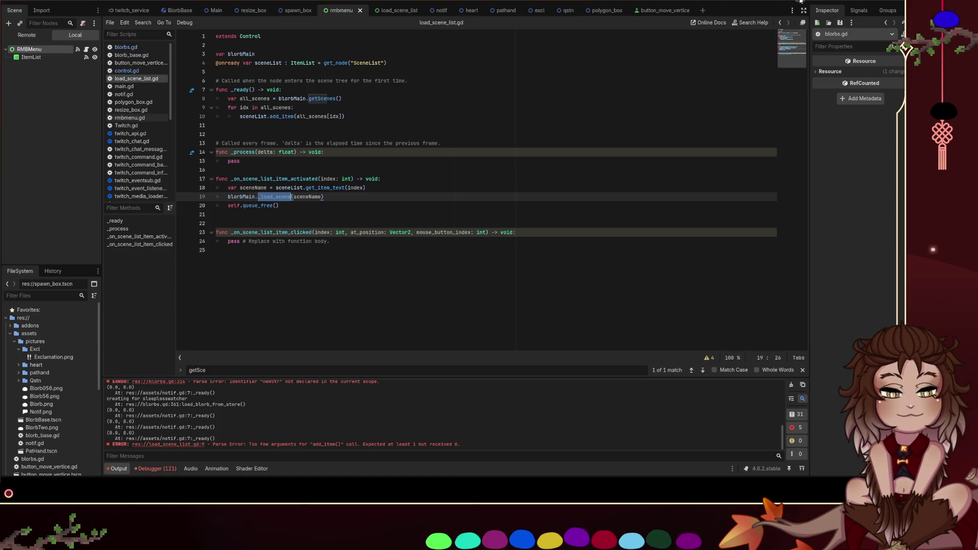
key(F5)
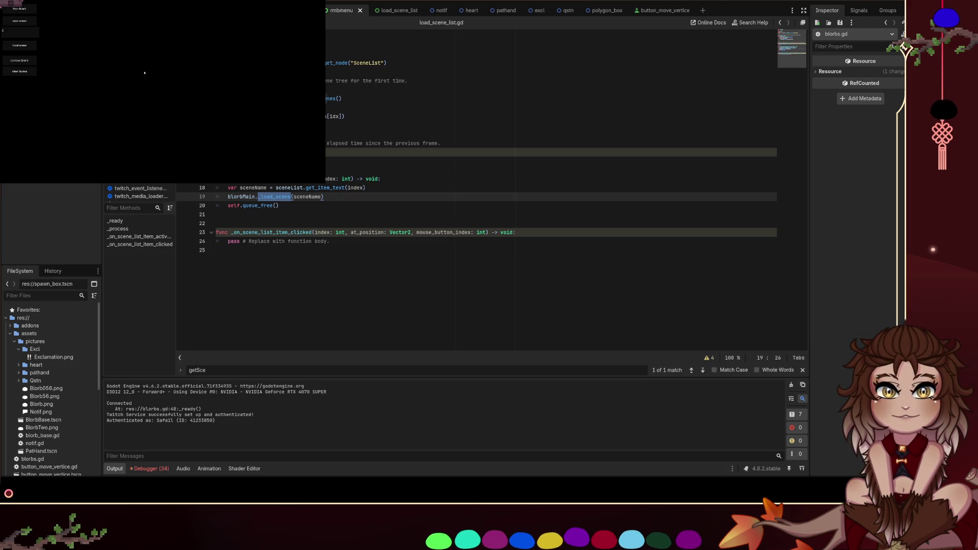
Draw a grey box in the game window, stretch it taller, then remove it
drag(153, 76, 214, 75)
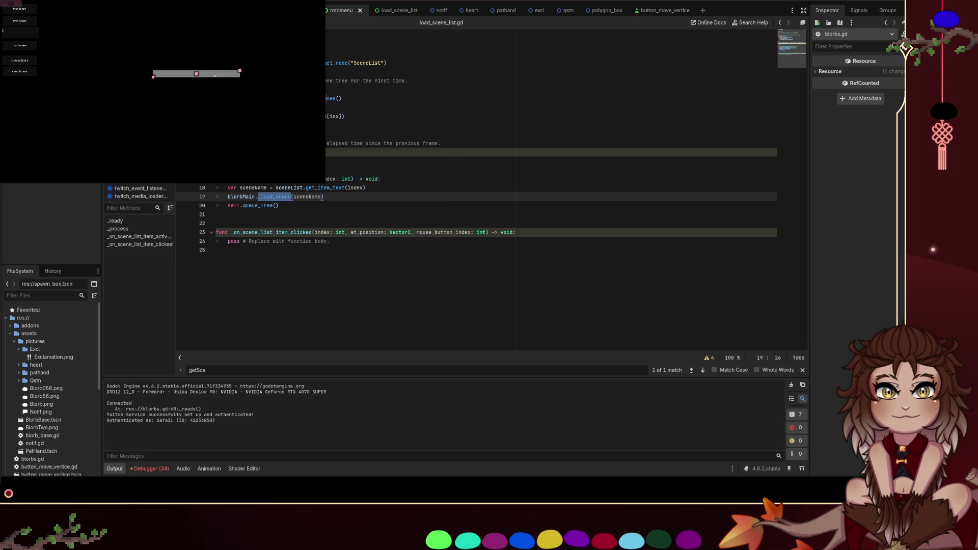
drag(153, 78, 153, 98)
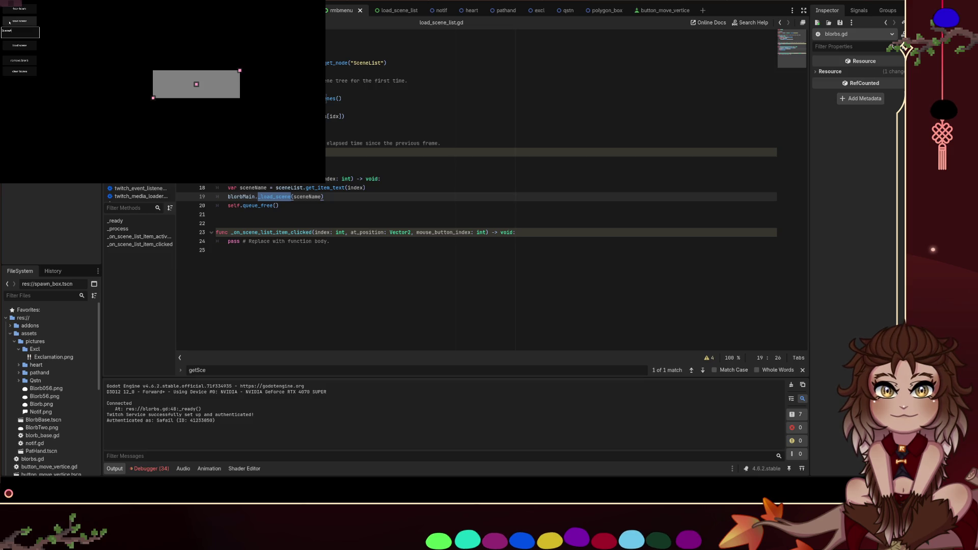
right_click(195, 86)
right_click(196, 86)
click(203, 108)
Draw a three-vertex triangle and finish the shape
click(131, 39)
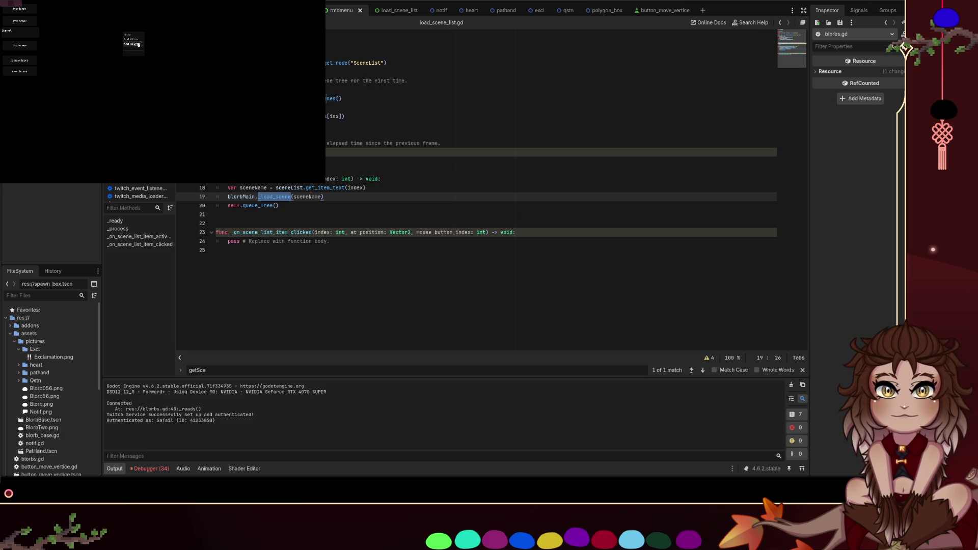
click(172, 44)
click(157, 93)
right_click(157, 94)
click(171, 110)
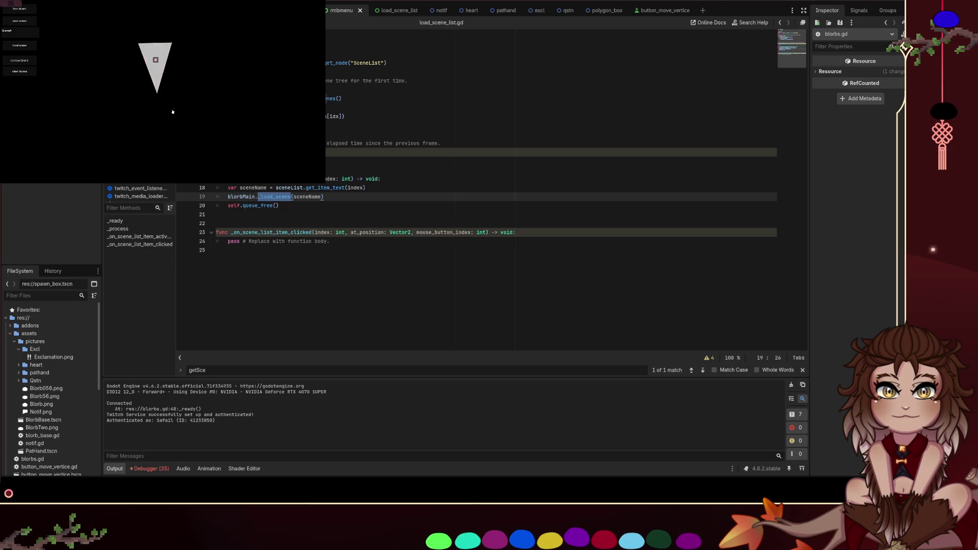
Save the scene named 'Scen', remove the triangle, and resume after the debugger break
double_click(25, 32)
text(Scen)
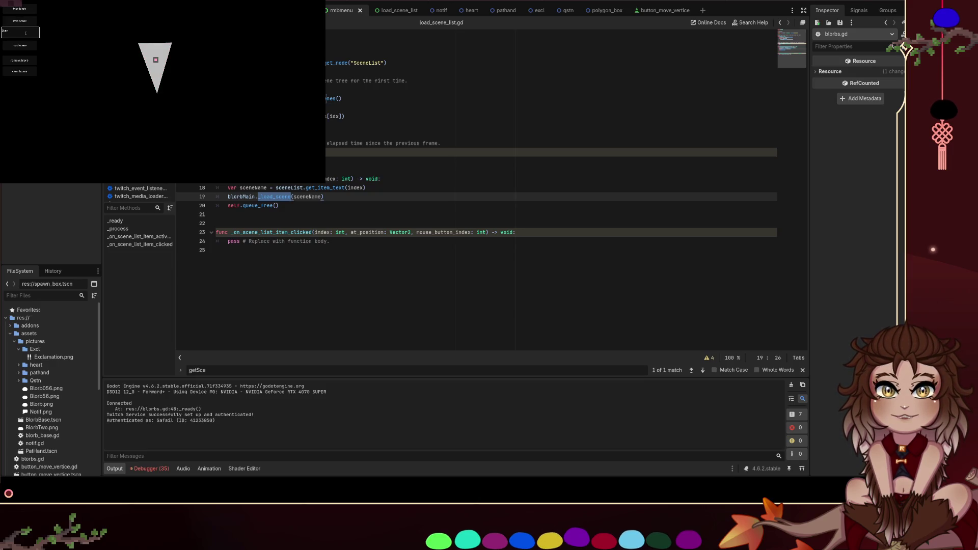
click(37, 23)
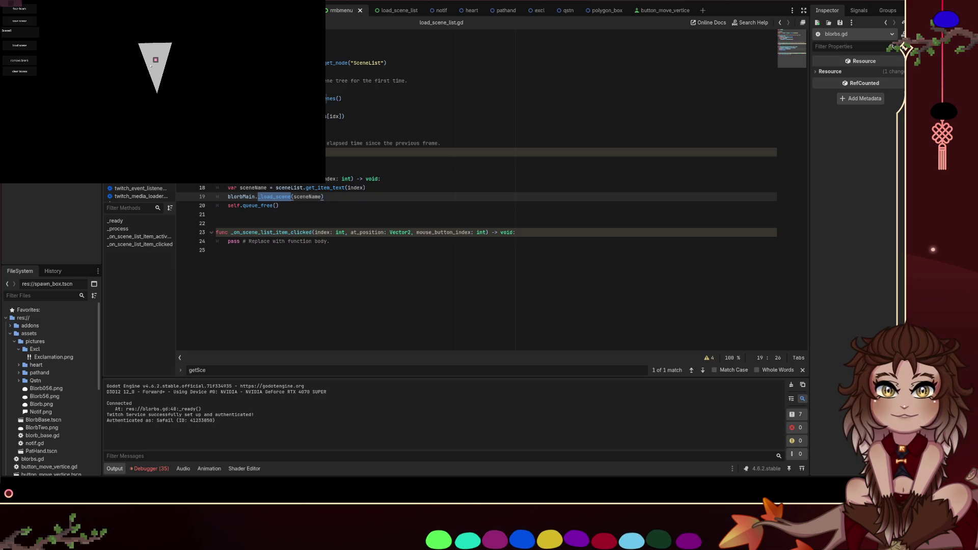
right_click(155, 60)
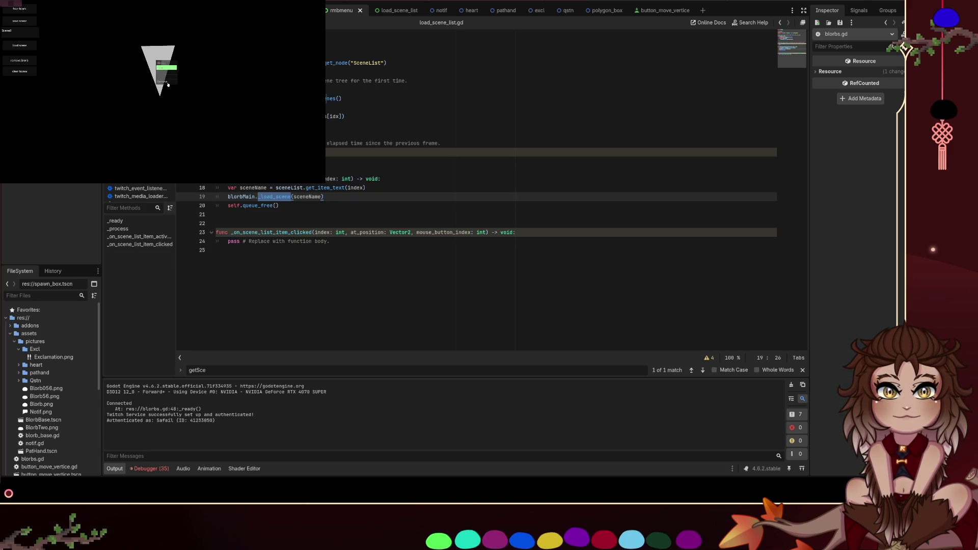
click(167, 82)
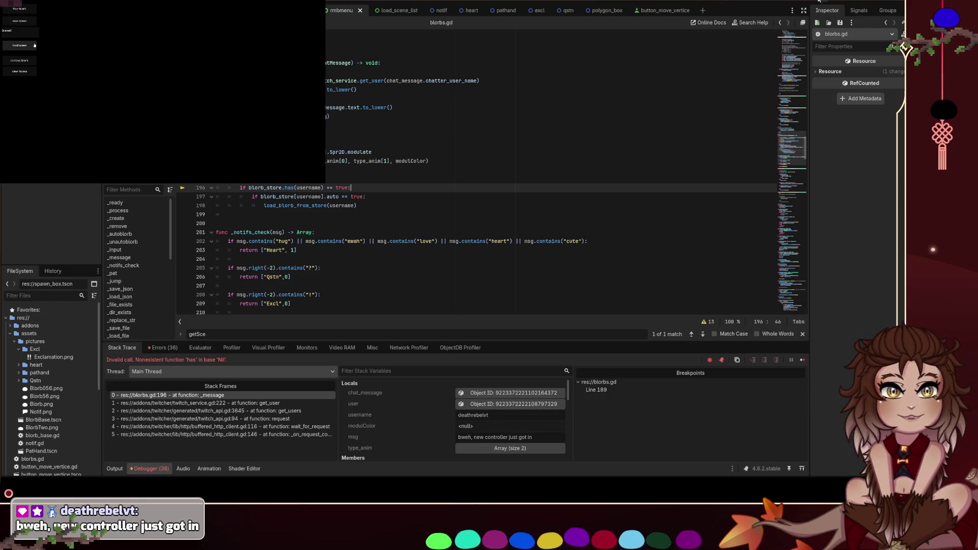
key(F12)
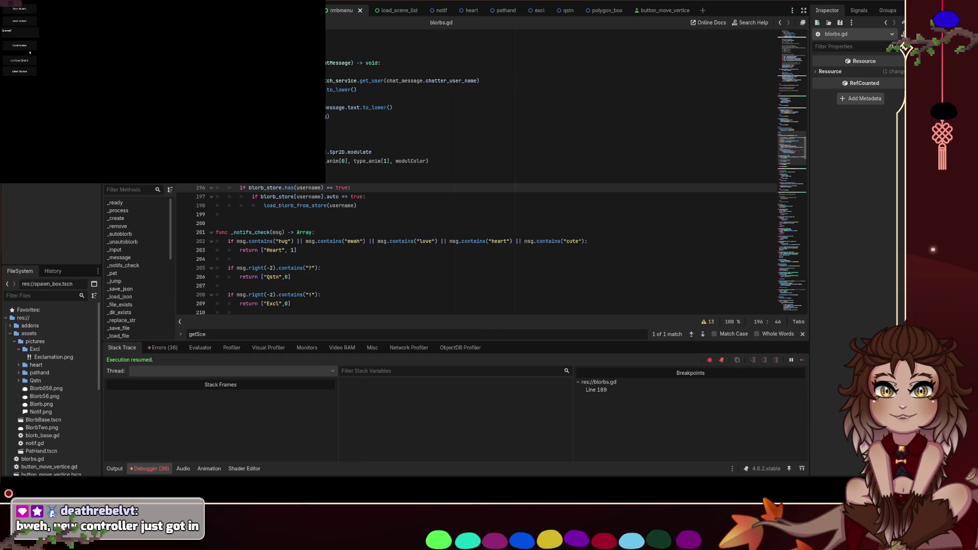
click(20, 9)
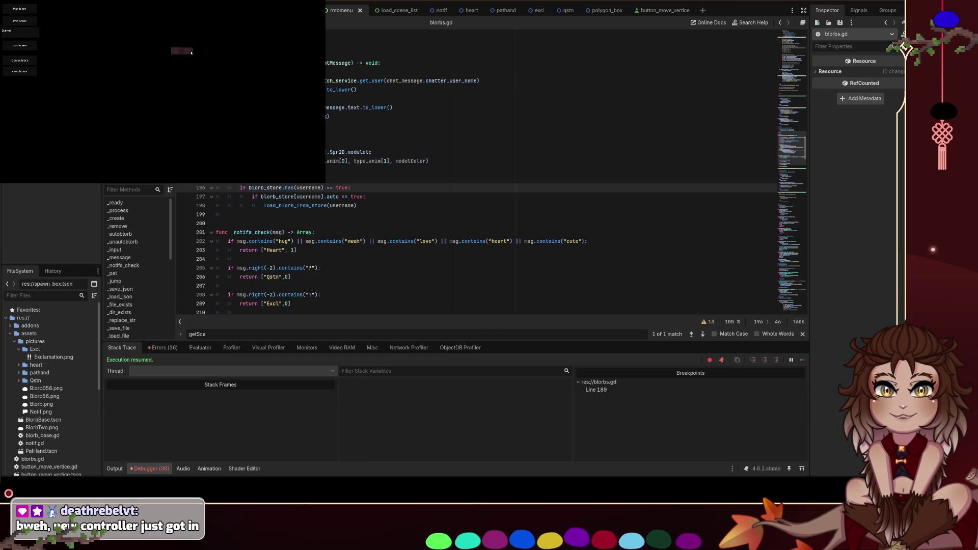
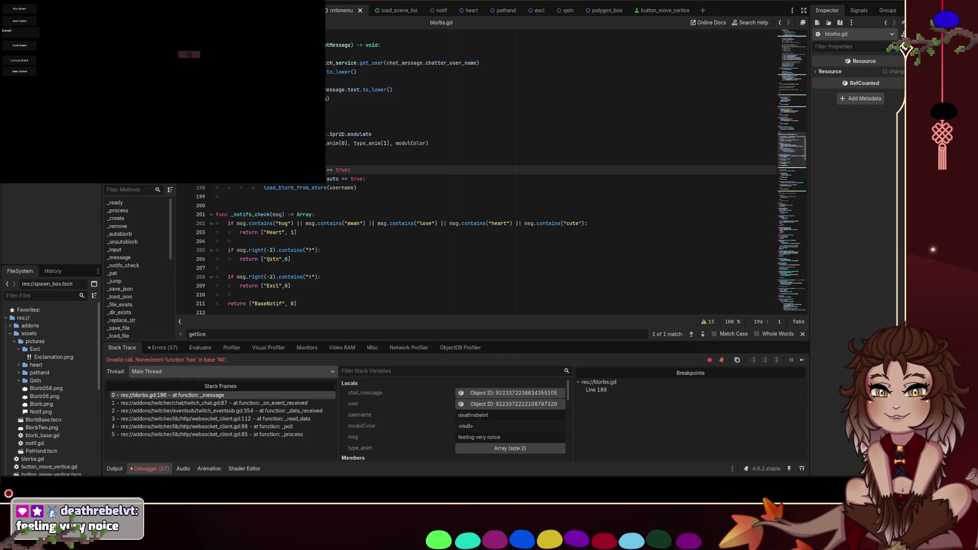
Remove the breakpoint on blorbs.gd line 189 and resume the paused game
key(ctrl+shift+F9)
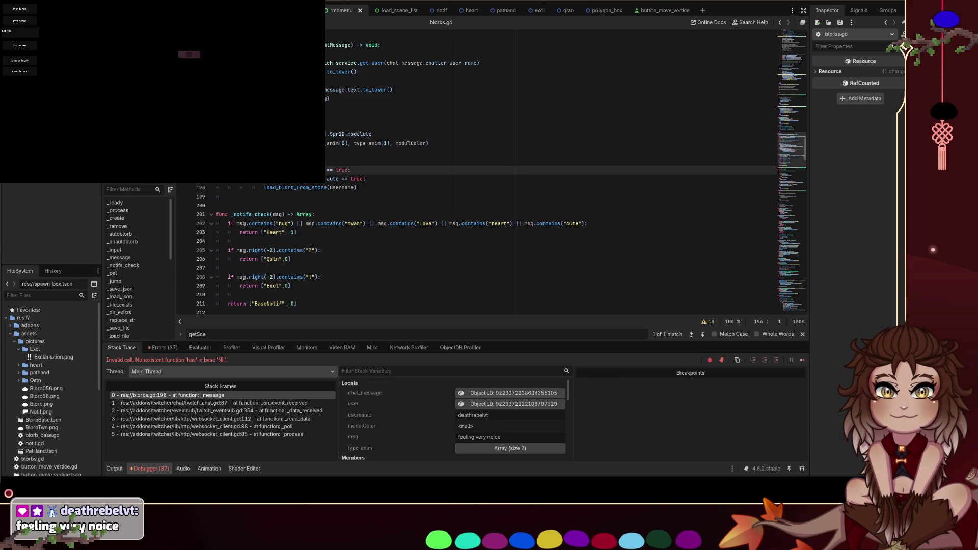
key(F12)
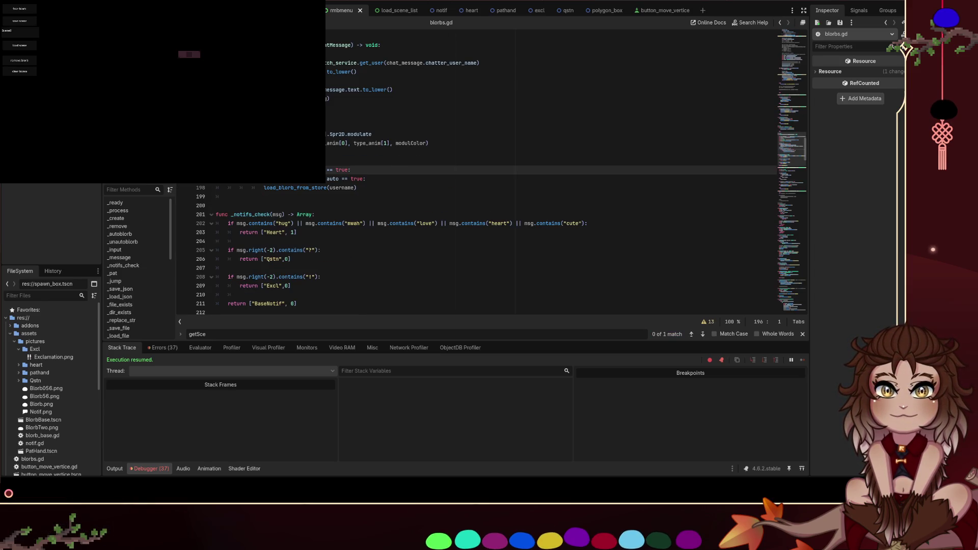
Search for 'load_scene' and replace the _load_scene() call in _on_button_4_pressed with _create_scene_list()
key(ctrl+f)
key(BackSpace)
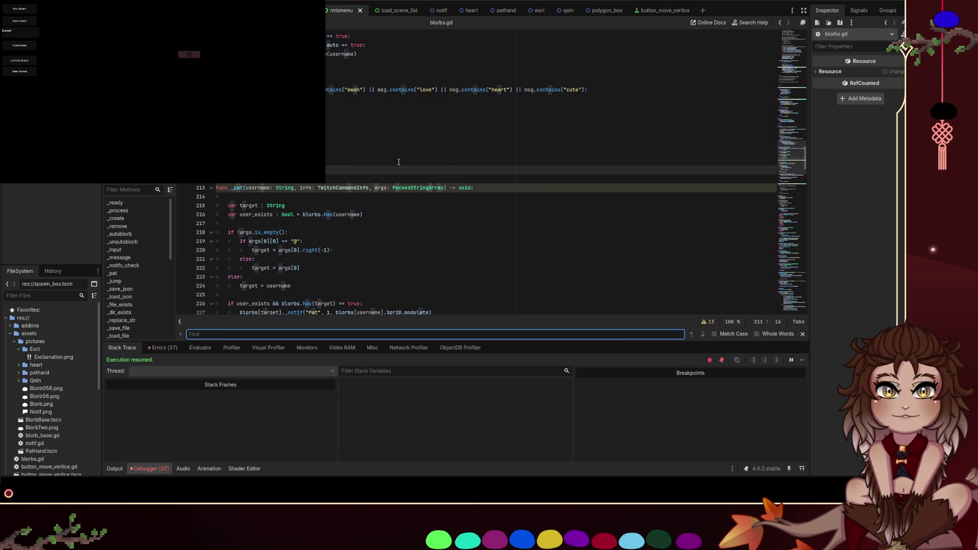
text(load_scene)
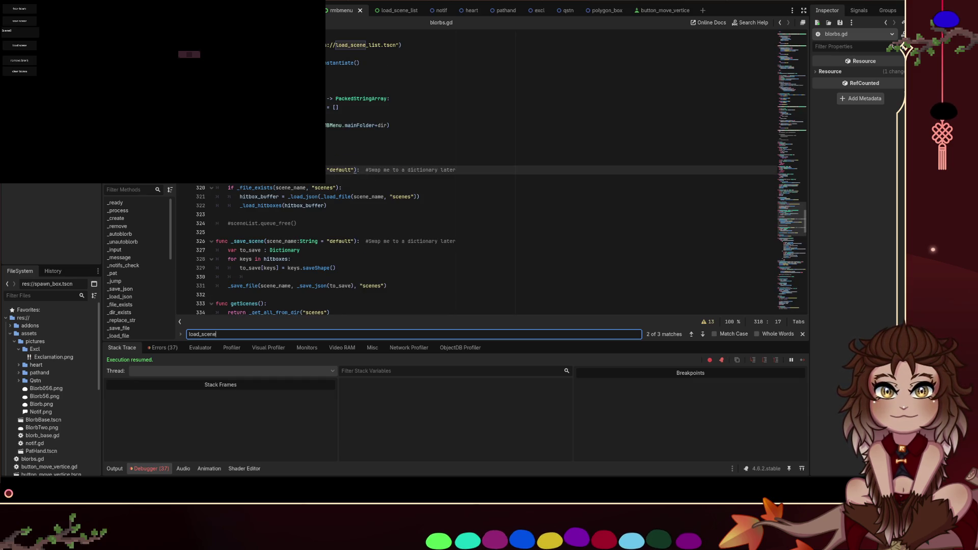
scroll(462, 158, up, 1)
click(318, 62)
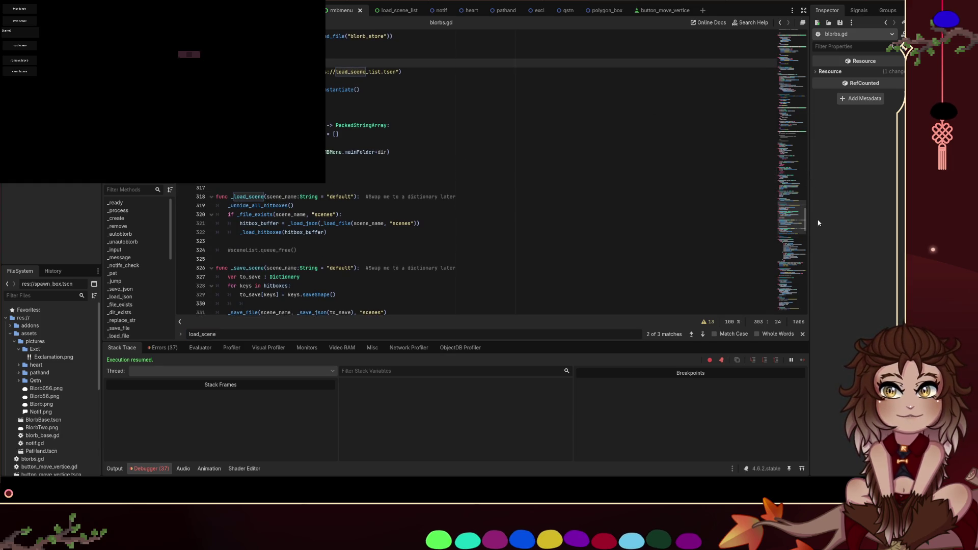
drag(808, 224, 812, 316)
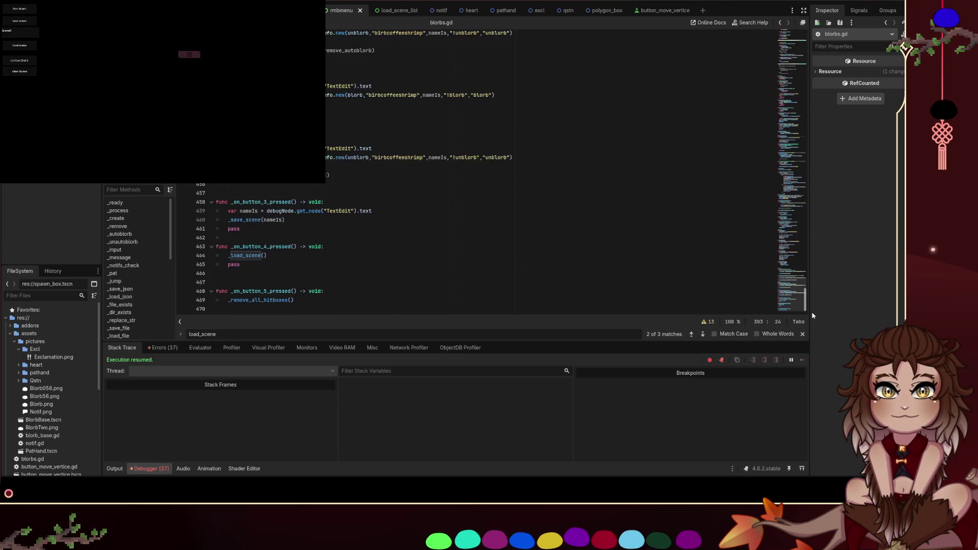
double_click(246, 256)
text(_create_scene_list)
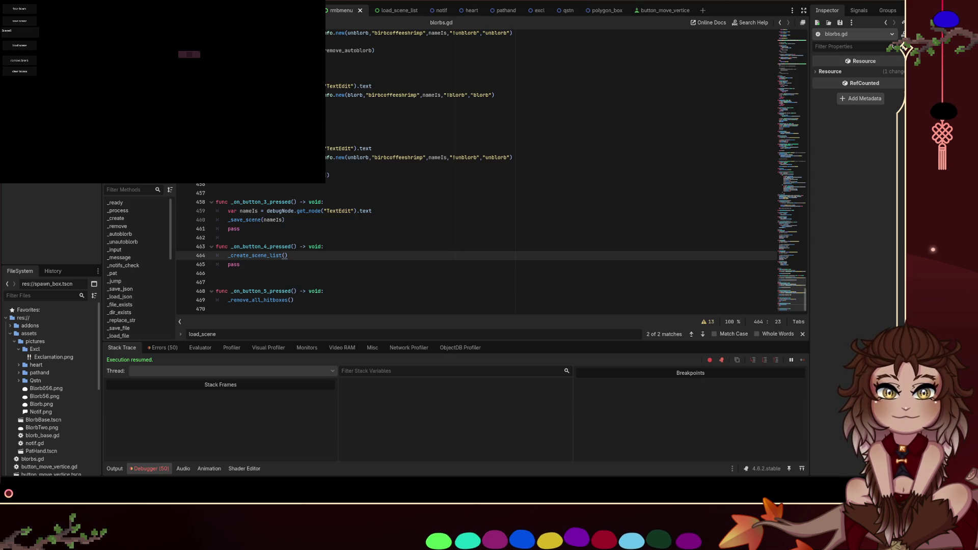
Go to the _create_scene_list definition and start 'sceneList.global_position = sce' after the instantiate line
double_click(266, 255)
key(ctrl+f)
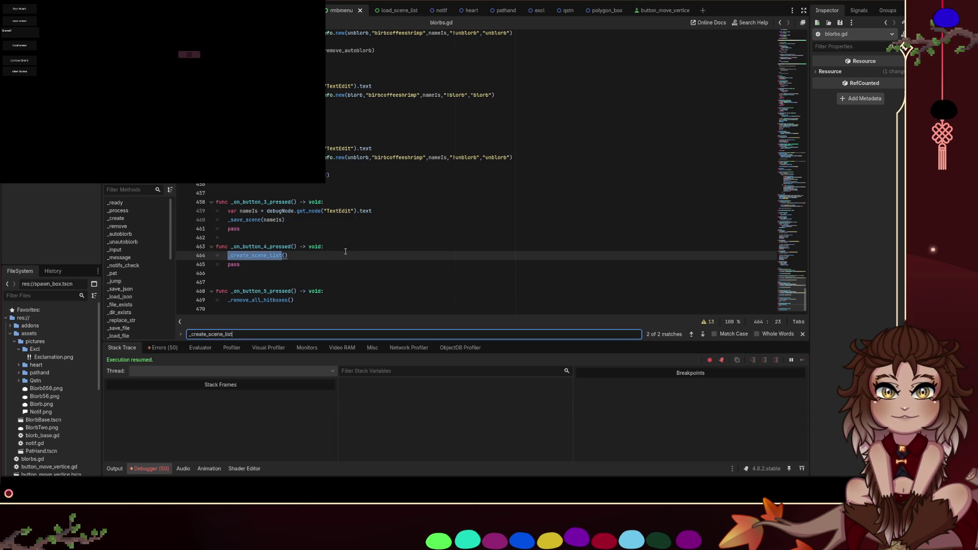
key(Return)
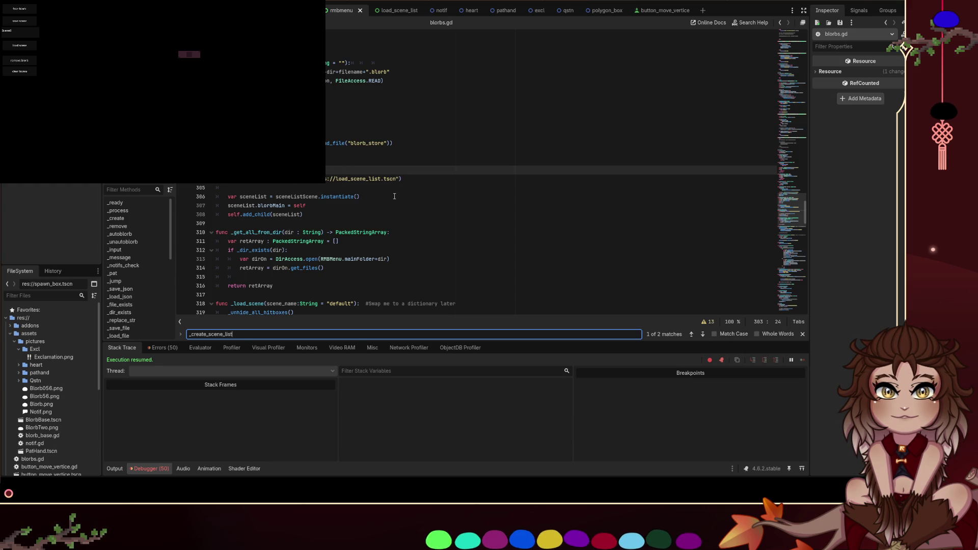
click(373, 197)
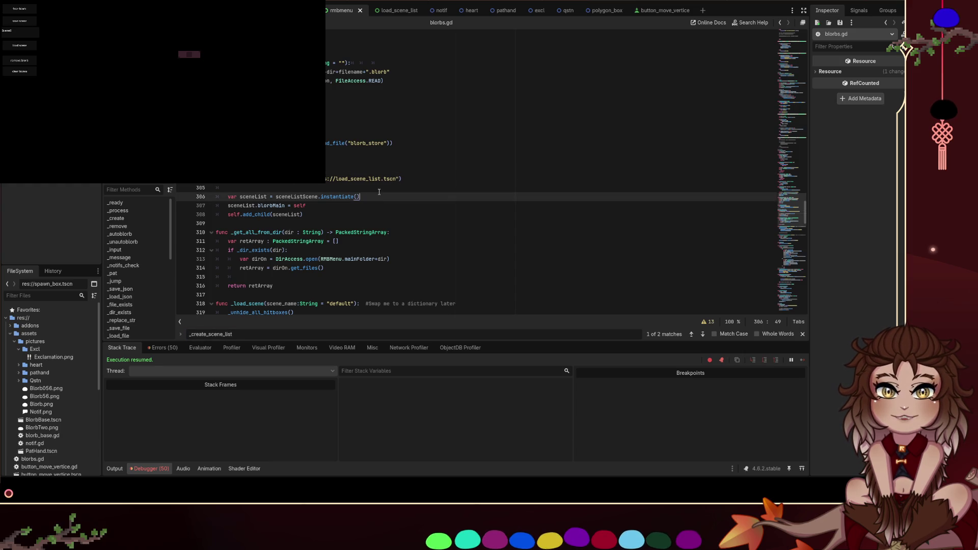
key(Return)
text(sceneLi)
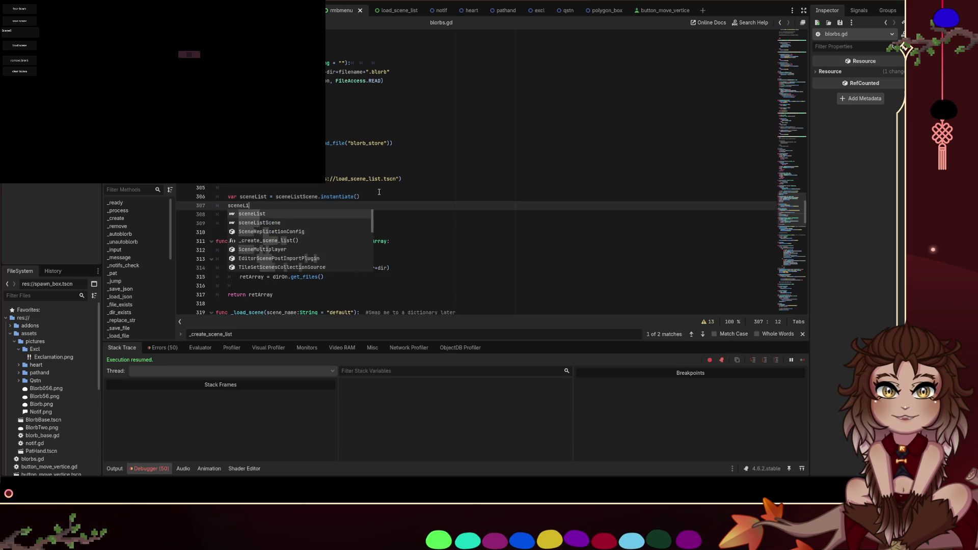
text(st.global_positio)
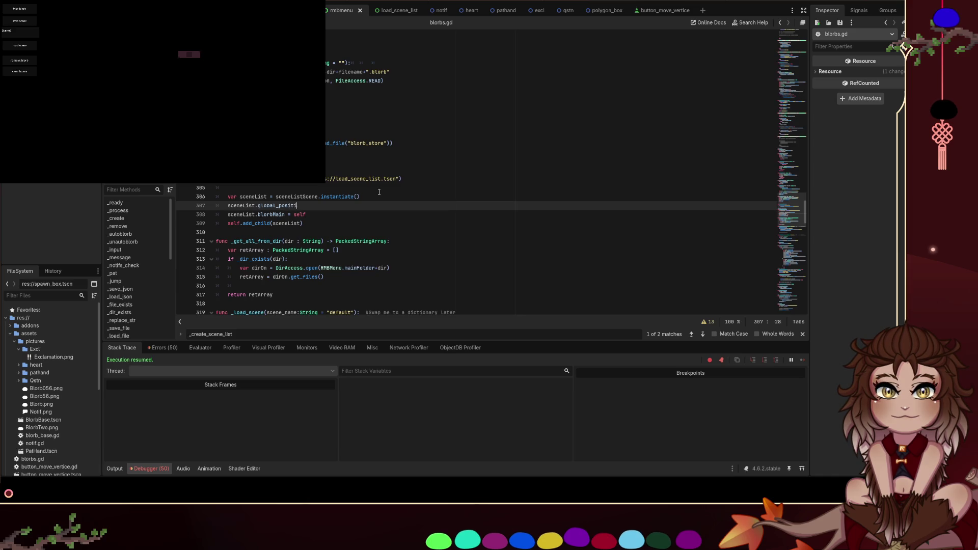
text(n = )
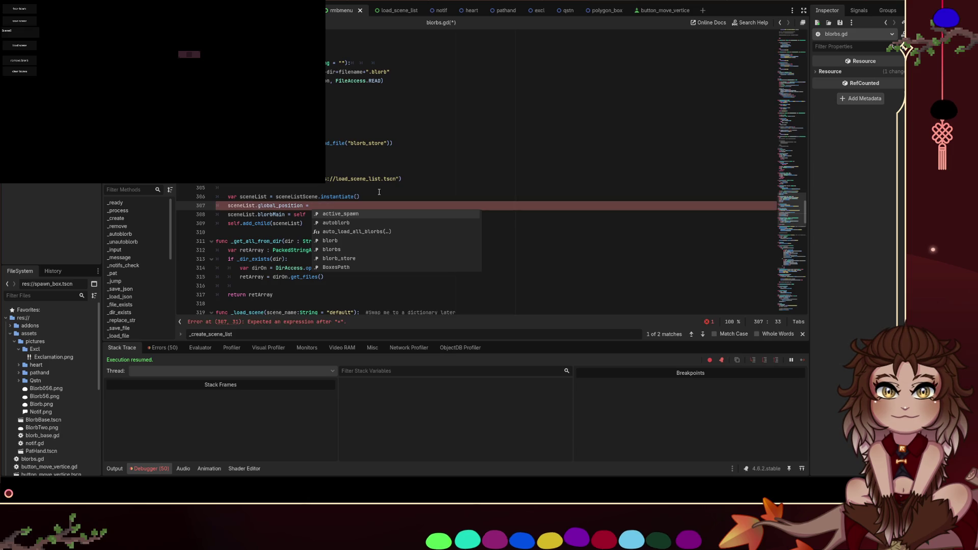
text(sce)
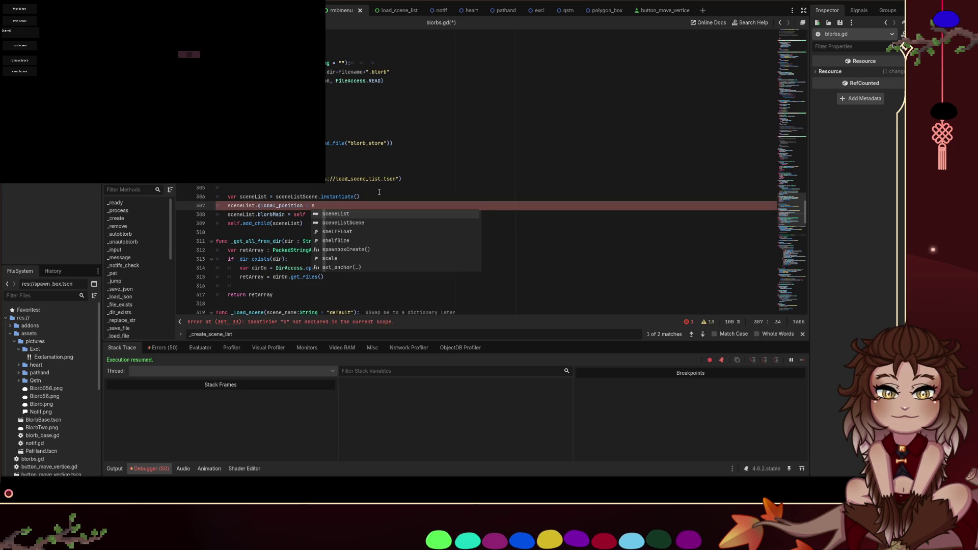
Finish line 307 as sceneList.global_position = get_global_mouse_position() via autocomplete, then save blorbs.gd
key(BackSpace)
key(BackSpace)
key(BackSpace)
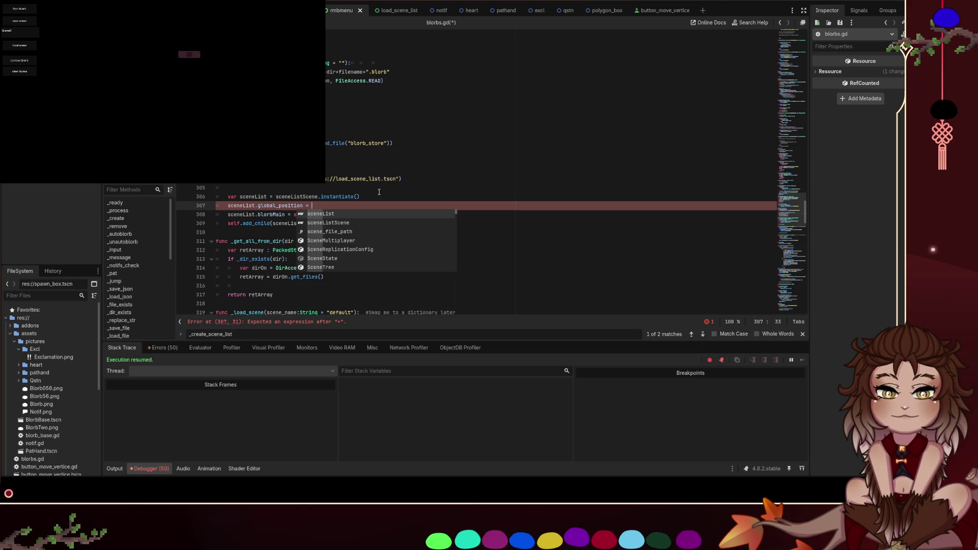
key(BackSpace)
key(BackSpace)
key(BackSpace)
text(sceneList)
key(ctrl+z)
text(on = get_global_m)
key(Return)
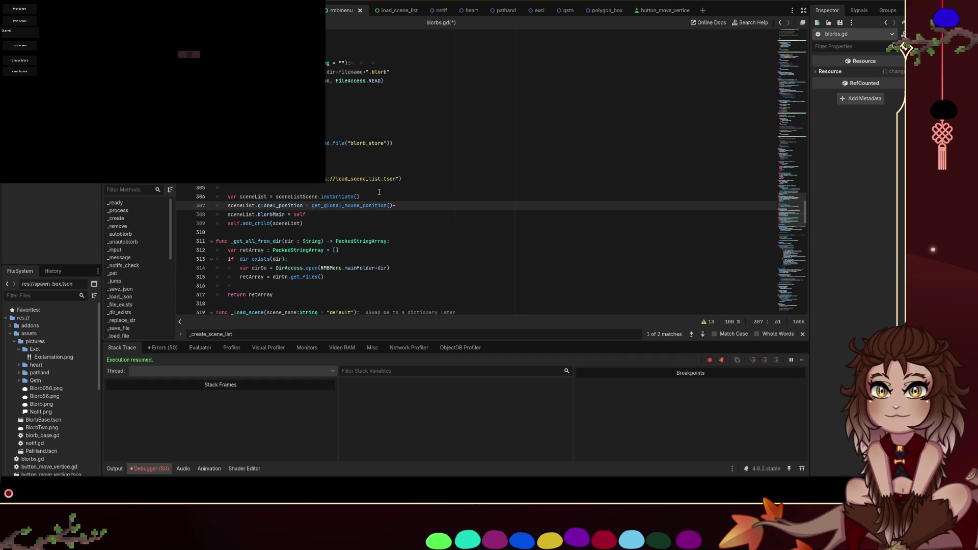
key(Return)
key(BackSpace)
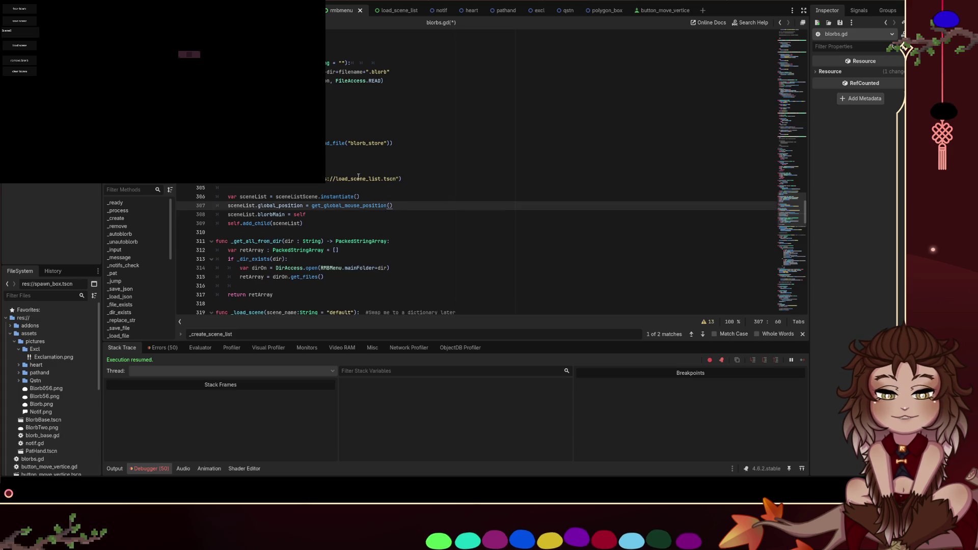
key(ctrl+s)
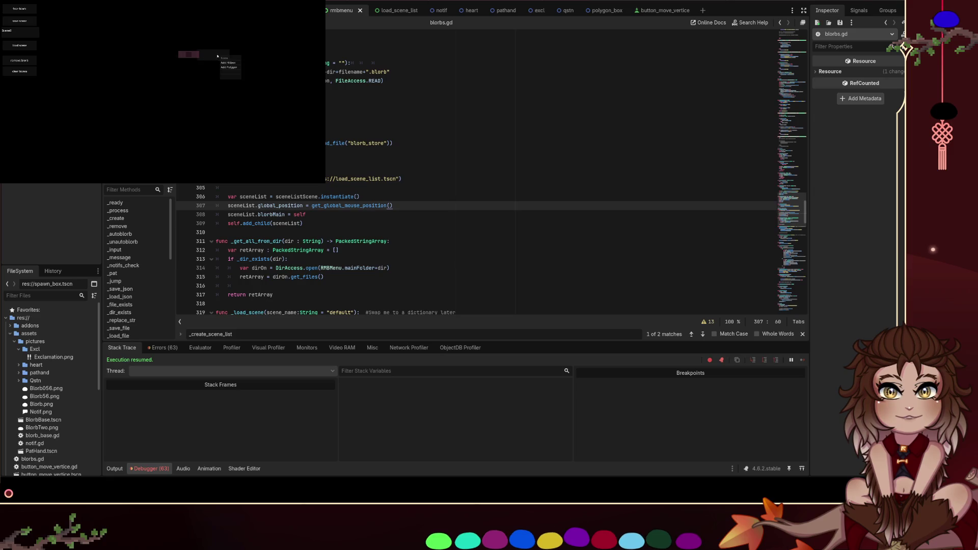
Open load_scene_list.gd and trigger the game's load scene button until the line 9 breakpoint hits
click(22, 48)
click(22, 48)
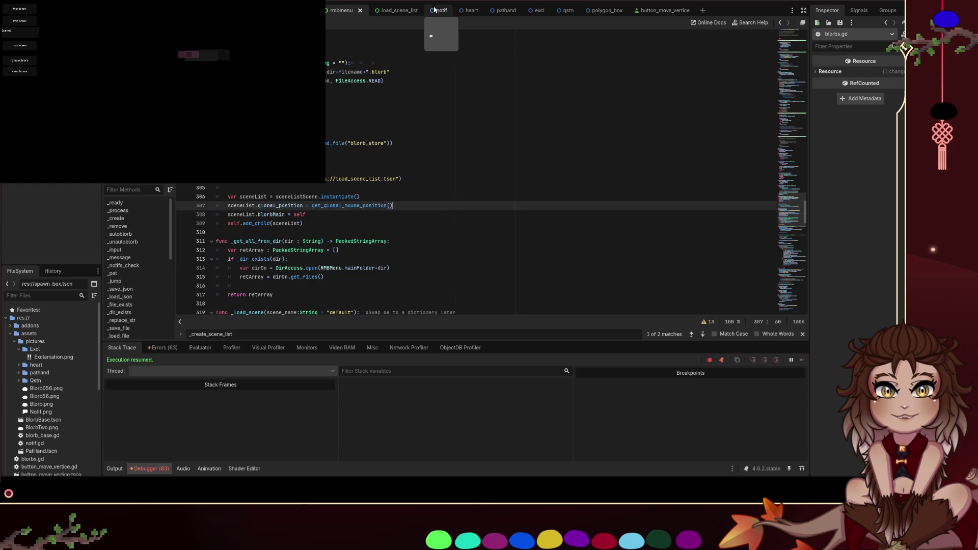
click(393, 10)
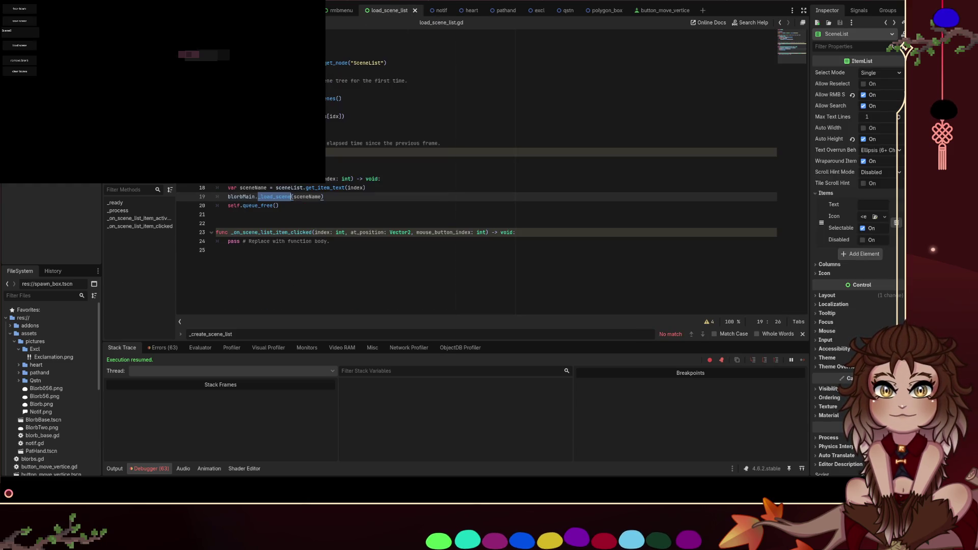
click(330, 122)
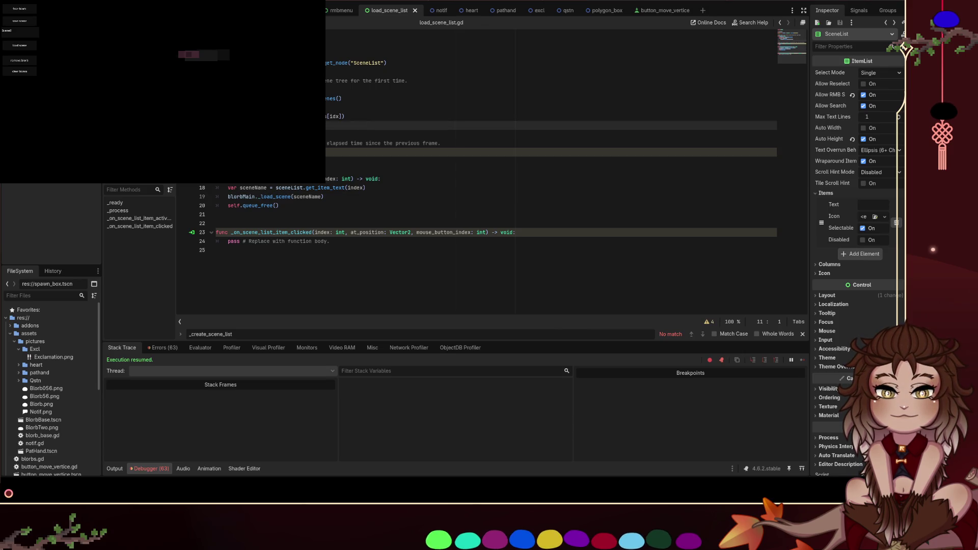
click(19, 46)
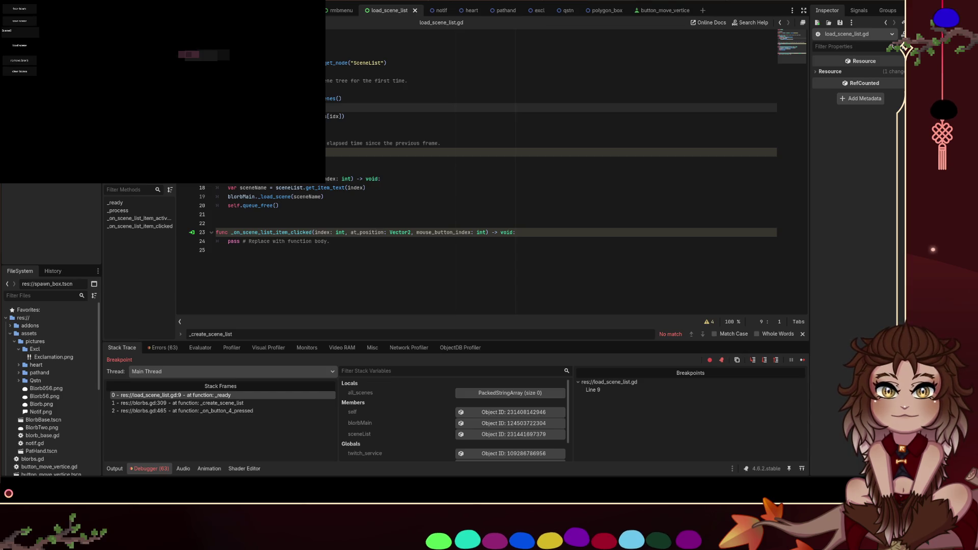
Replace the line 9 breakpoint with one at blorbs.gd line 313 in _get_all_from_dir and continue
key(F9)
key(ctrl+f)
text(getScenes)
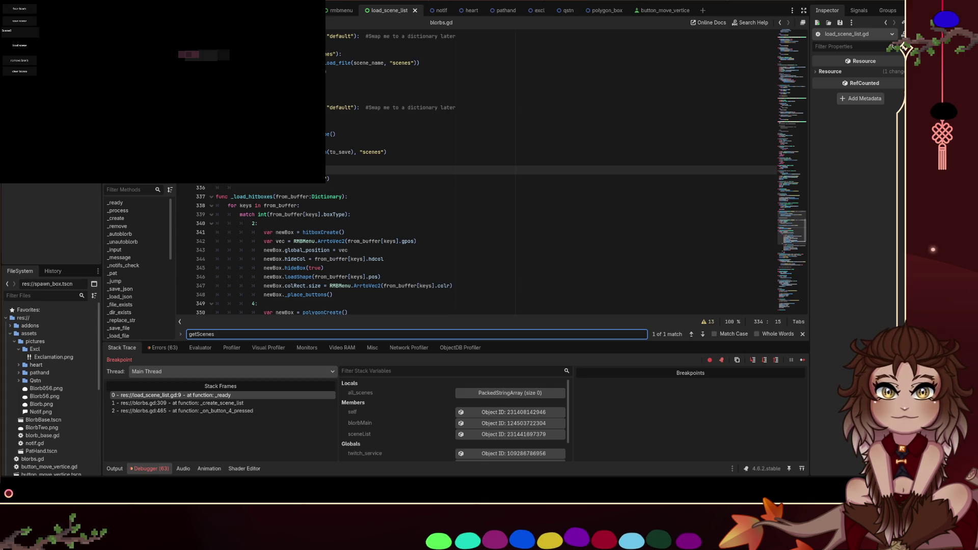
text(_get_all_from_dir)
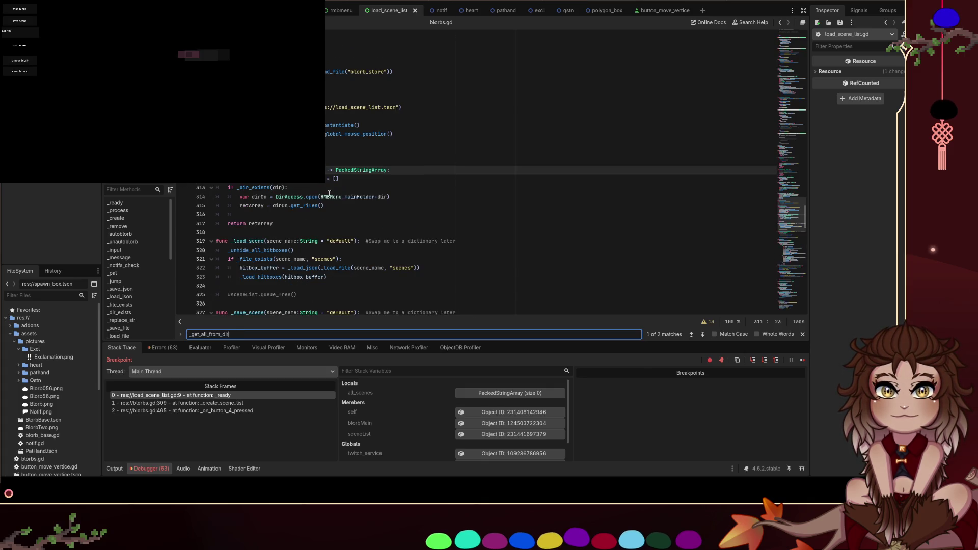
click(183, 188)
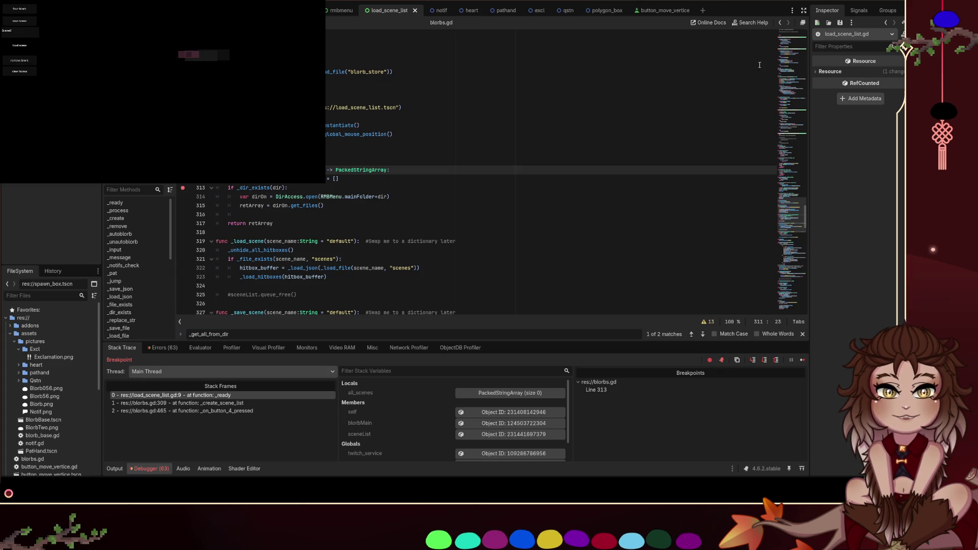
key(F12)
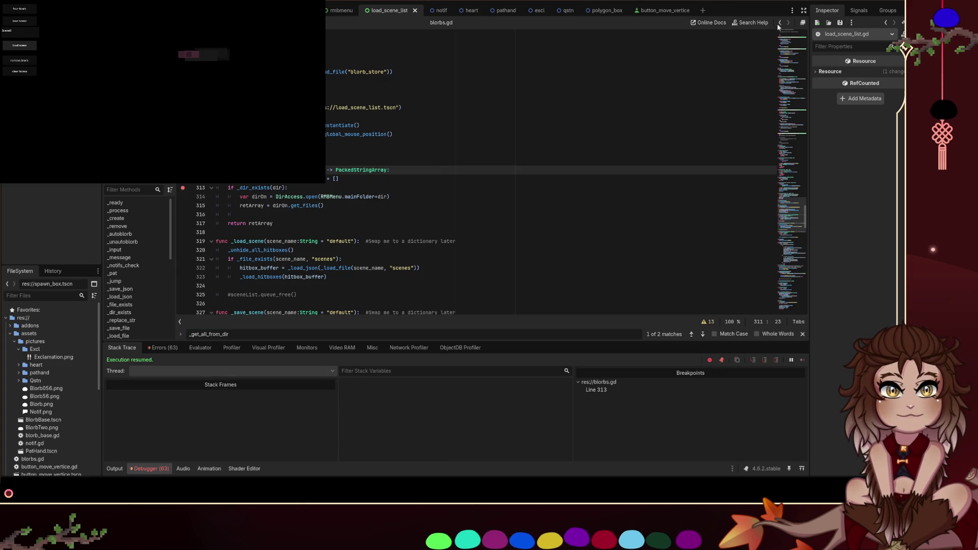
click(27, 45)
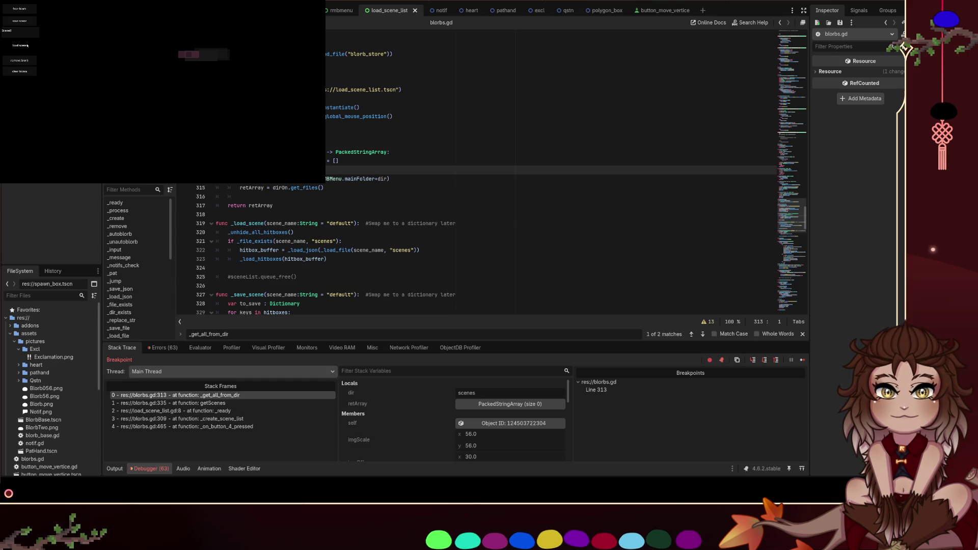
Find _dir_exists, add a breakpoint at line 260, resume, and load the scene list in the game
key(ctrl+f)
text(_dir_exists)
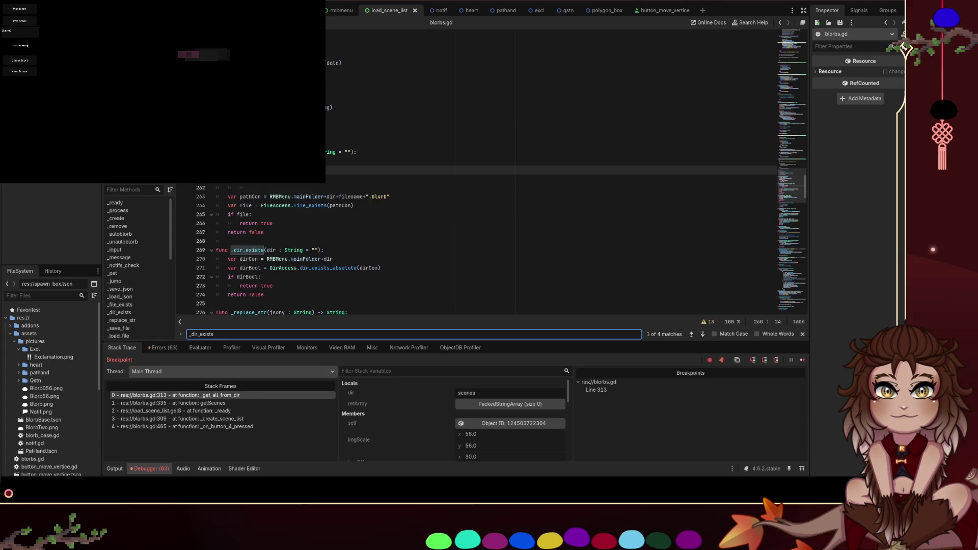
key(F9)
key(F12)
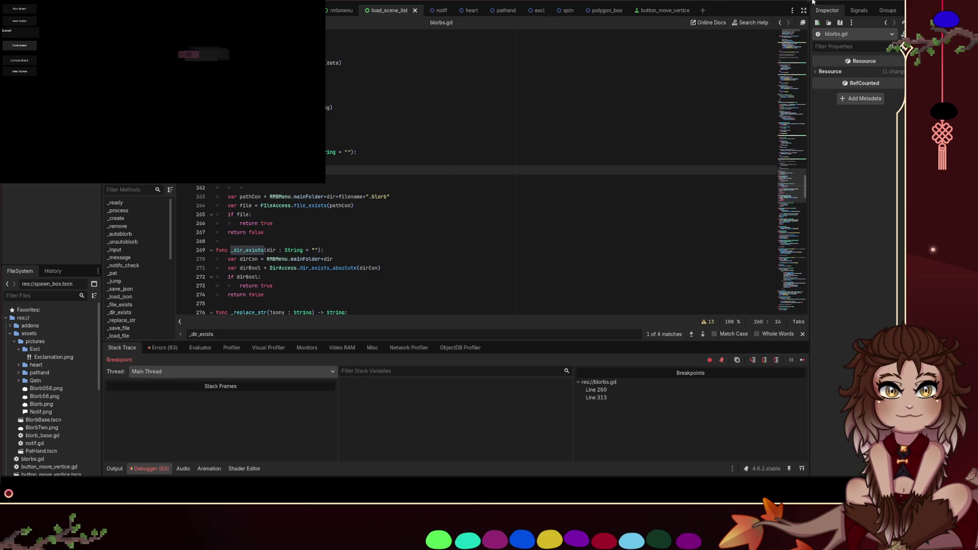
click(17, 46)
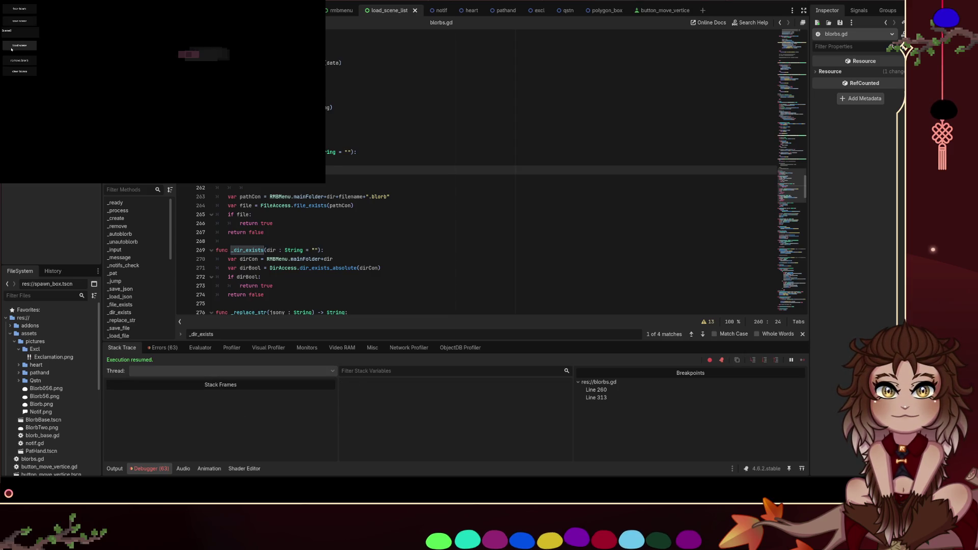
Jump into the _dir_exists definition, set a breakpoint at line 271, and continue
scroll(357, 204, up, 3)
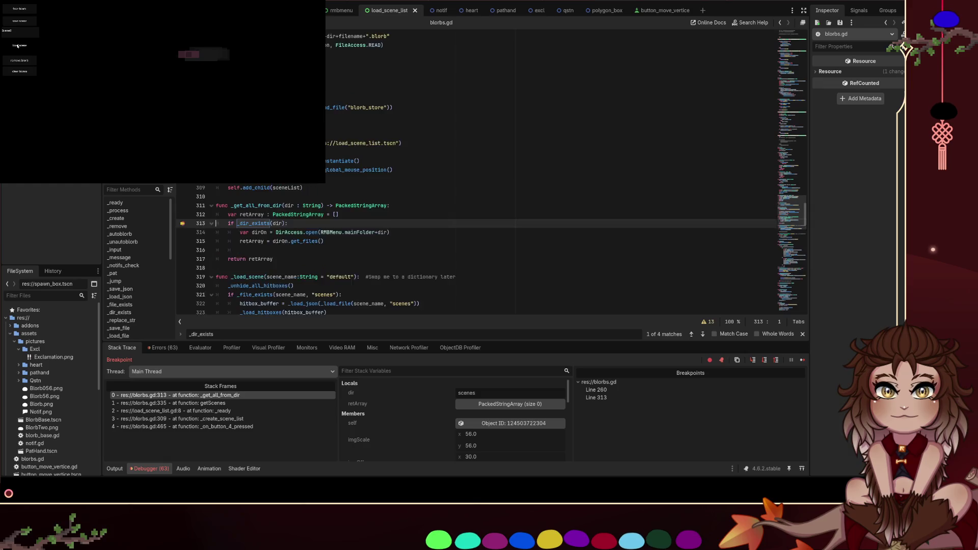
click(251, 250)
ctrl+click(251, 250)
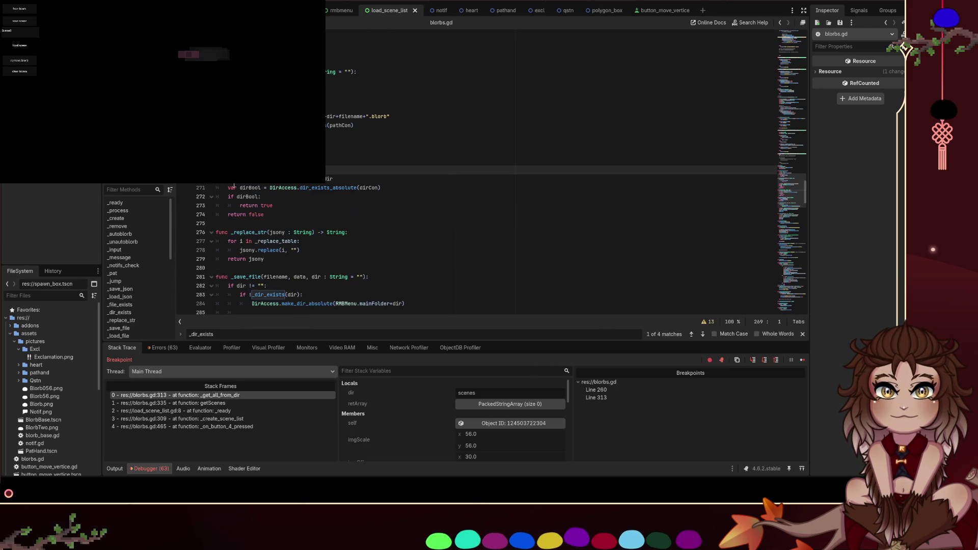
click(182, 188)
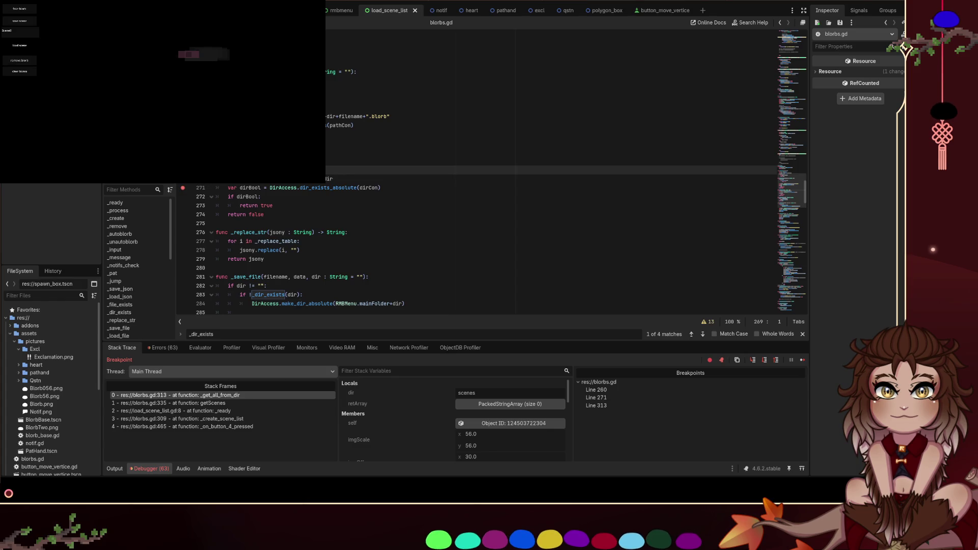
key(F12)
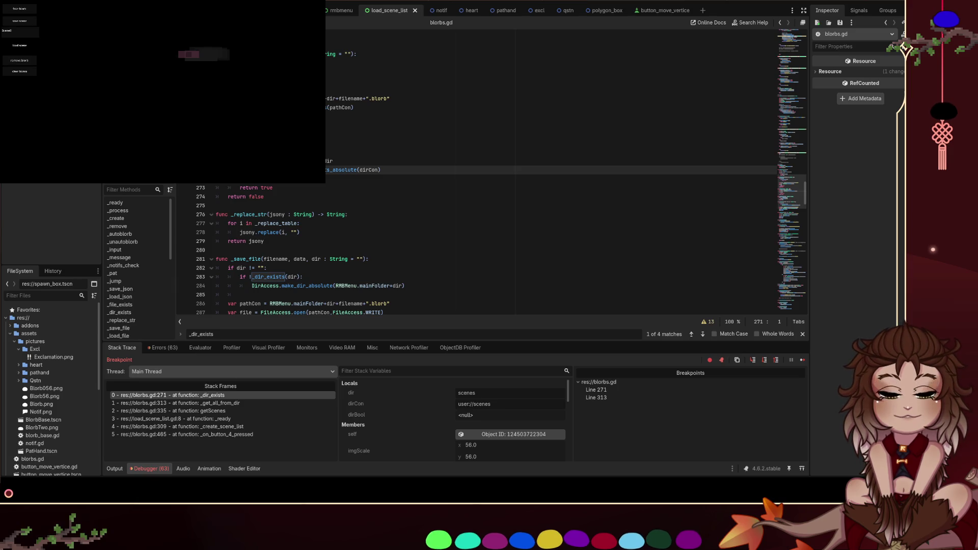
Clear the line 271 breakpoint, step to line 272, clear that one too, and resume
click(264, 197)
scroll(509, 230, down, 3)
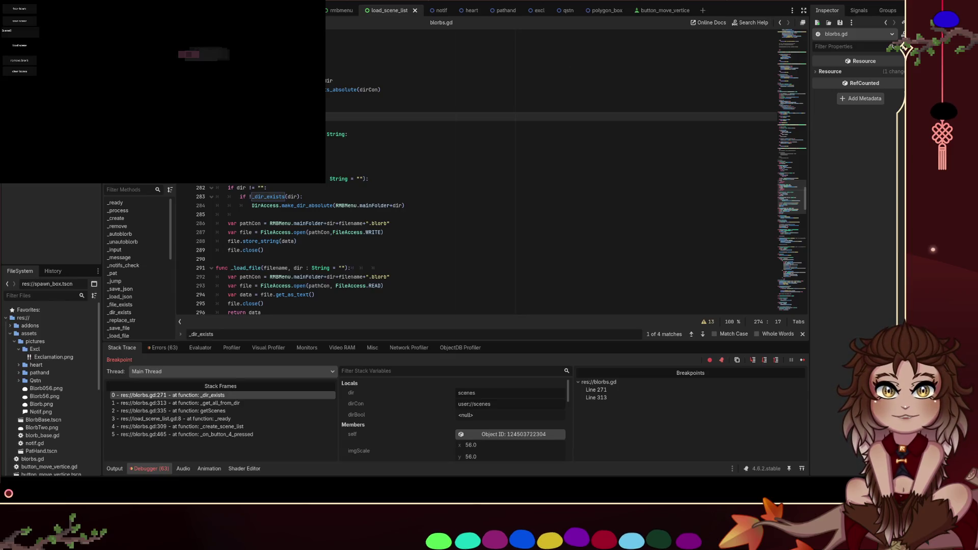
key(F9)
key(F9)
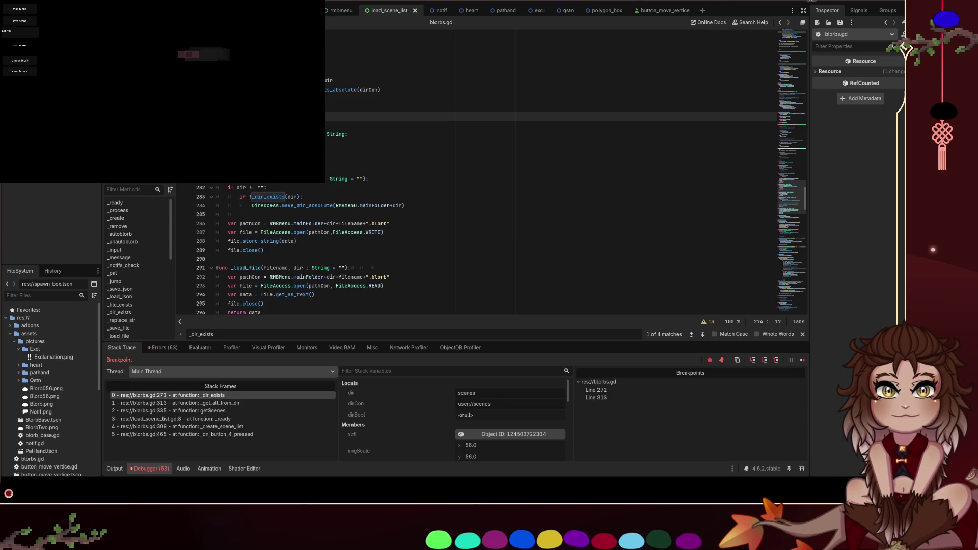
key(F10)
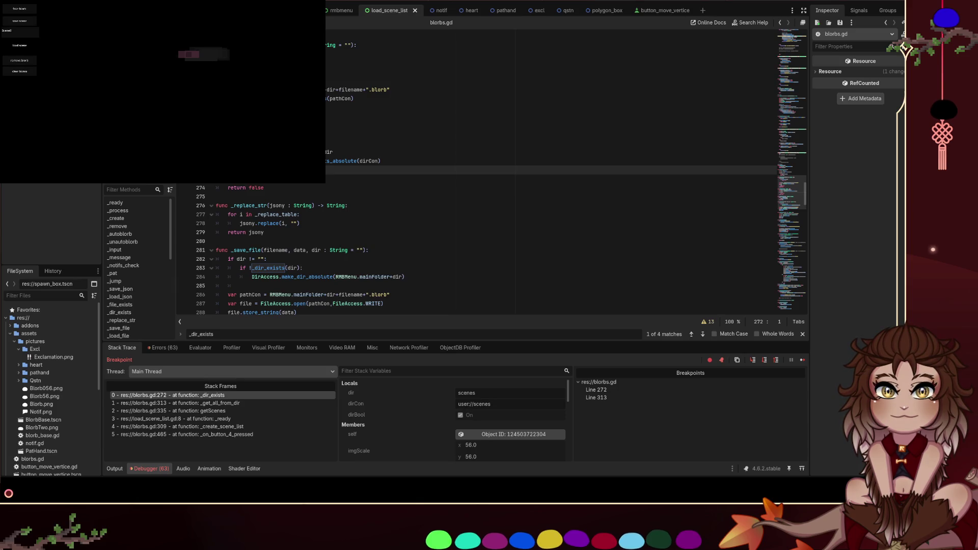
key(F9)
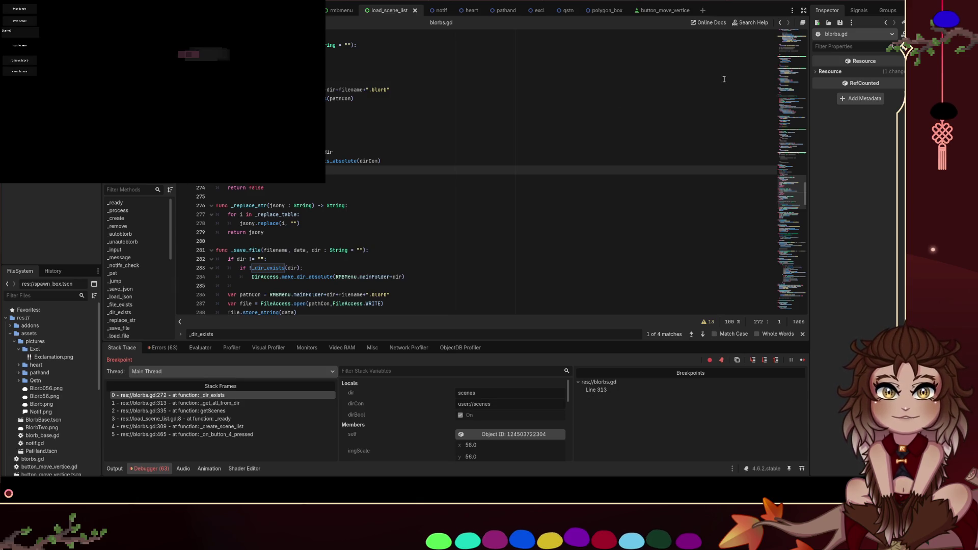
key(F12)
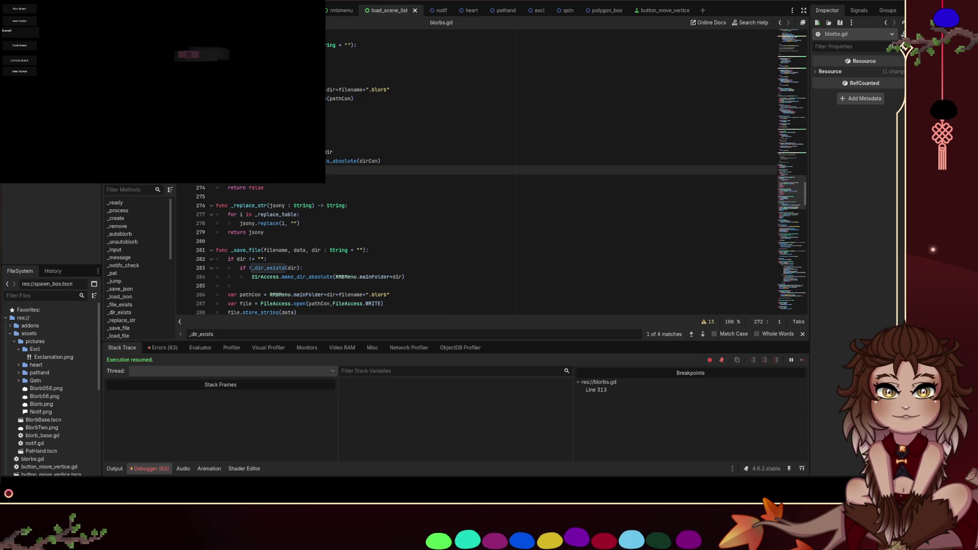
Search the script for save_scene and place the caret inside _save_scene
scroll(489, 245, down, 5)
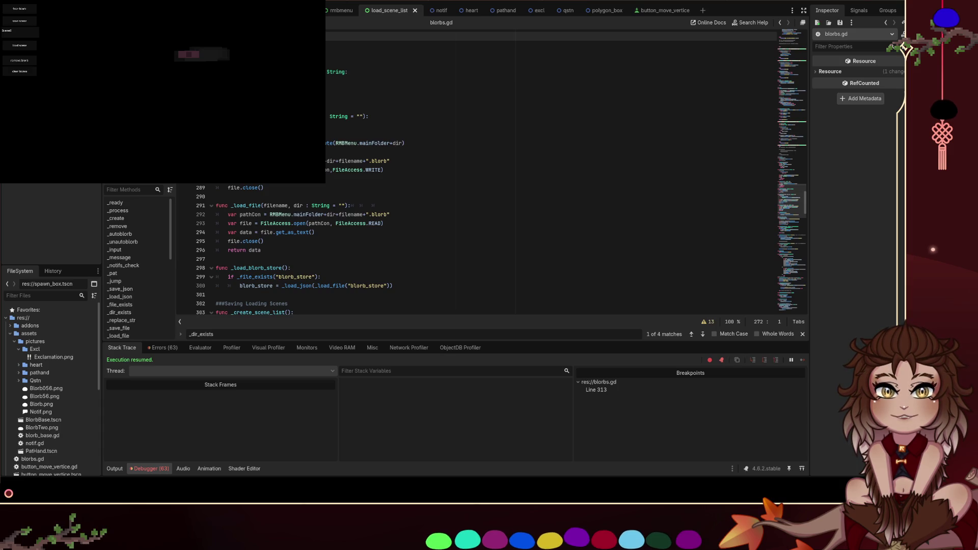
key(ctrl+f)
text(save_scene)
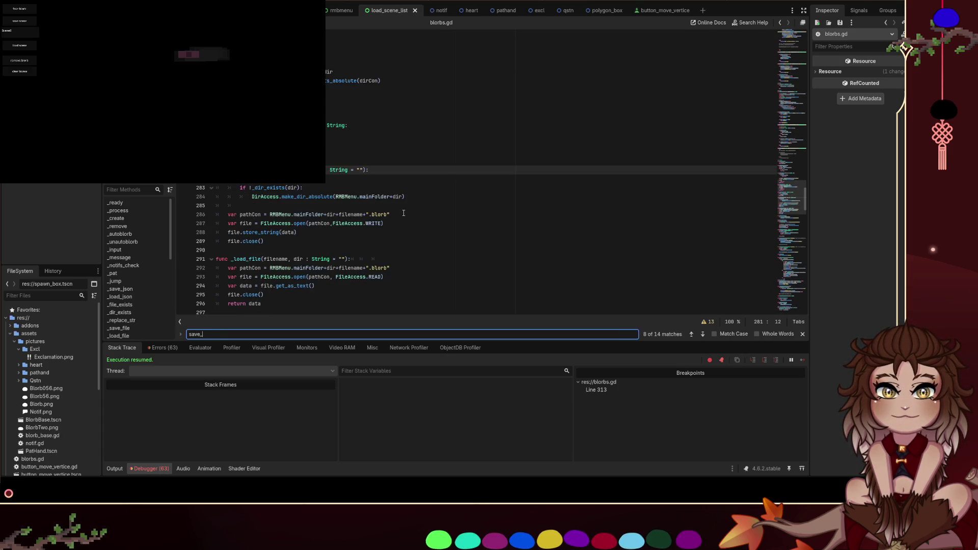
click(360, 183)
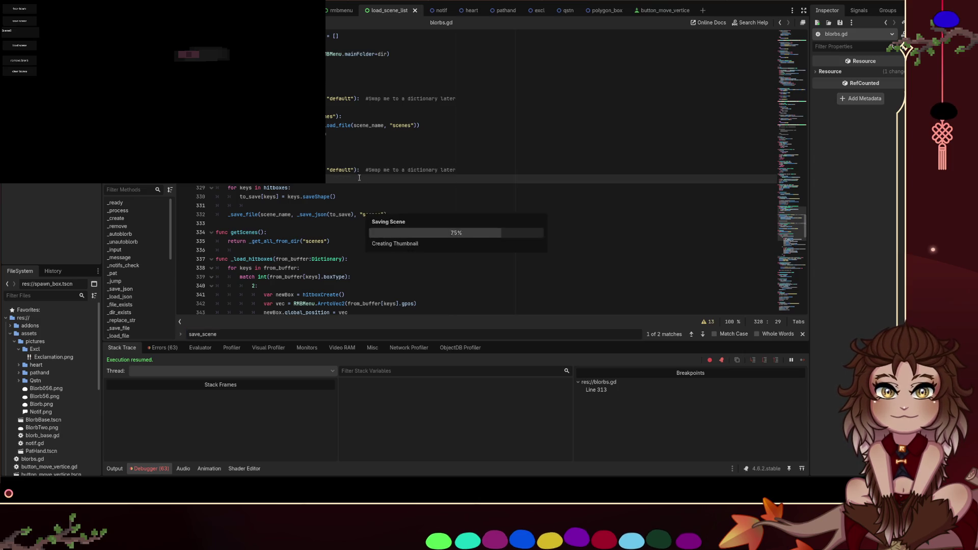
Set breakpoints on the _save_file call at line 332 and at line 286 inside _save_file, then relaunch the game
click(183, 216)
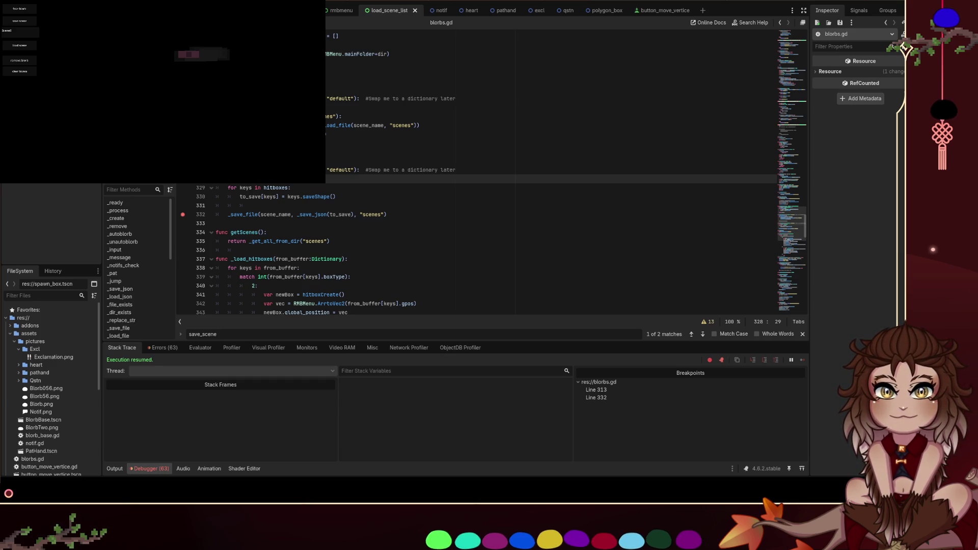
click(248, 215)
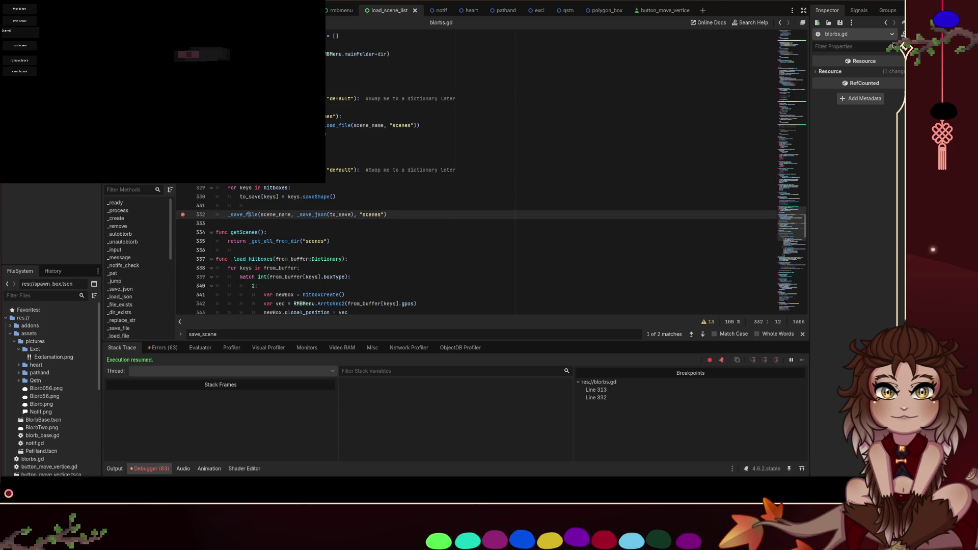
ctrl+click(248, 215)
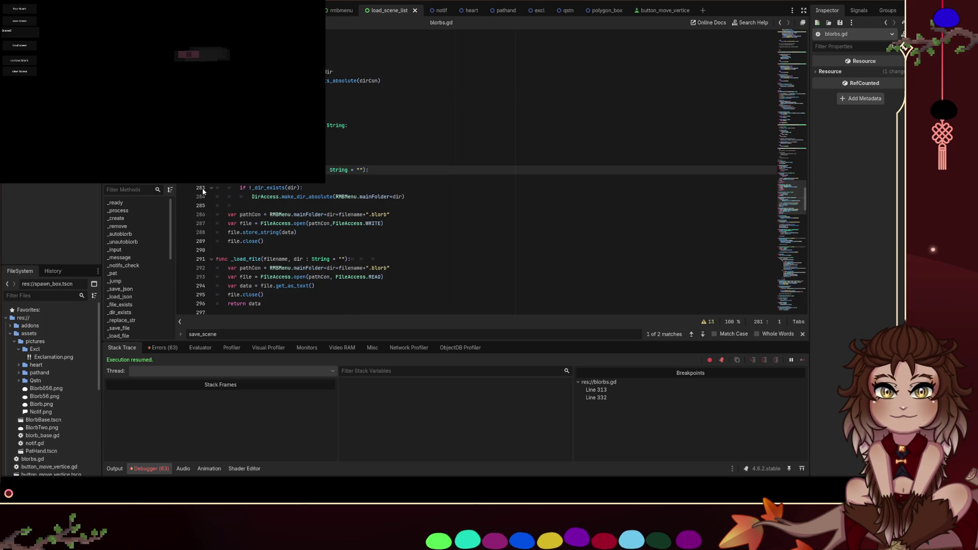
click(184, 186)
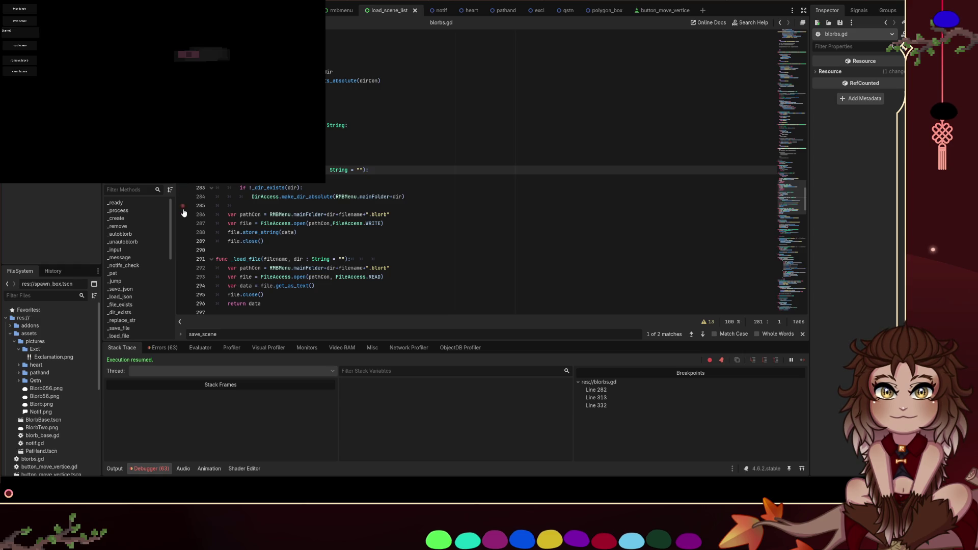
click(184, 186)
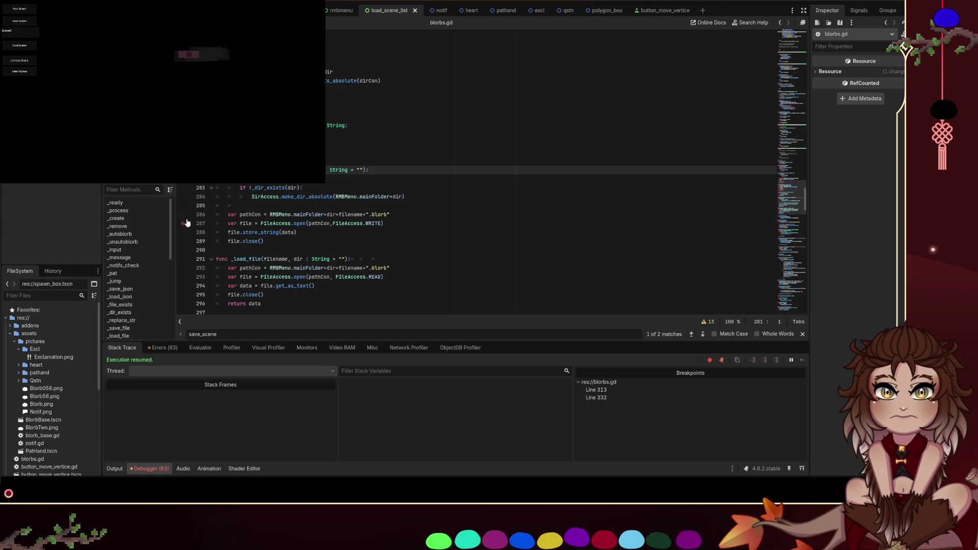
click(183, 214)
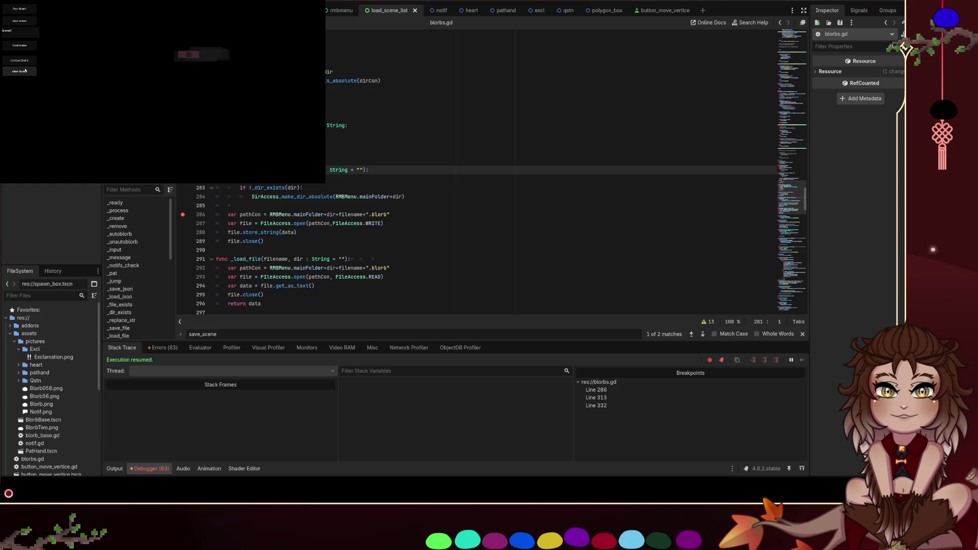
key(F5)
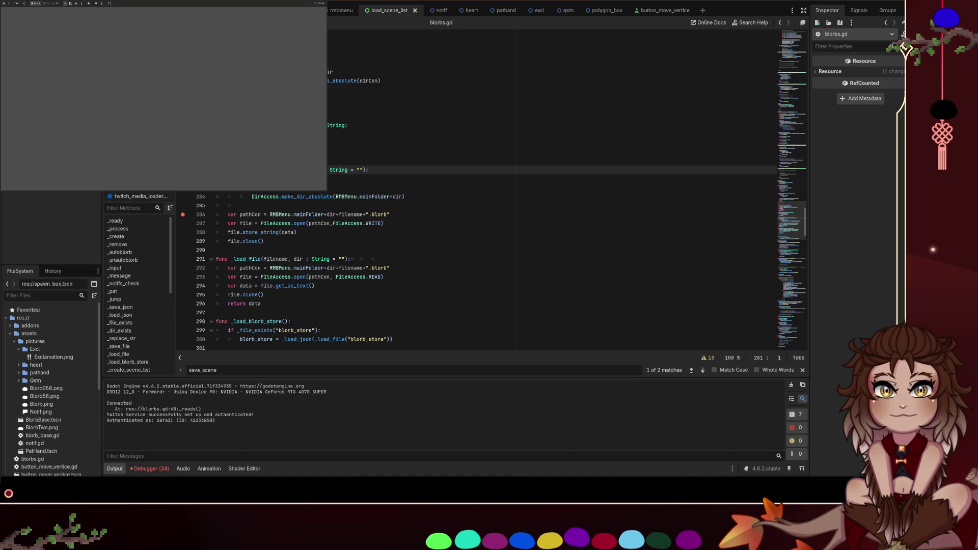
Save a scene in the game and step into _save_file to line 287, where pathCon is 'user://scenesSceneA.blorb'
click(60, 47)
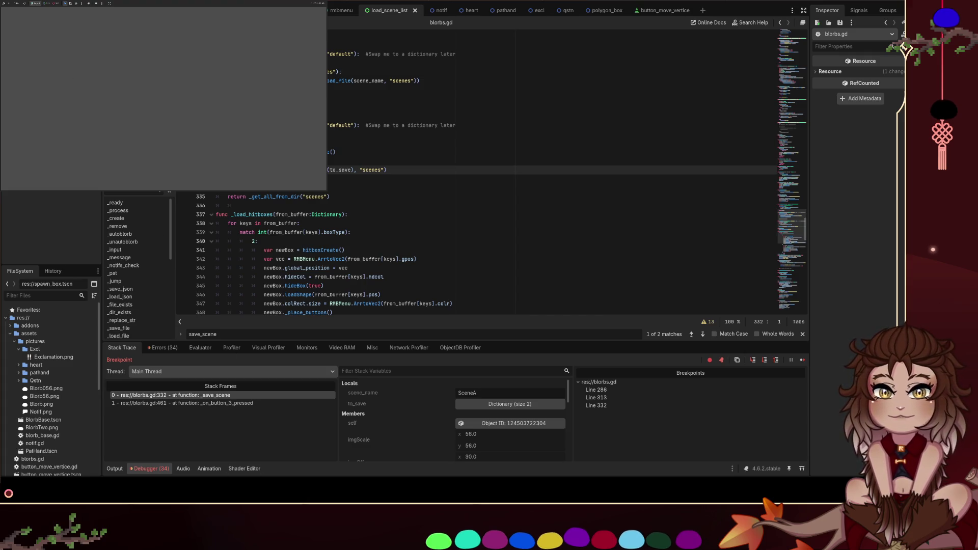
key(alt+Tab)
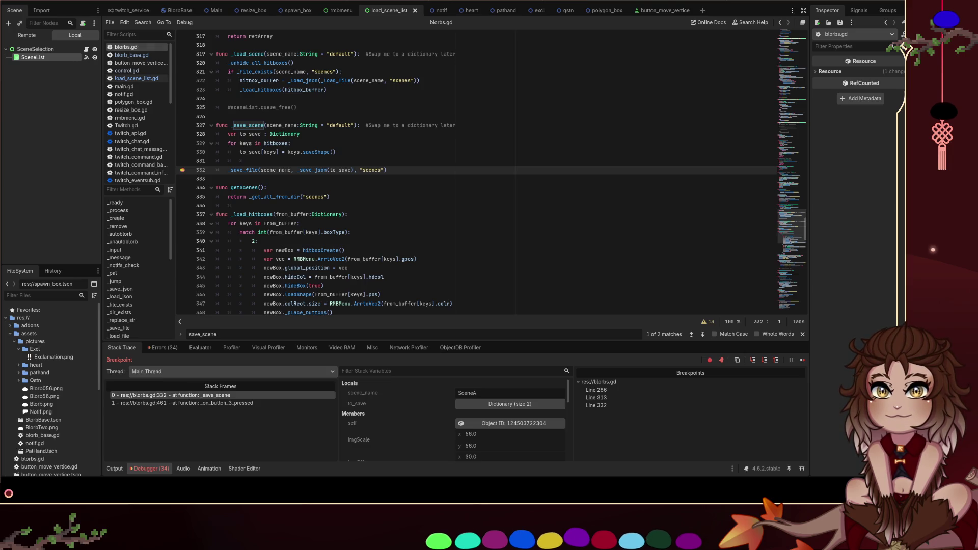
click(301, 223)
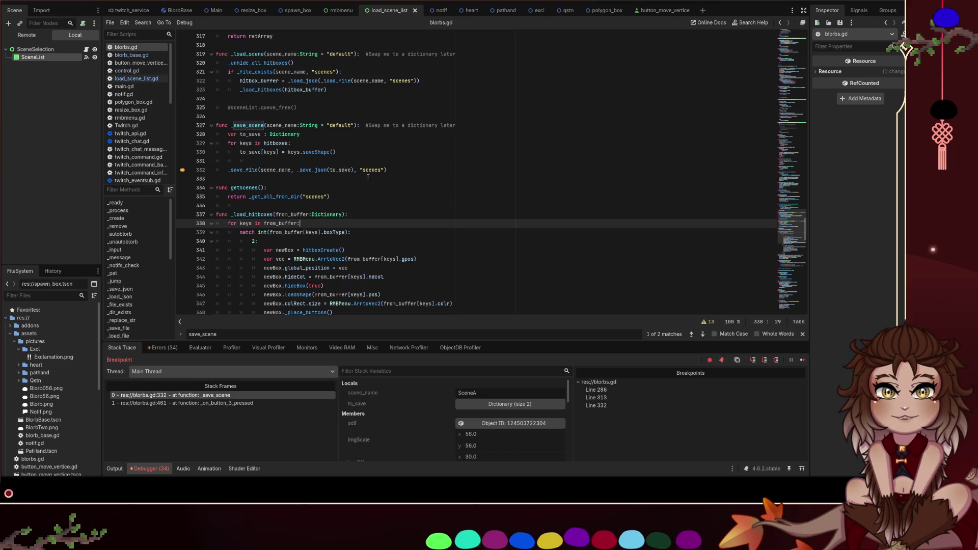
click(182, 171)
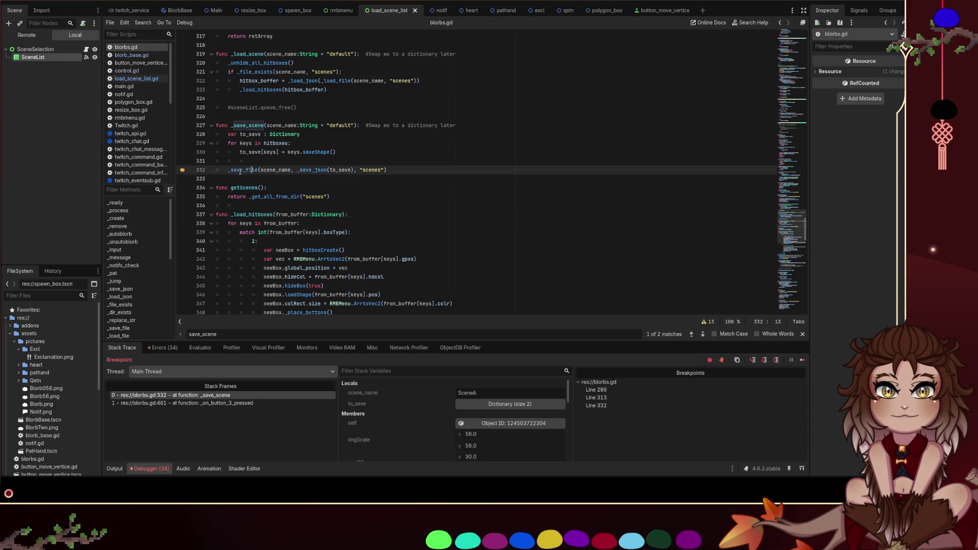
ctrl+click(250, 170)
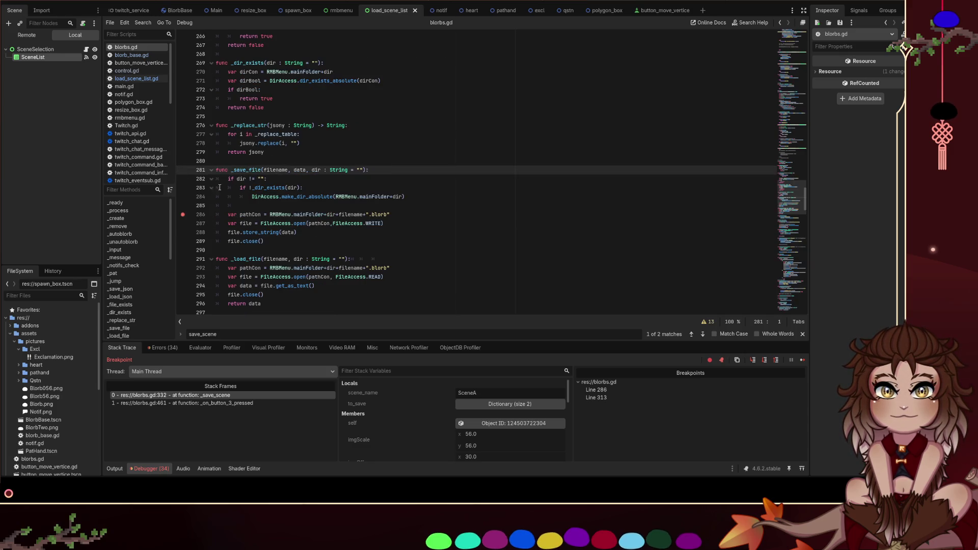
key(F12)
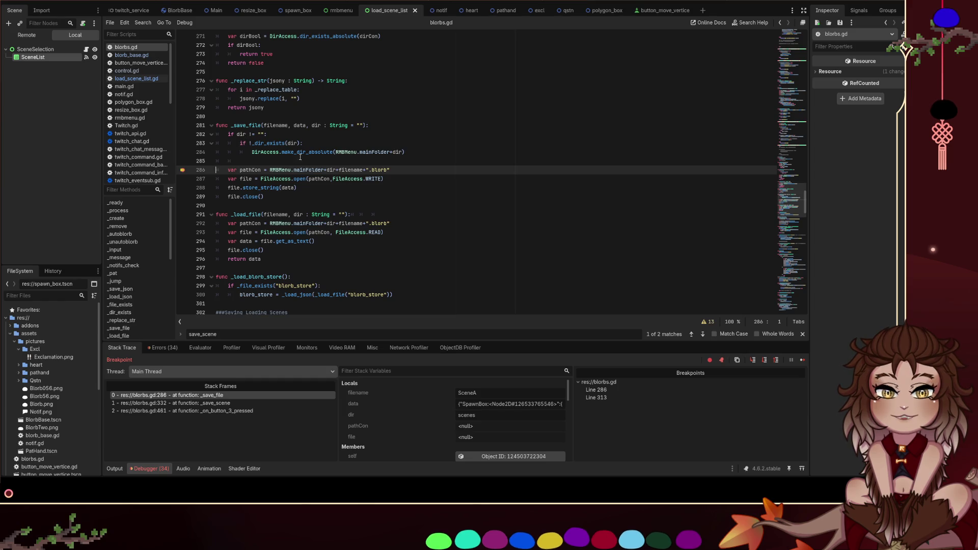
click(183, 179)
click(183, 171)
key(F10)
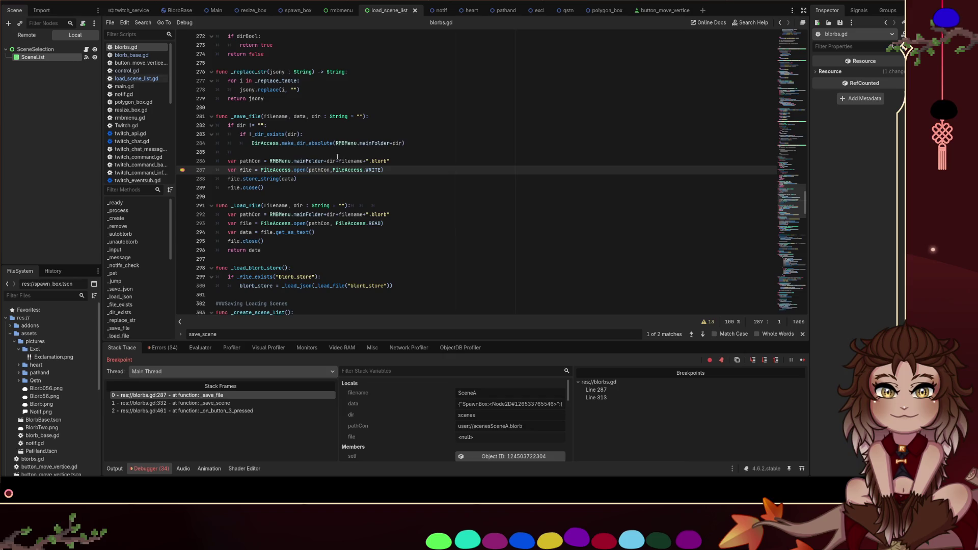
Insert +"/ after dir+ on line 286, save, and select the corrected path expression
click(339, 161)
text(+)
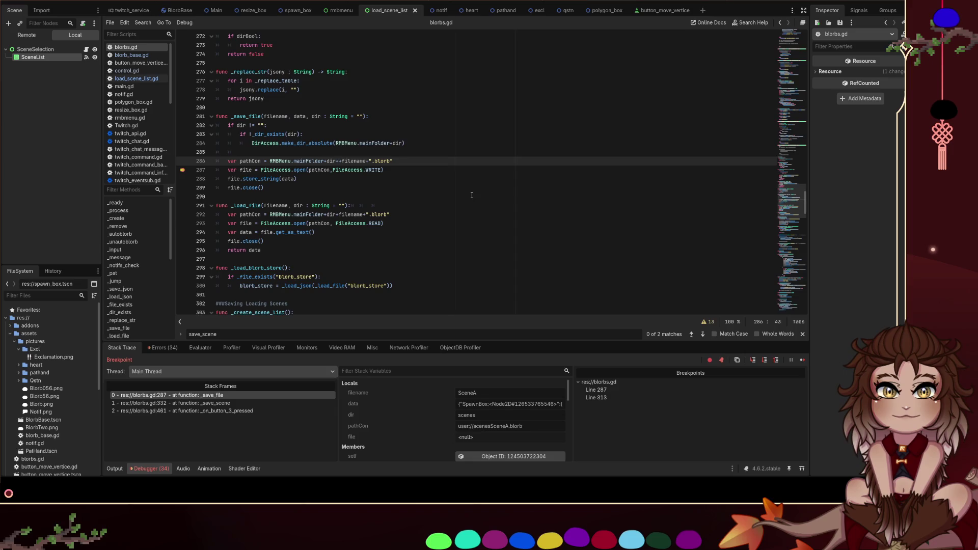
text("/)
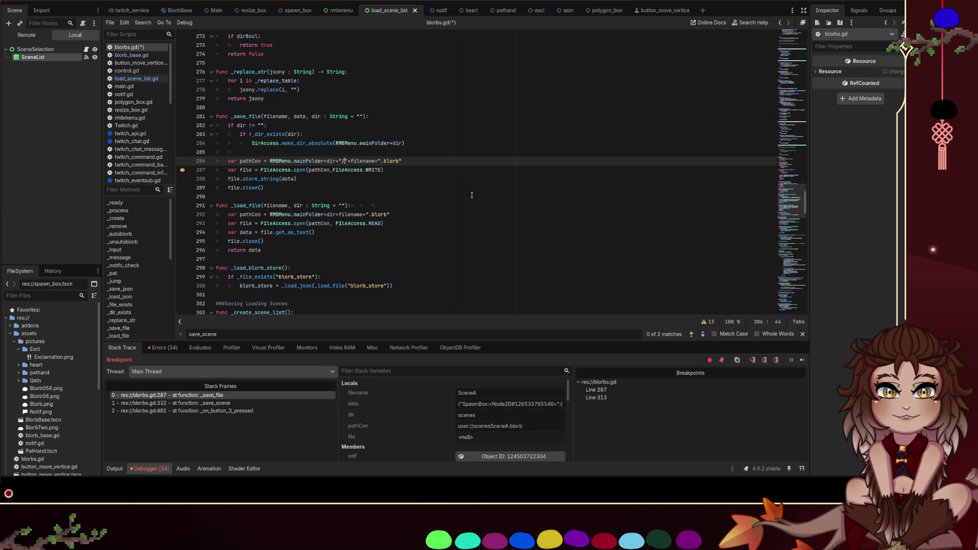
key(ctrl+s)
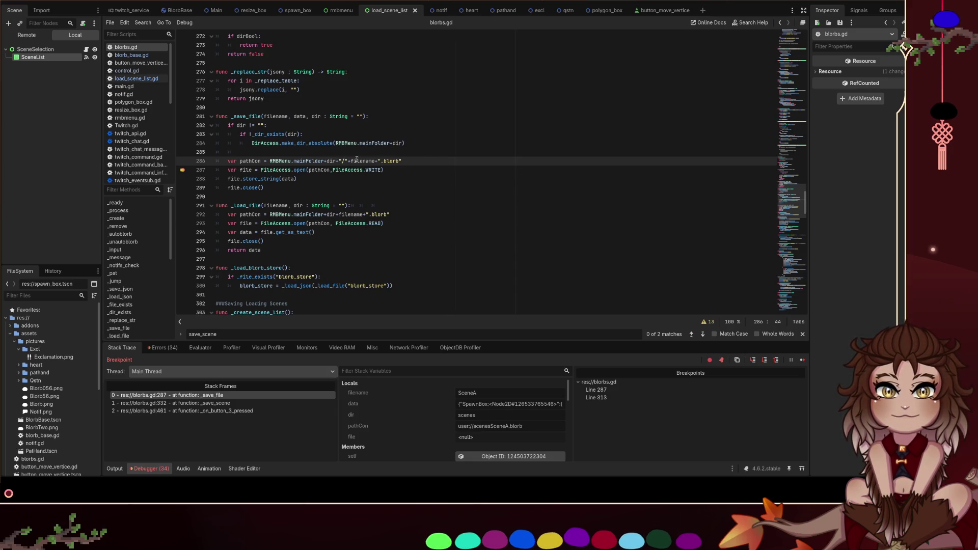
click(432, 162)
drag(271, 160, 376, 161)
key(ctrl+c)
click(327, 161)
Replace each dir+filename match with dir+"/"+filename, save blorbs.gd, and resume the game
key(ctrl+f)
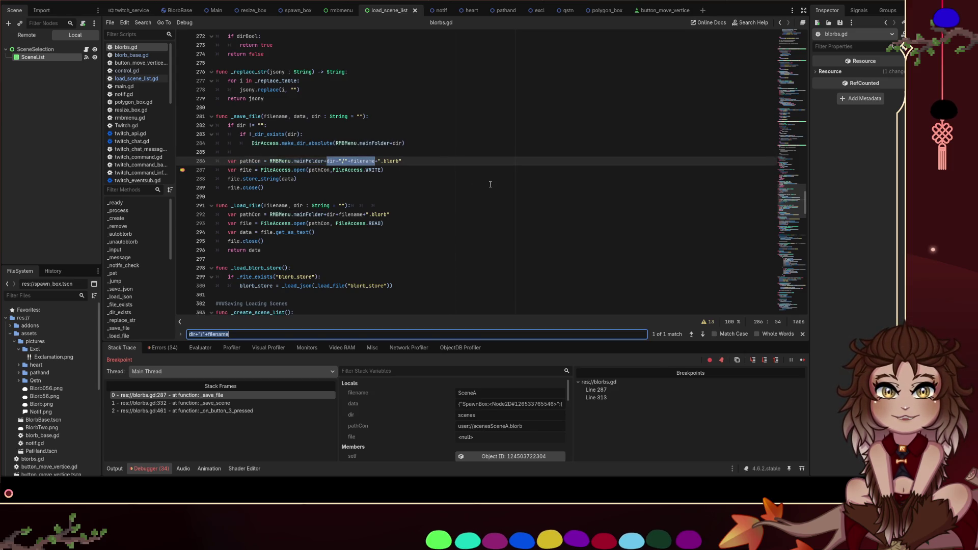
text(dir+file)
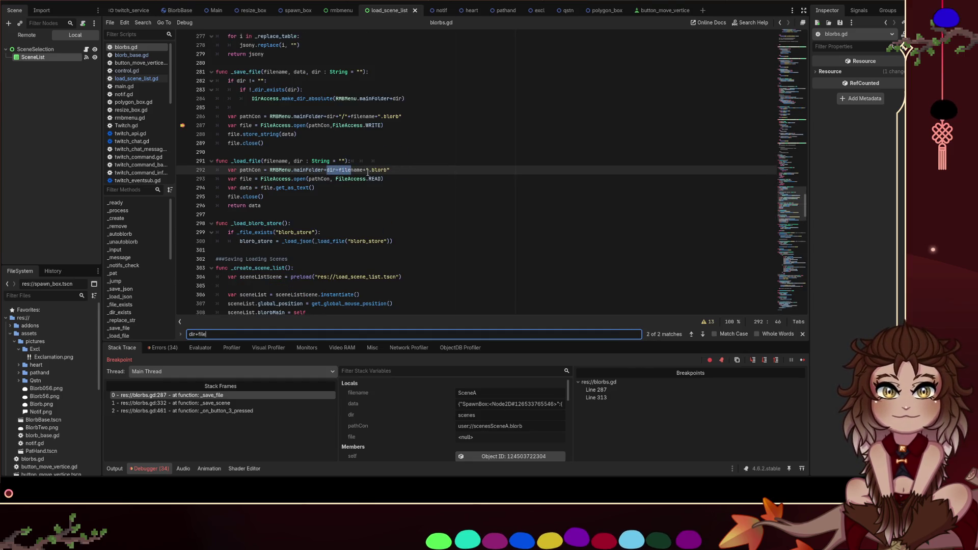
text(name)
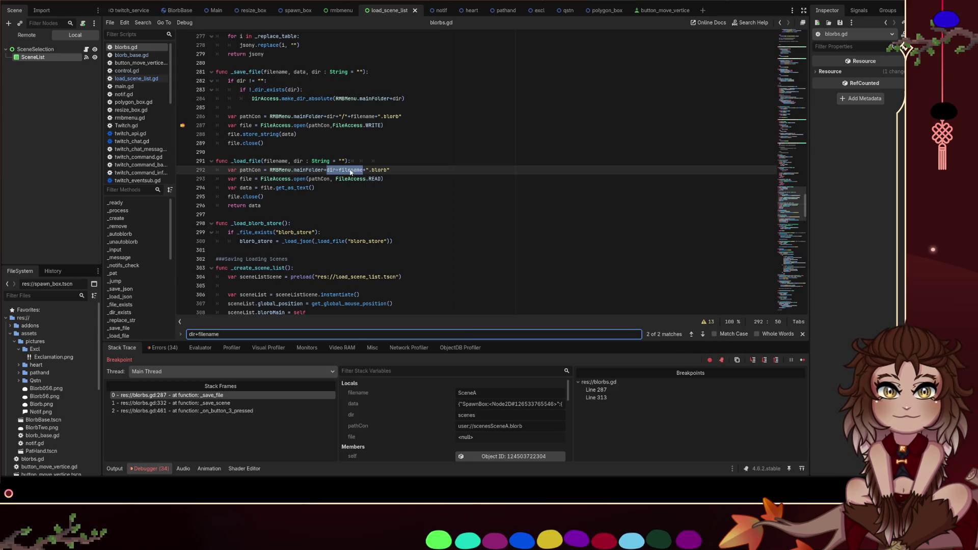
key(ctrl+v)
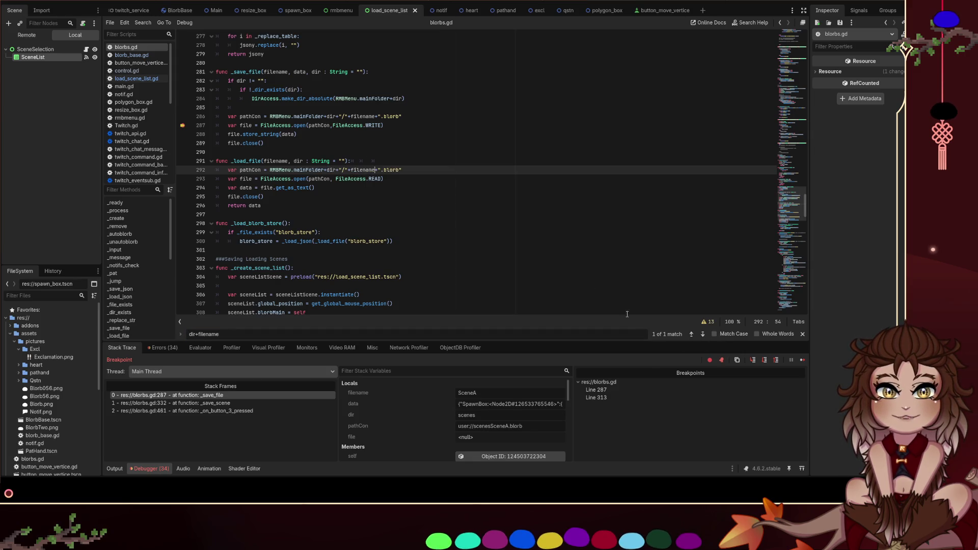
click(546, 339)
key(Return)
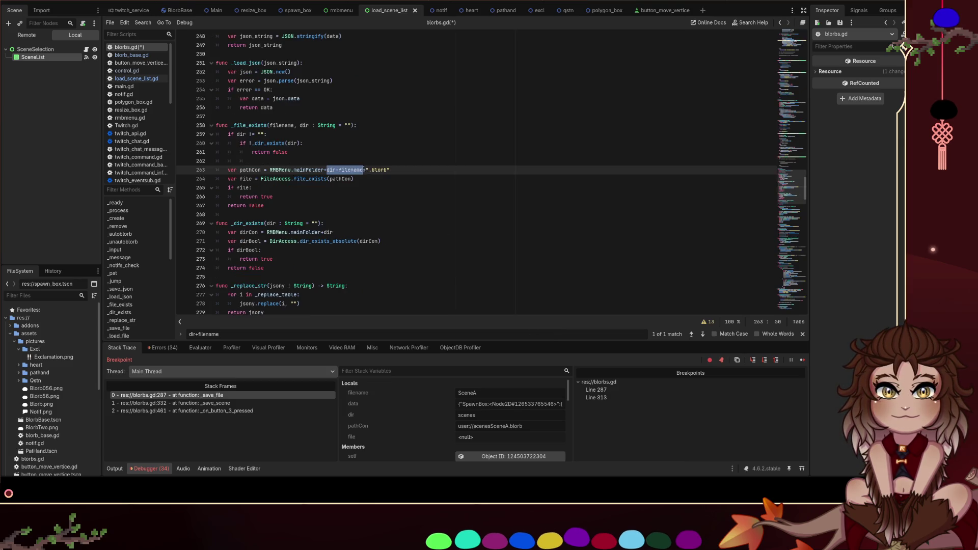
key(ctrl+v)
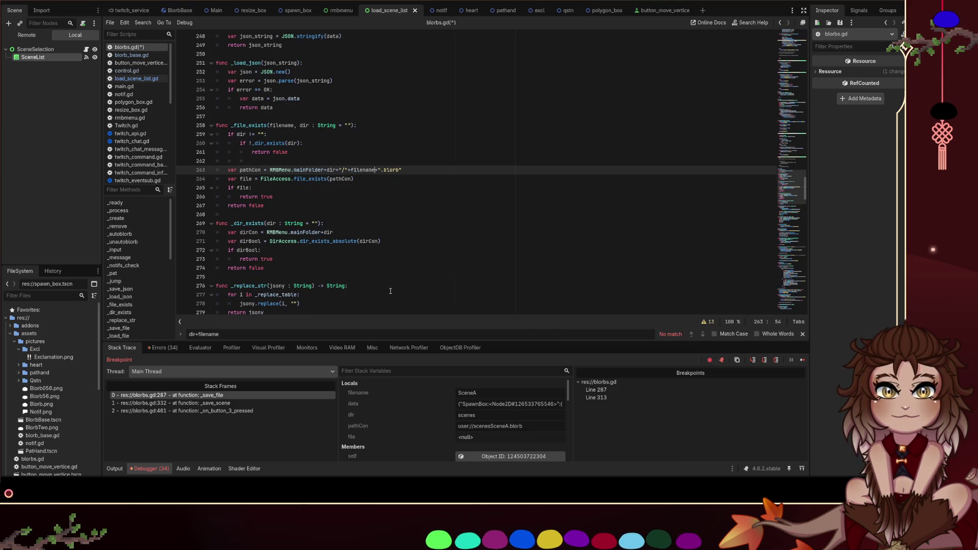
click(390, 291)
key(ctrl+s)
key(F12)
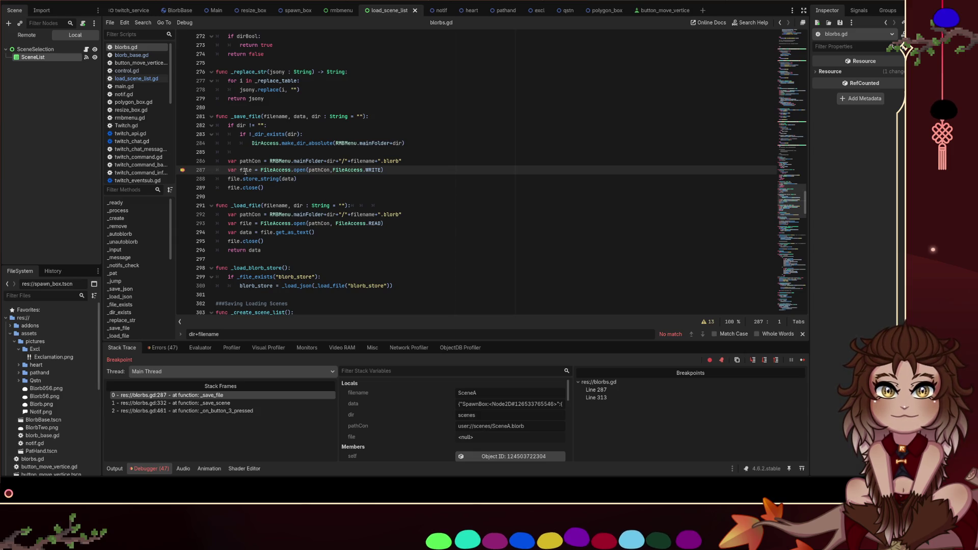
Remove the breakpoints on lines 287 and 313 and continue execution until the next break
click(183, 170)
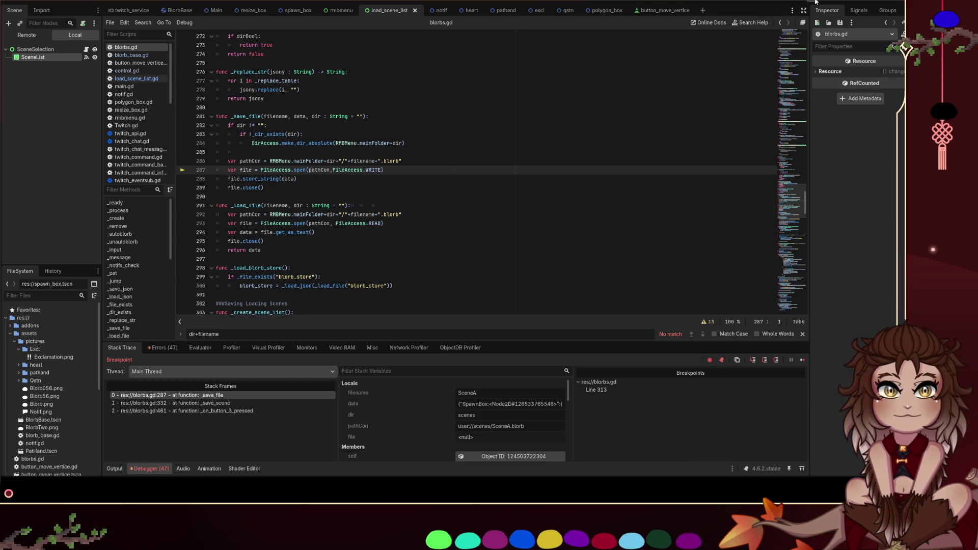
key(F12)
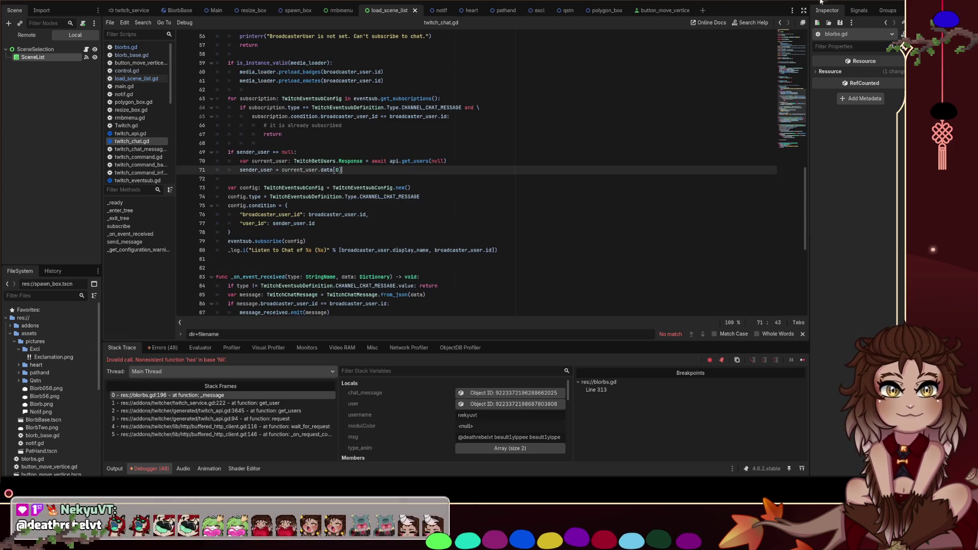
key(F12)
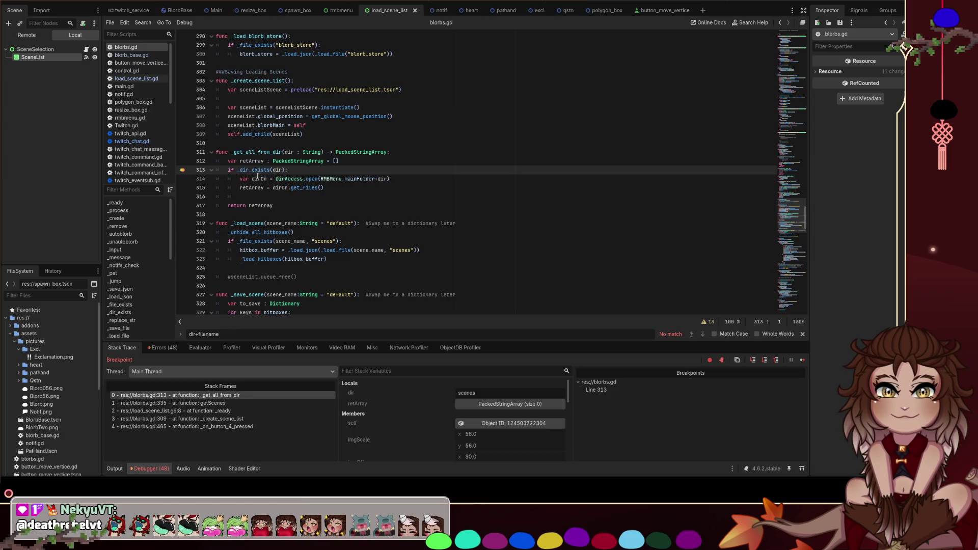
click(182, 170)
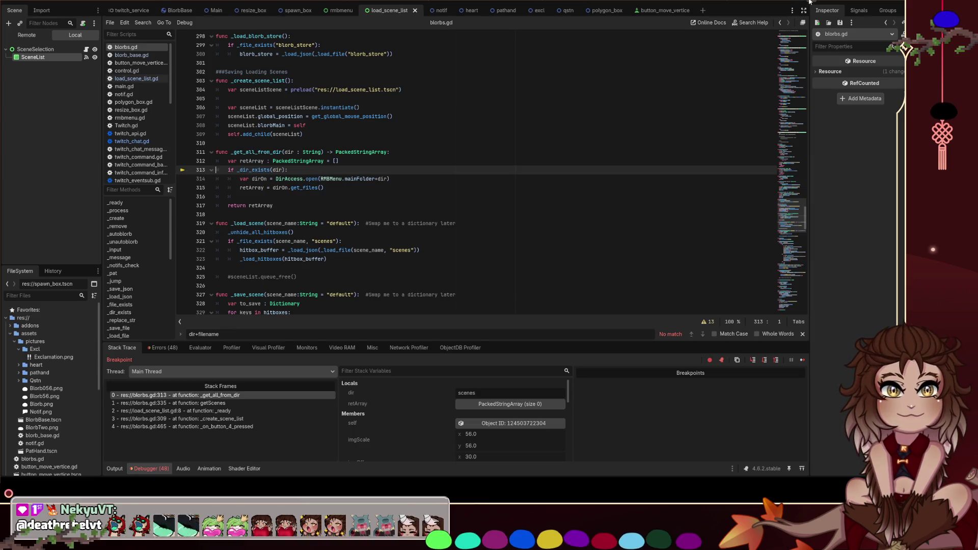
key(F12)
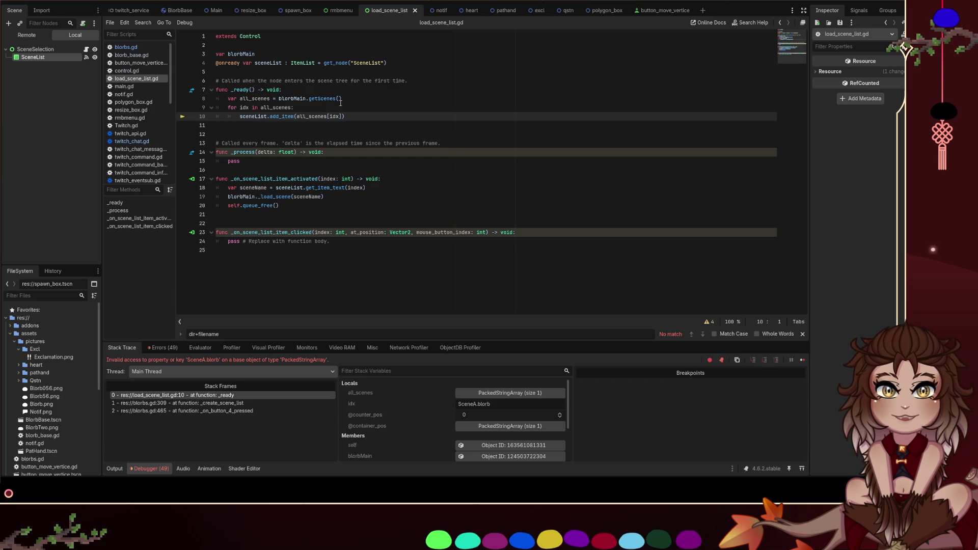
Delete all_scenes[ and the stray ] on line 10 so idx is added directly, then rerun the project
drag(332, 116, 296, 116)
key(BackSpace)
click(309, 116)
key(BackSpace)
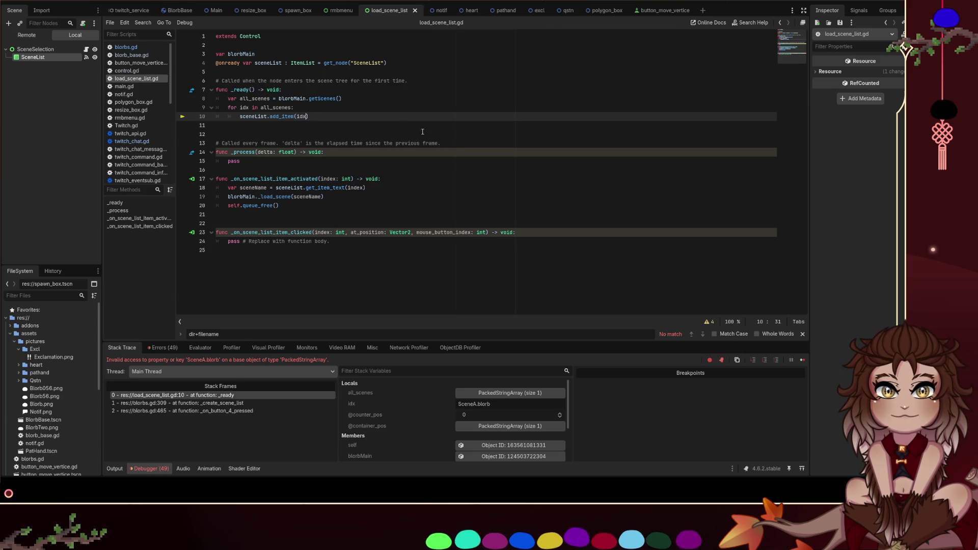
key(F12)
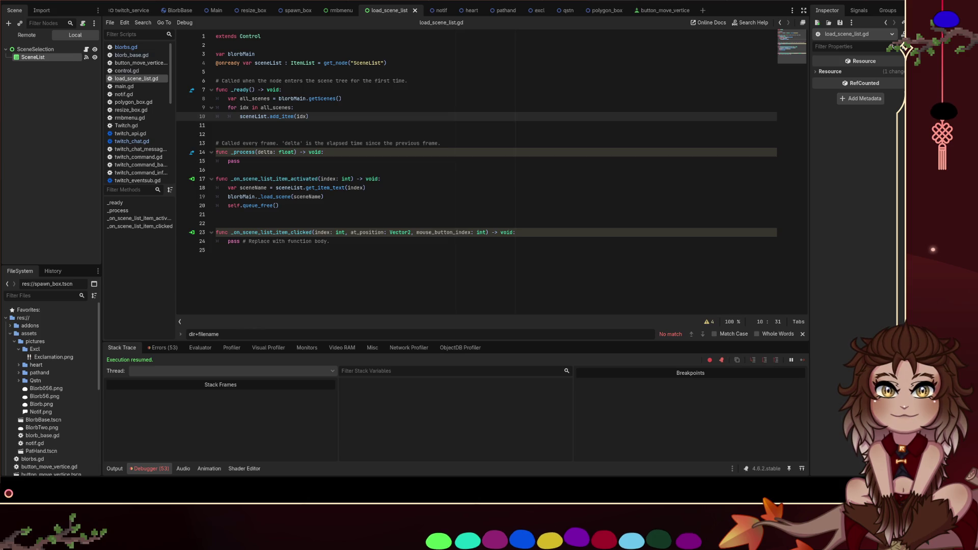
key(F5)
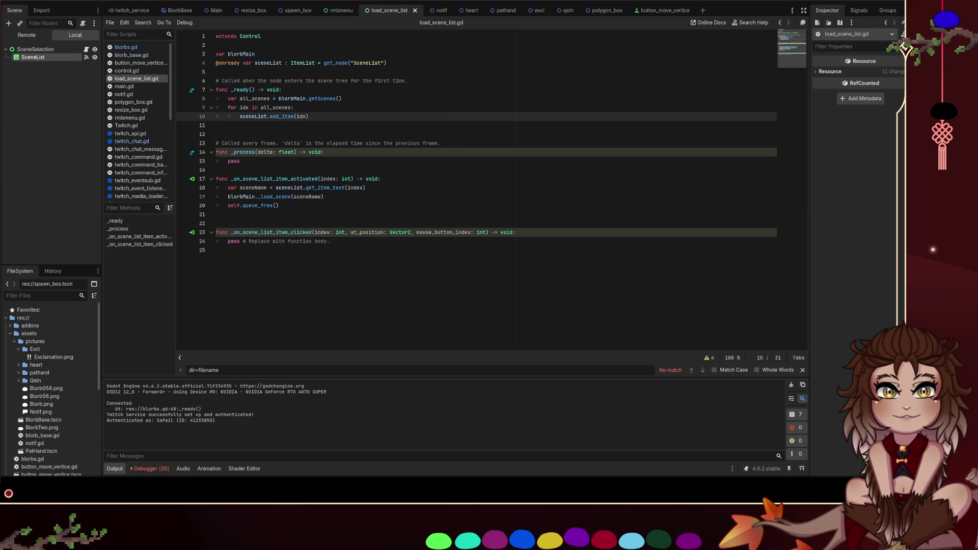
Set a breakpoint on line 19's _load_scene call inside _on_scene_list_item_activated
click(384, 205)
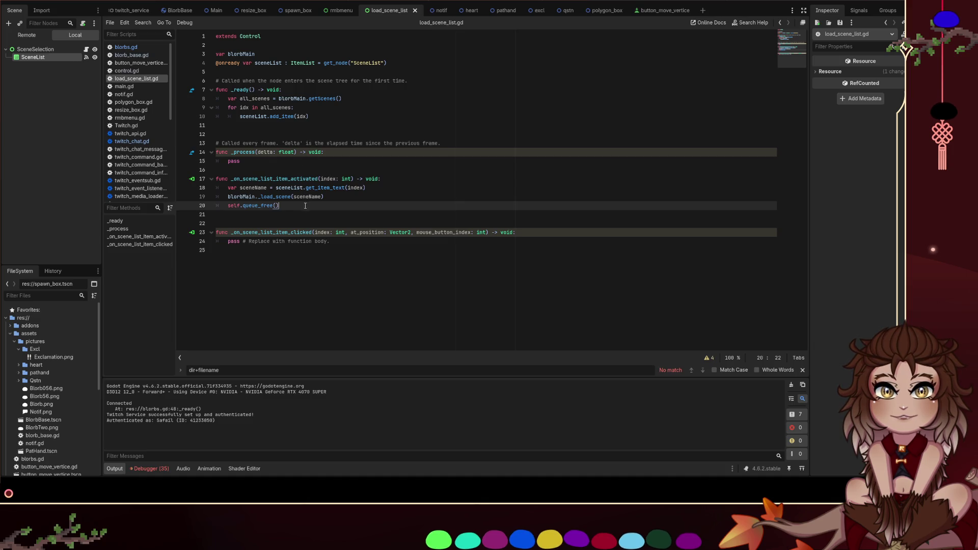
click(276, 197)
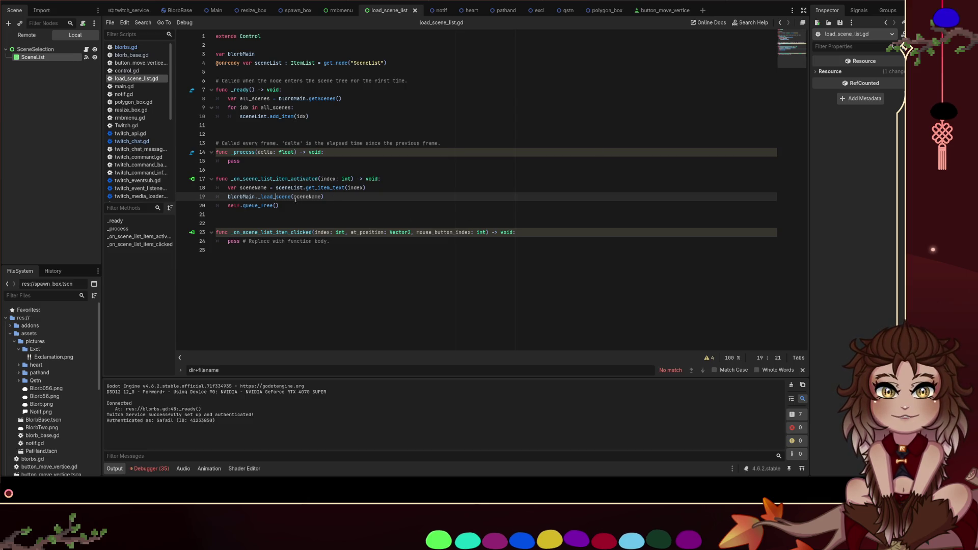
double_click(278, 198)
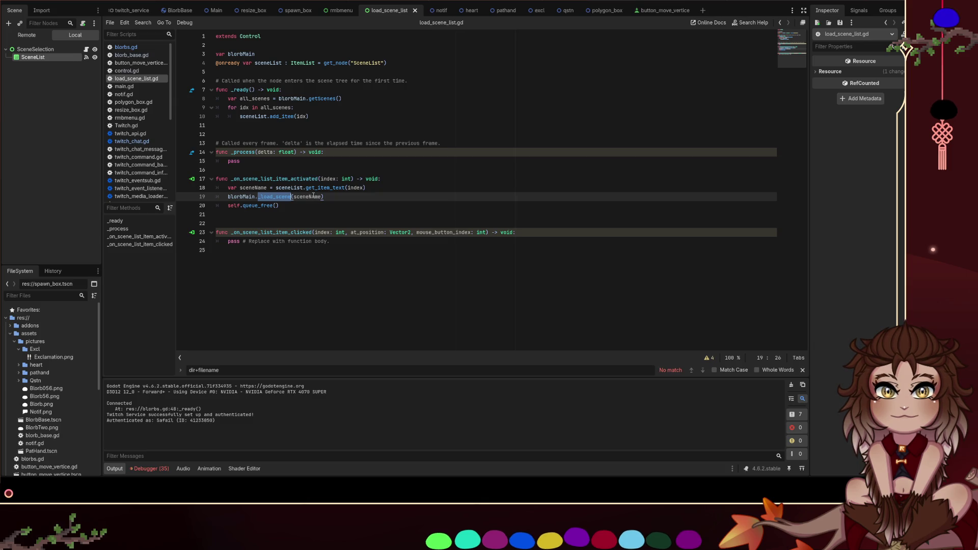
click(185, 198)
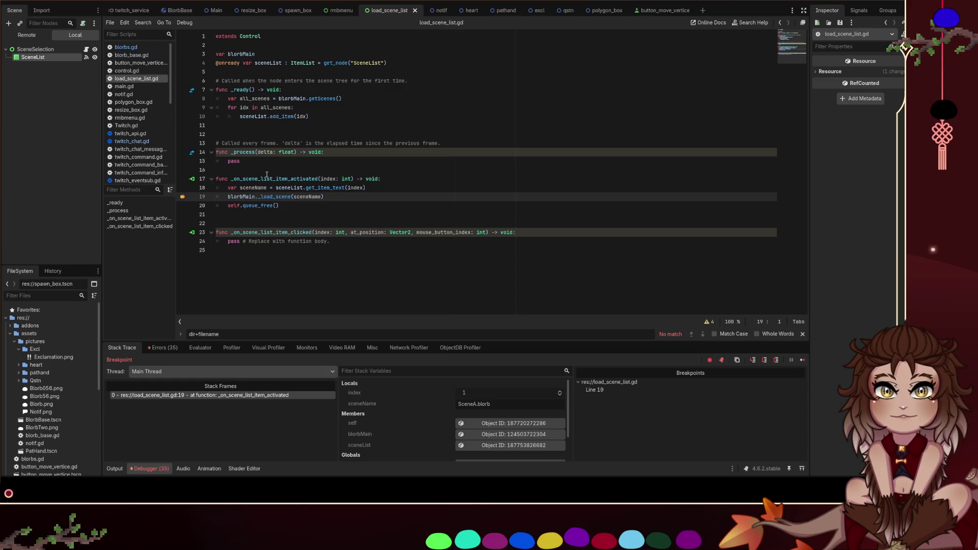
click(133, 49)
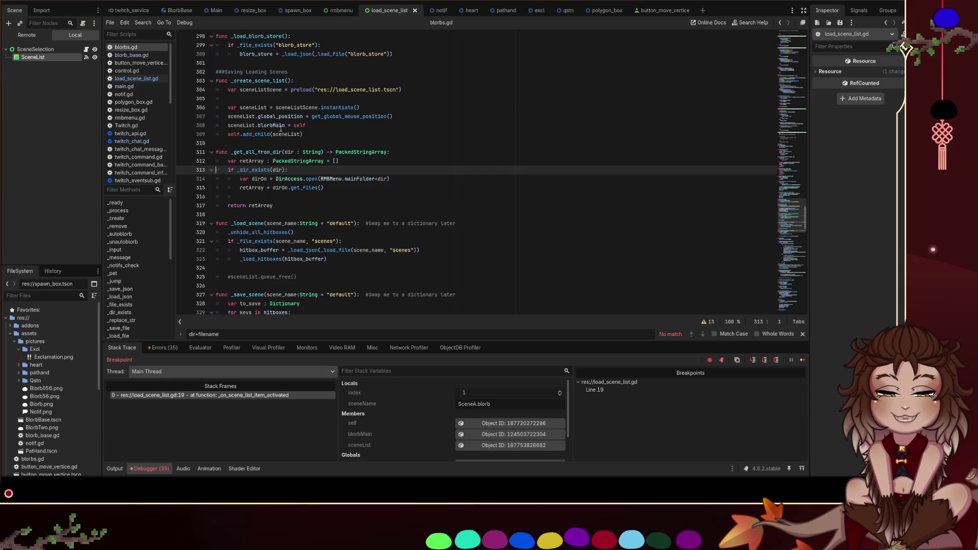
click(145, 80)
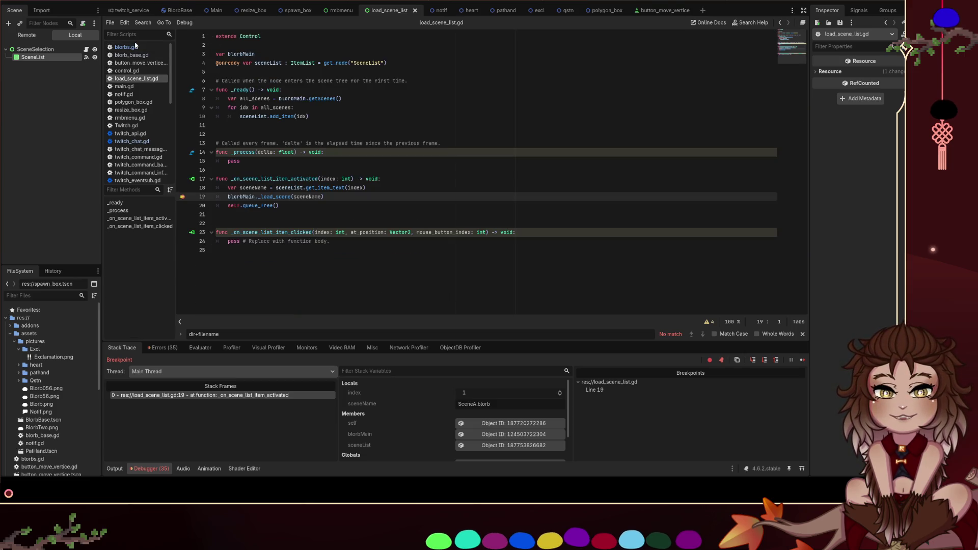
click(135, 46)
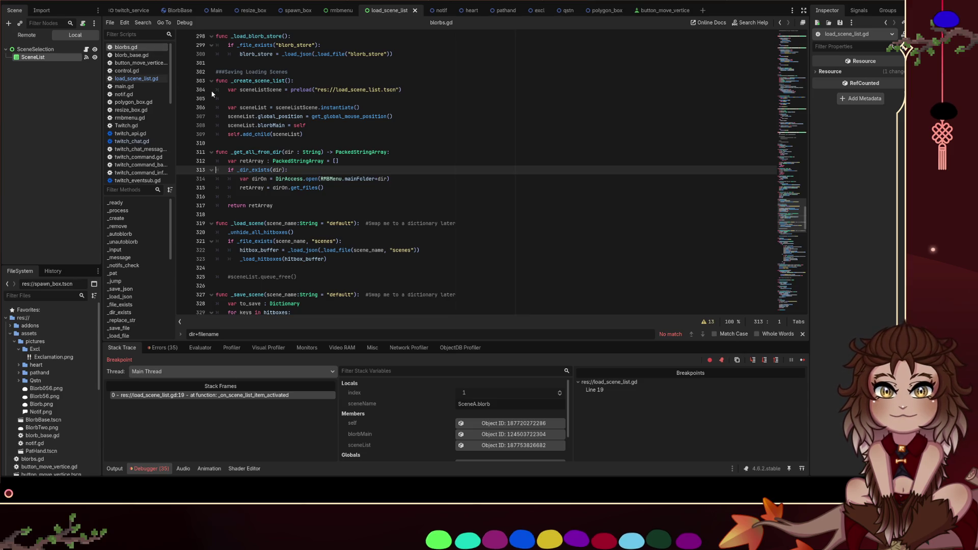
click(140, 79)
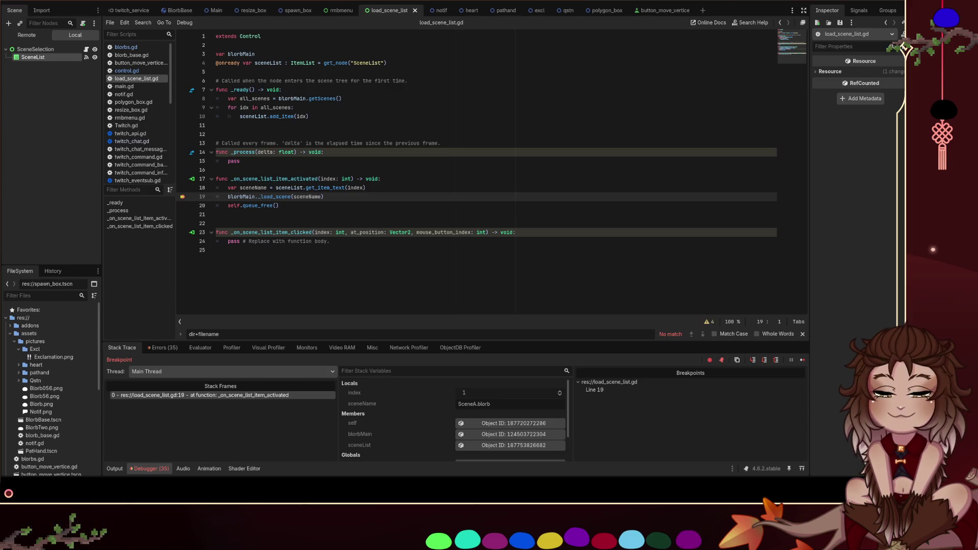
click(363, 99)
click(363, 94)
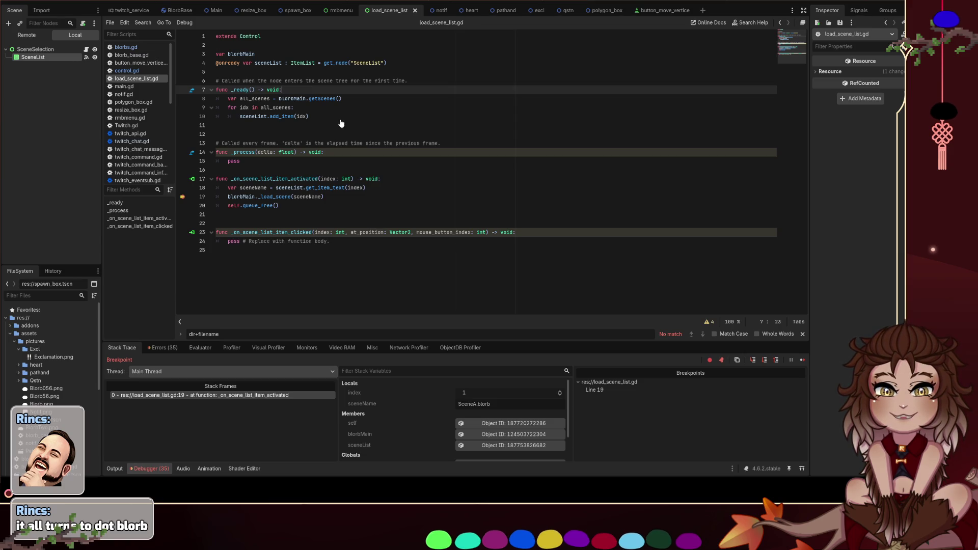
click(319, 110)
click(305, 117)
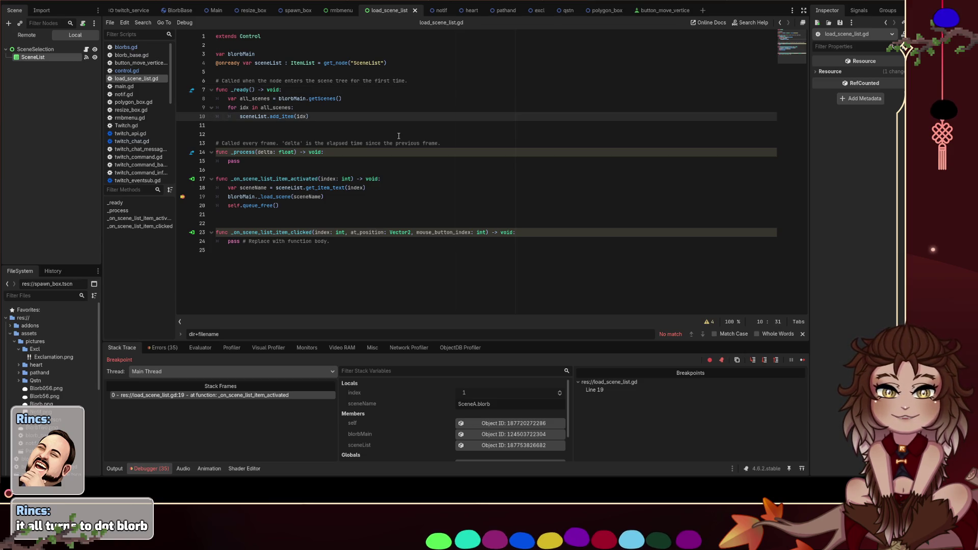
Add 'var itemStr : String = idx.right()' as a new line inside the for loop
text(.right)
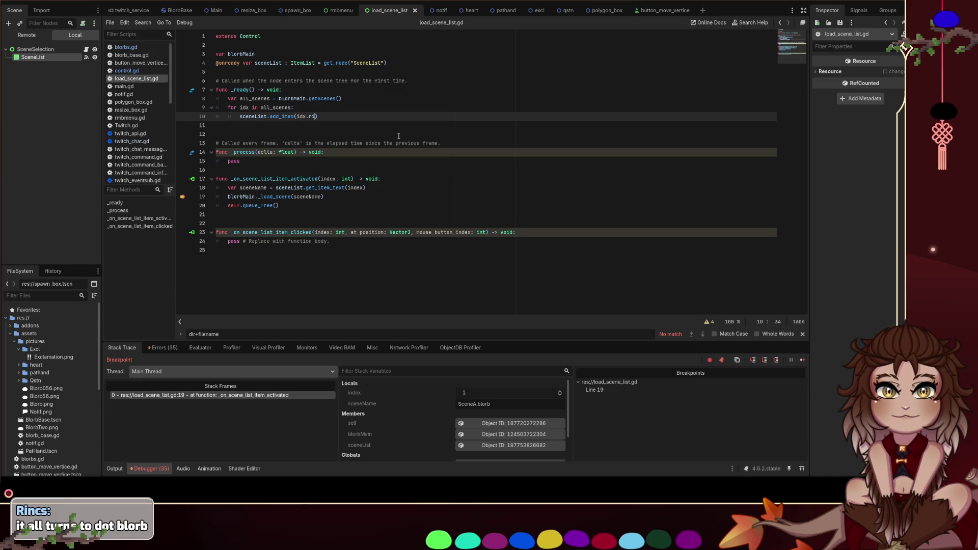
text((6)
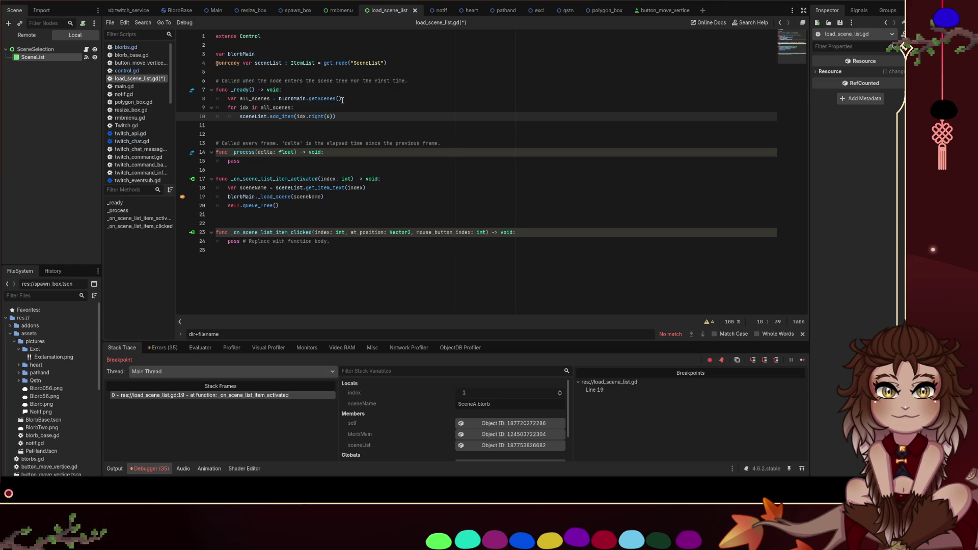
click(322, 117)
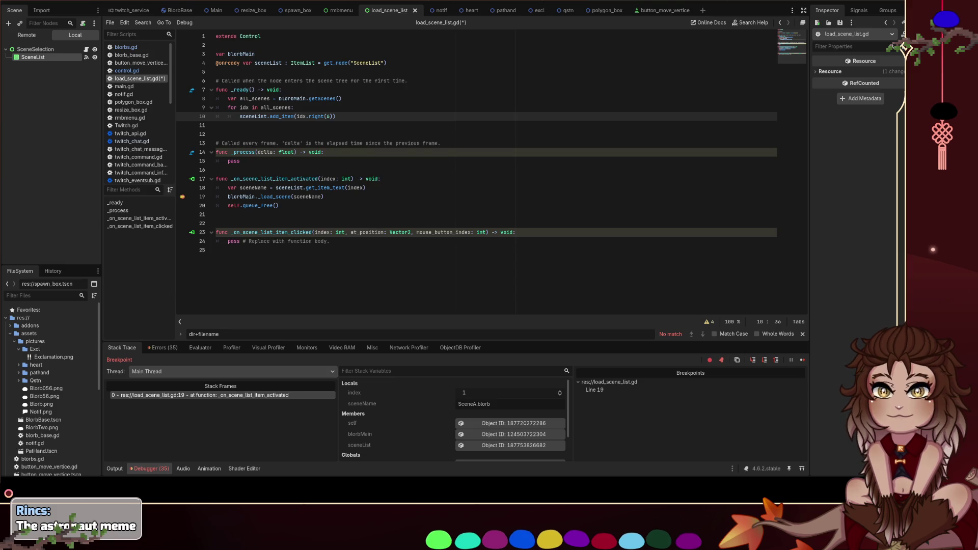
click(387, 110)
key(Return)
text(idx)
key(BackSpace)
key(BackSpace)
key(BackSpace)
text(var)
key(BackSpace)
text(te)
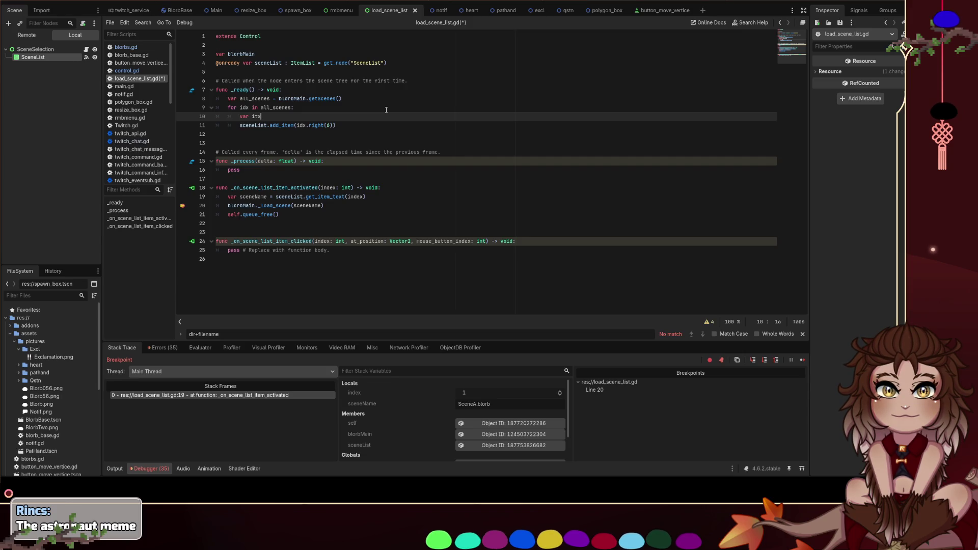
key(BackSpace)
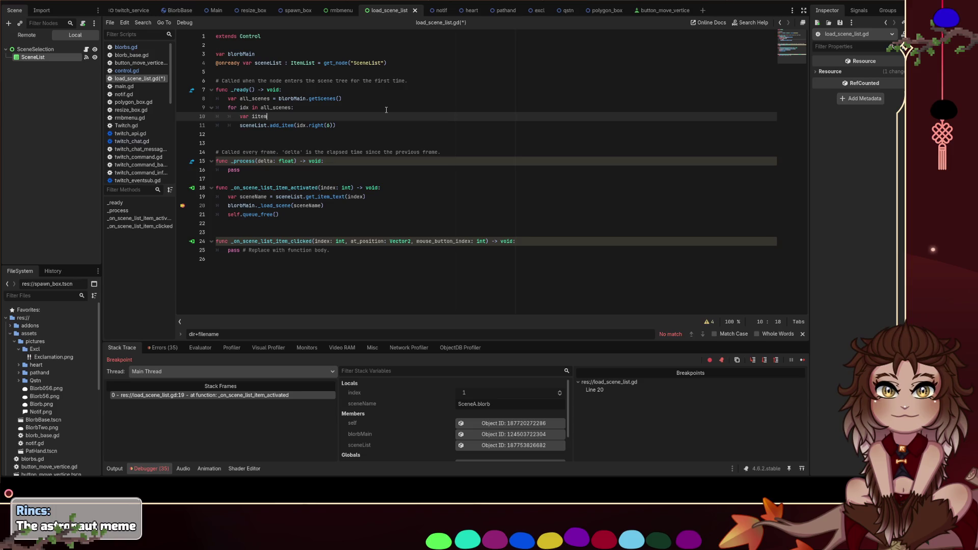
text(emS)
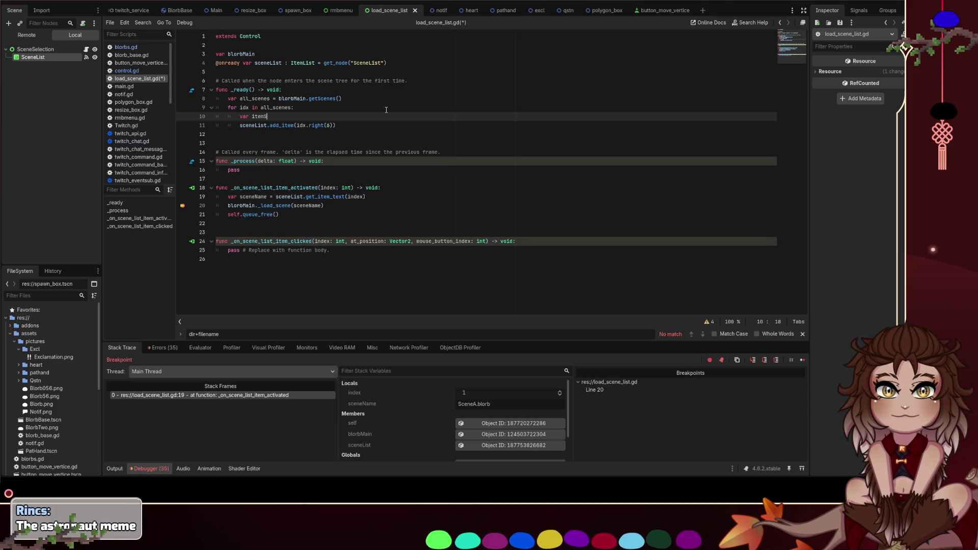
text(tr : String )
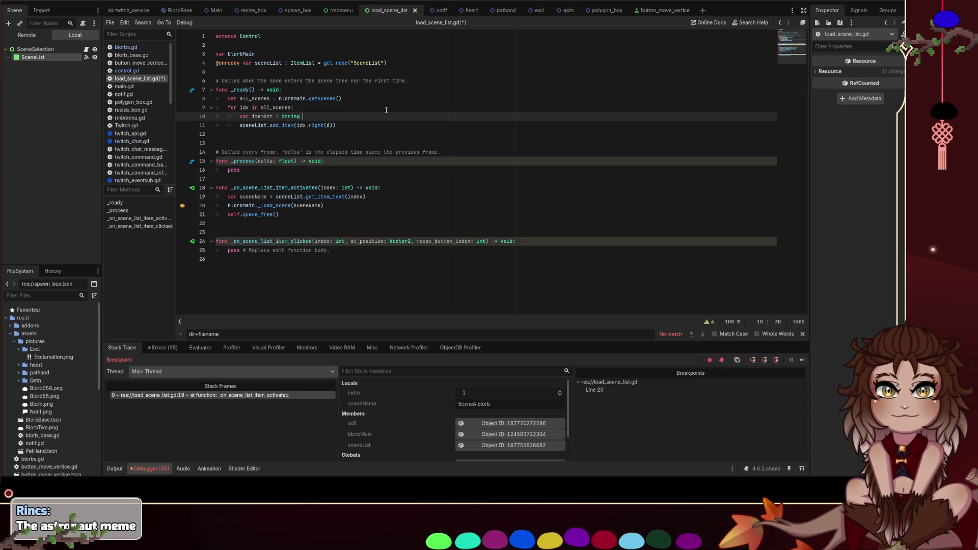
text(= idx.)
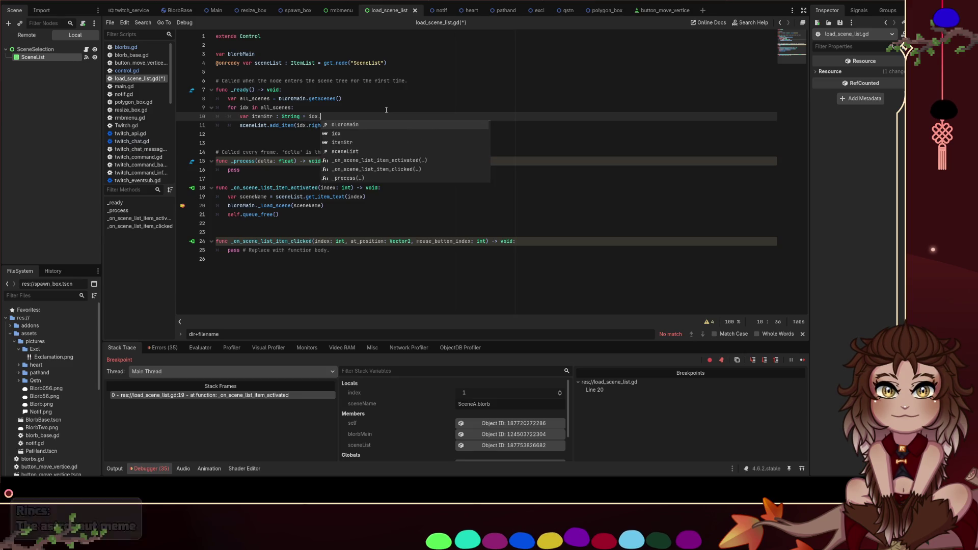
text(right()
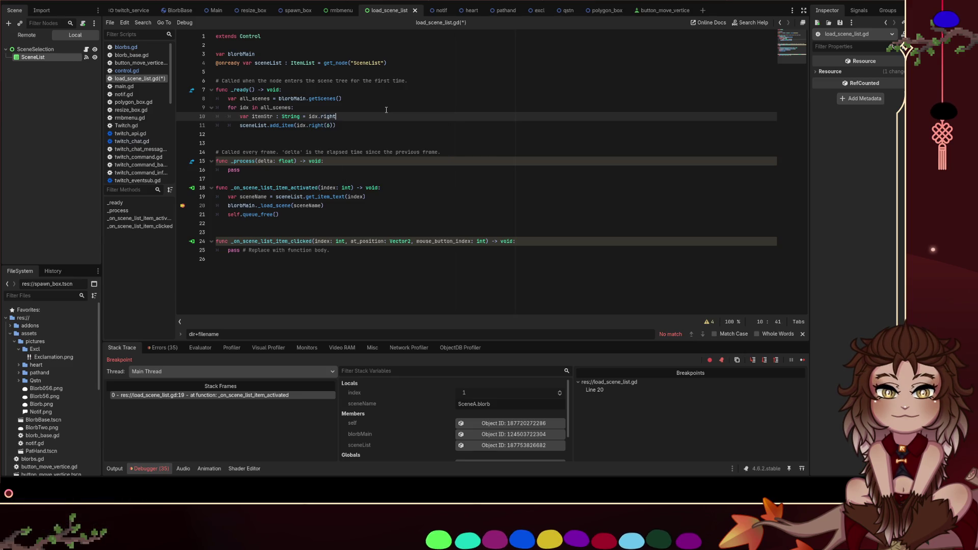
Pass itemStr to add_item in place of idx.right(6), save, and look up String
double_click(262, 116)
key(ctrl+c)
drag(333, 125, 296, 125)
key(ctrl+v)
key(ctrl+s)
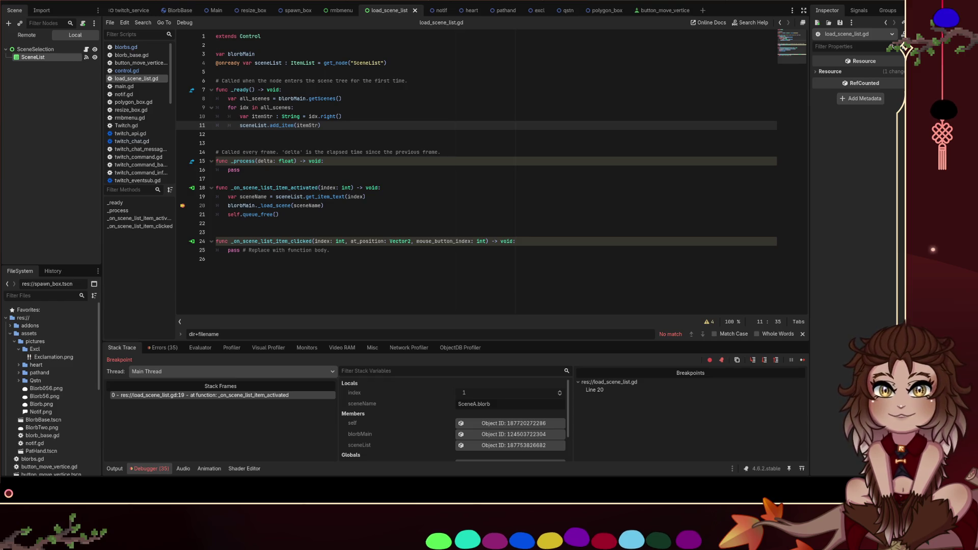
ctrl+click(291, 117)
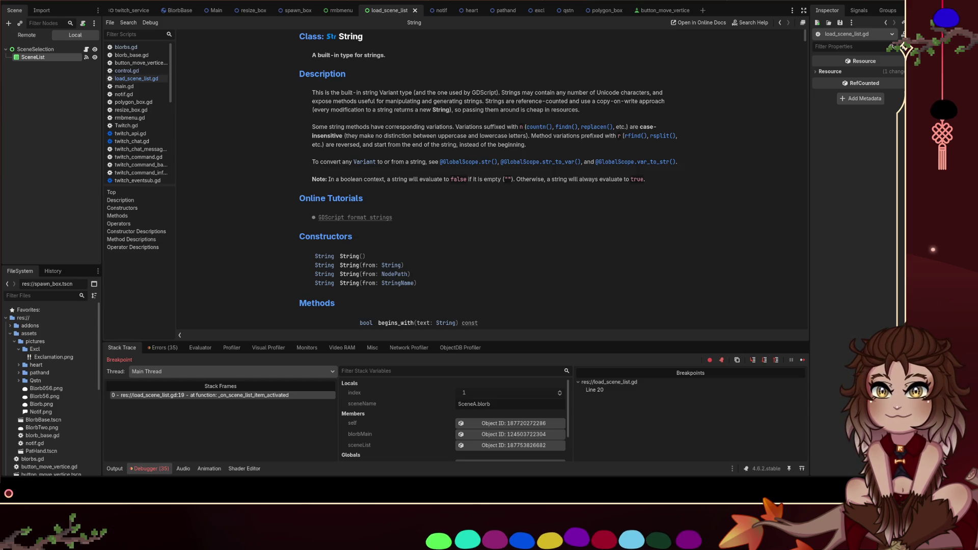
scroll(525, 234, down, 3)
key(ctrl+f)
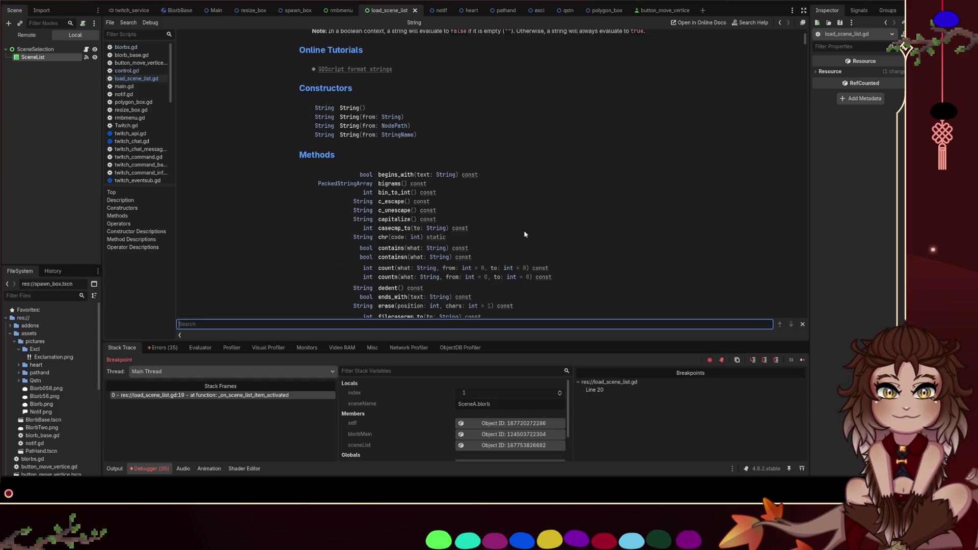
text(right)
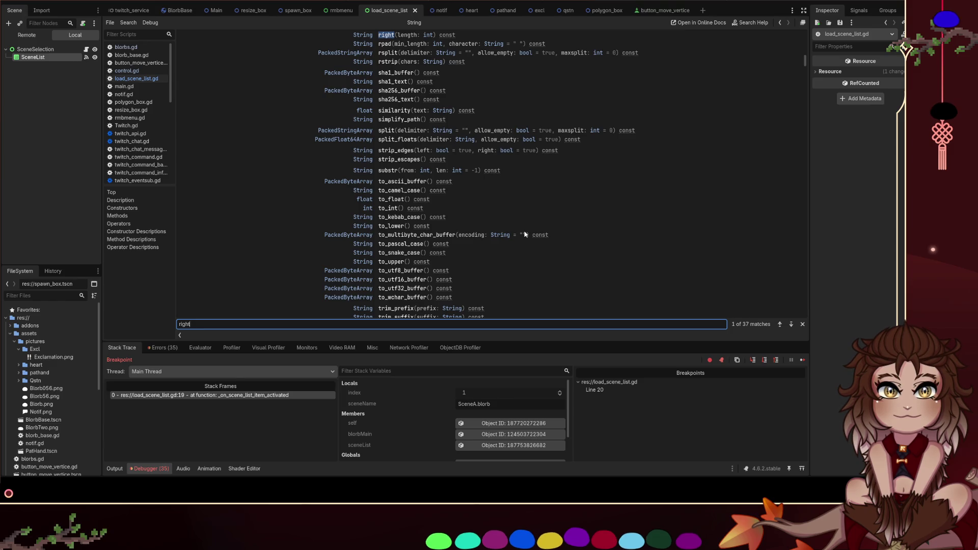
scroll(521, 119, up, 2)
click(383, 137)
key(Escape)
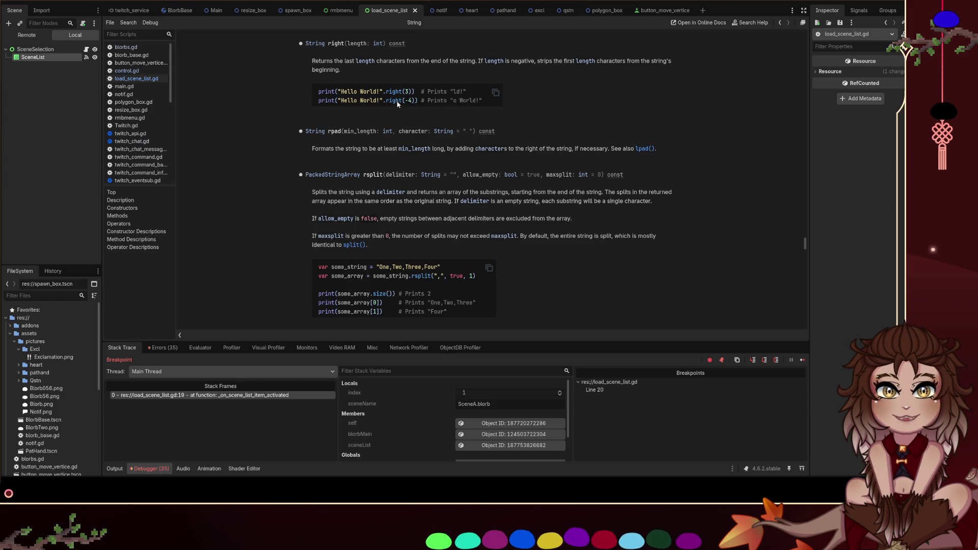
scroll(435, 97, up, 3)
key(ctrl+f)
text(left()
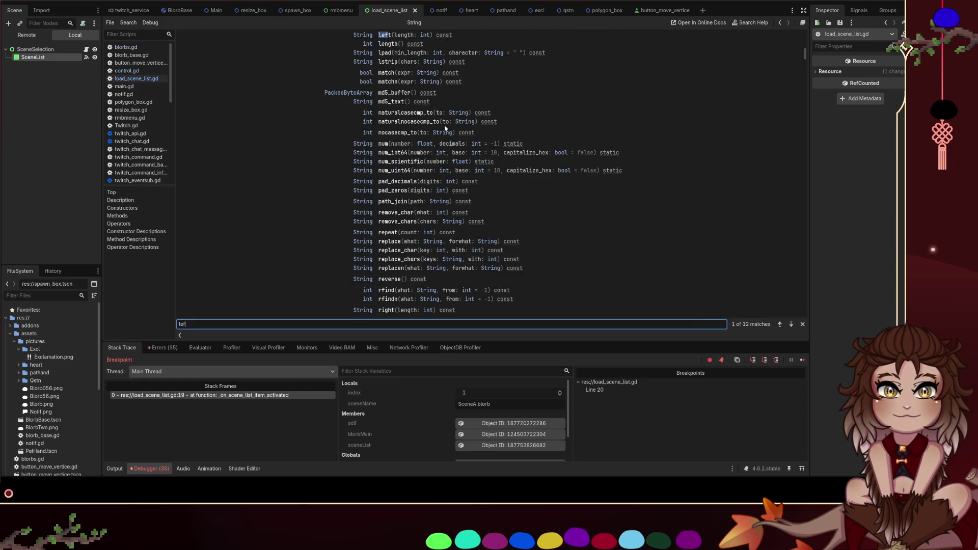
click(386, 36)
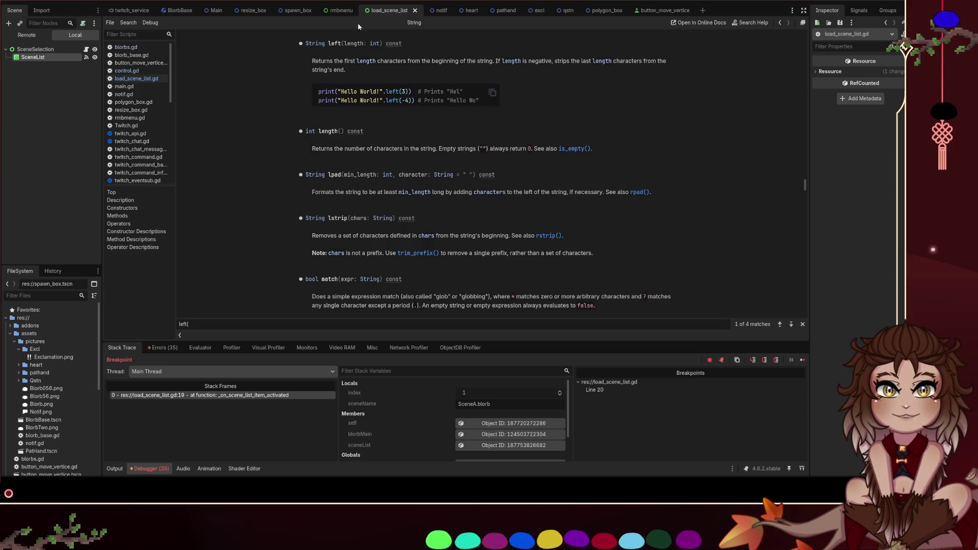
click(388, 10)
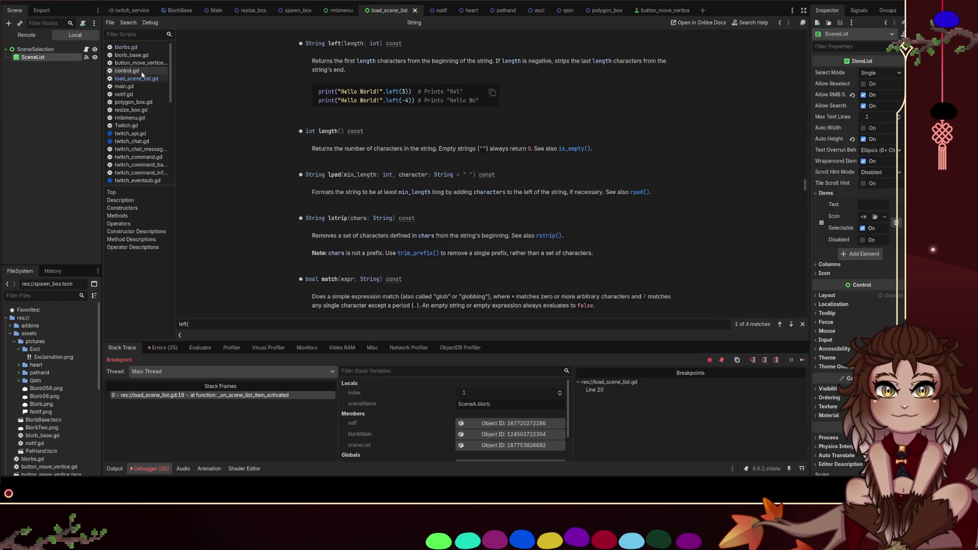
click(142, 47)
click(158, 79)
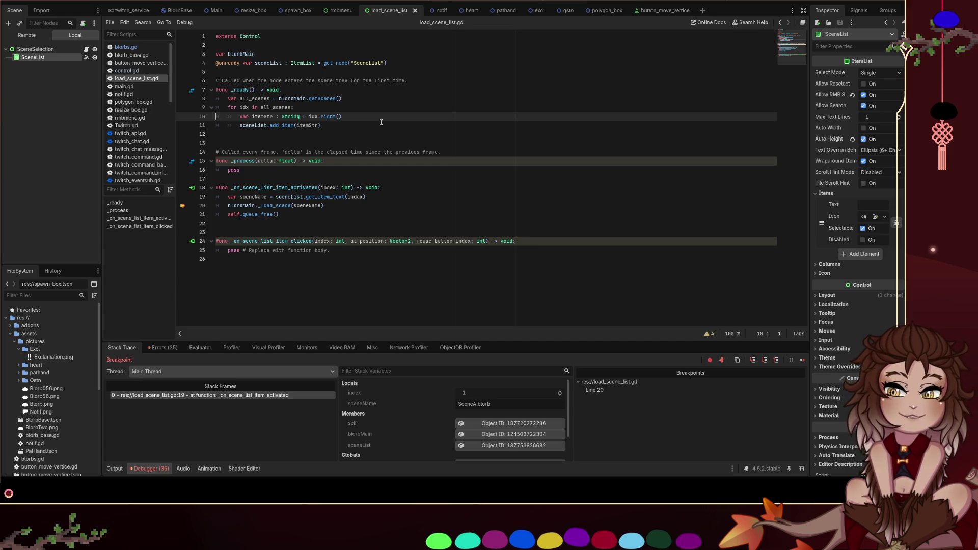
click(125, 48)
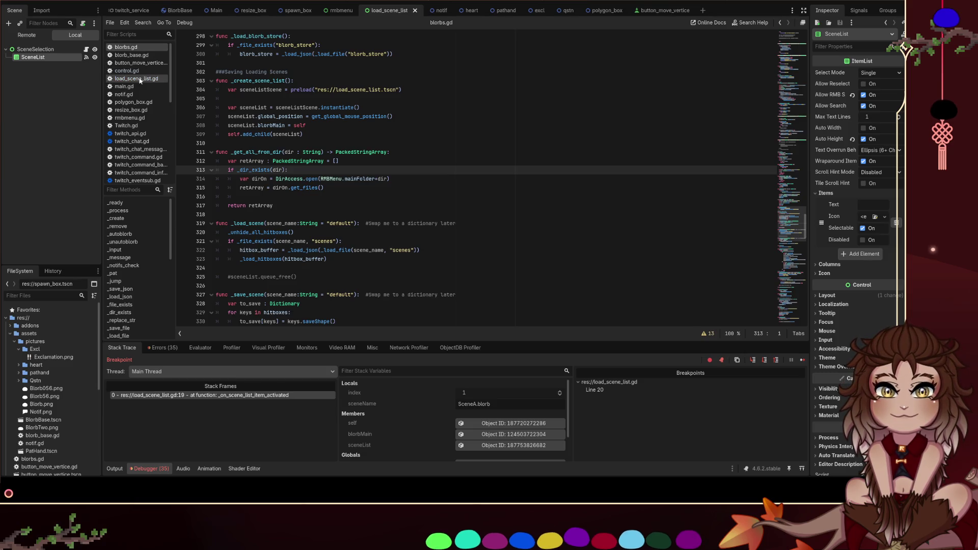
Glance over blorbs.gd, then switch to the rmbmenu scene and bring up rmbmenu.gd
click(140, 79)
click(125, 47)
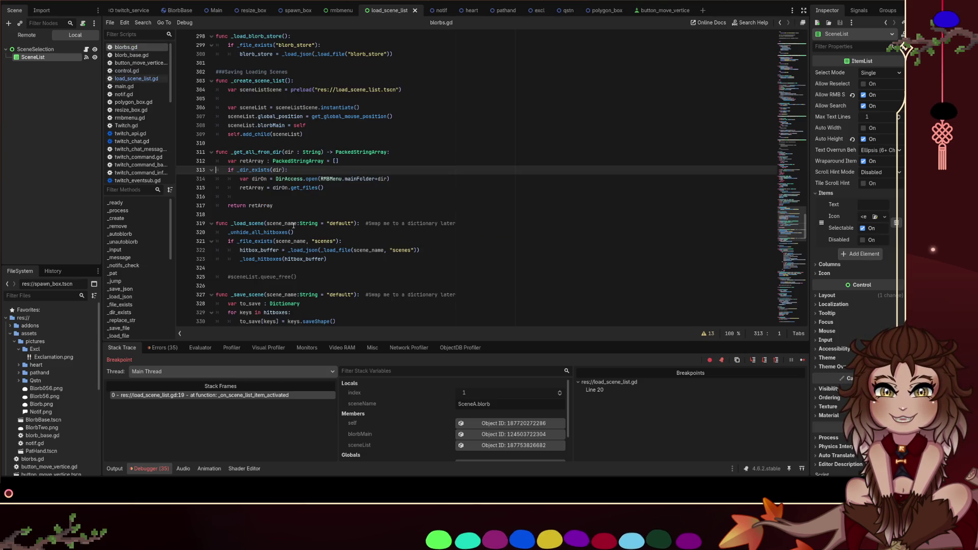
click(264, 147)
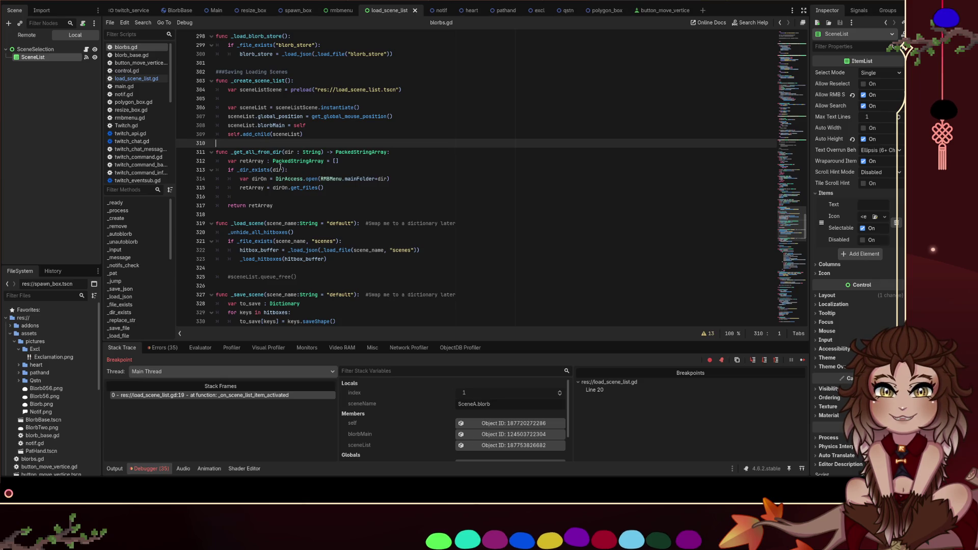
click(87, 50)
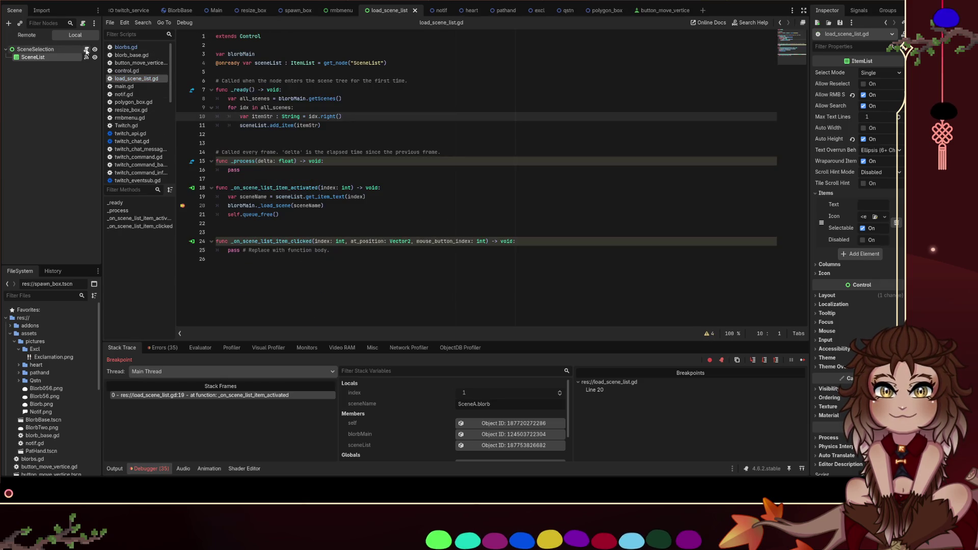
click(338, 11)
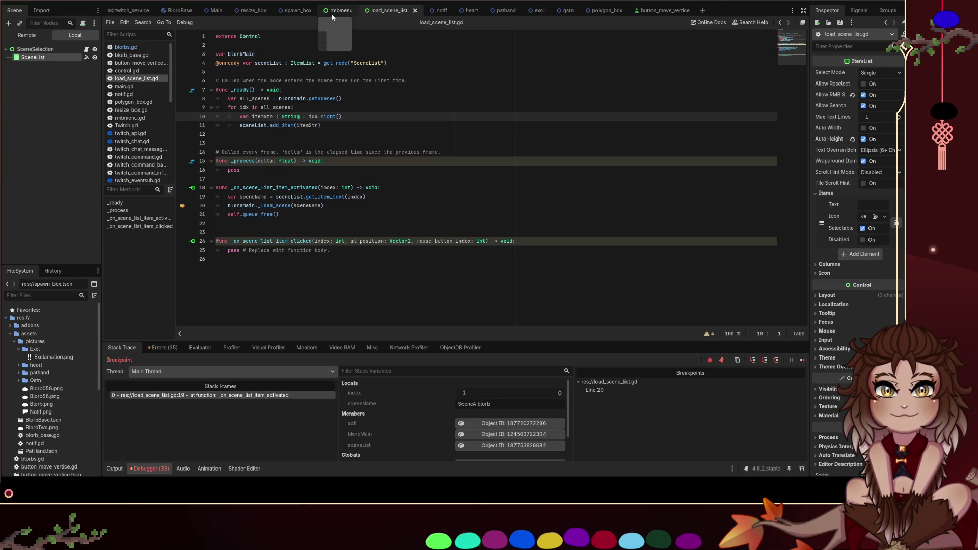
click(86, 50)
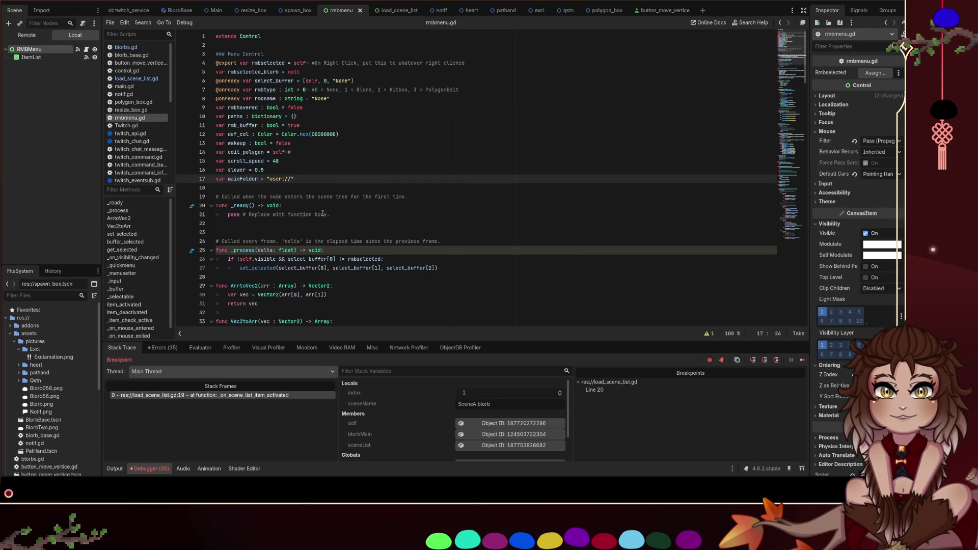
After line 35, write 'func RemoveFileEnding(str : String) -> String:' with a return line
click(328, 232)
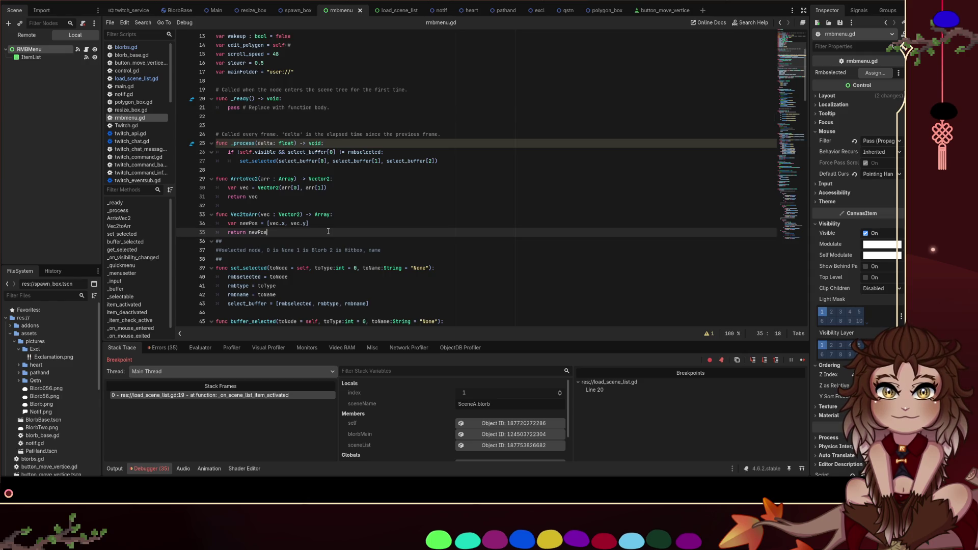
key(Return)
key(Return)
text(func RemoveFi)
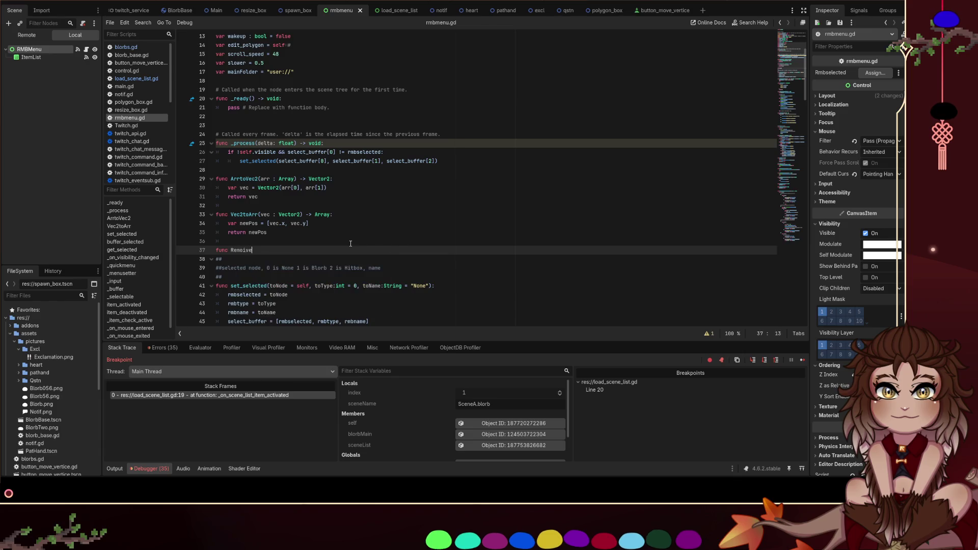
text(leEnding(S)
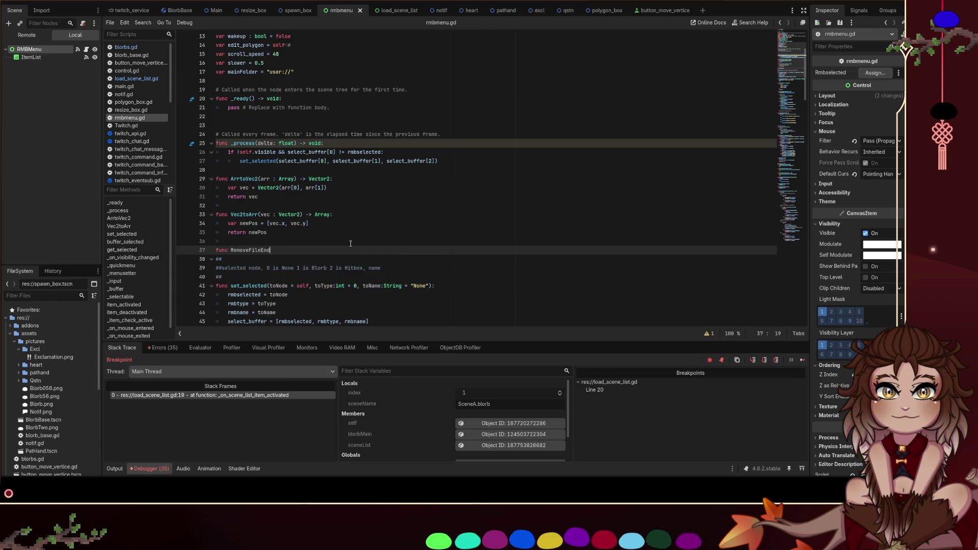
key(BackSpace)
text(str : String))
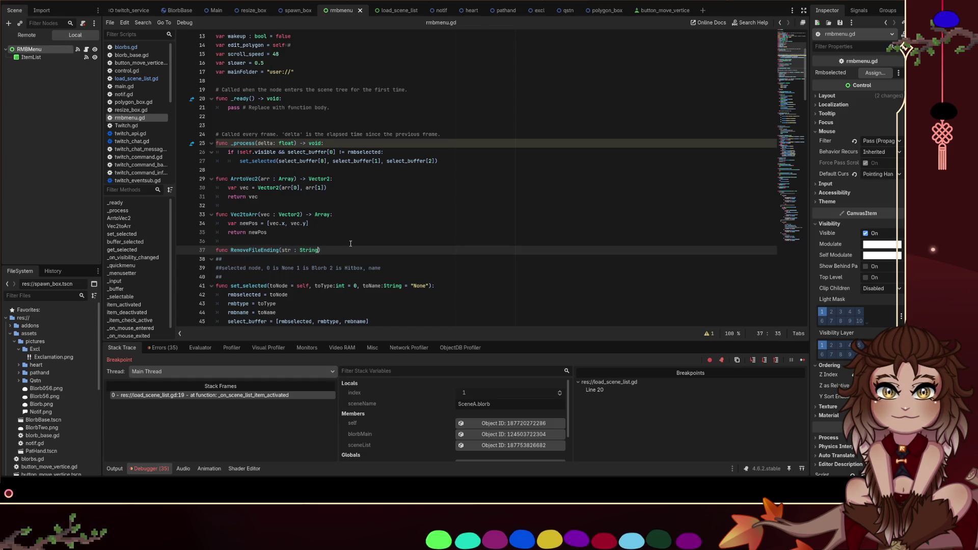
text( -> String:)
key(Return)
key(Return)
text(return)
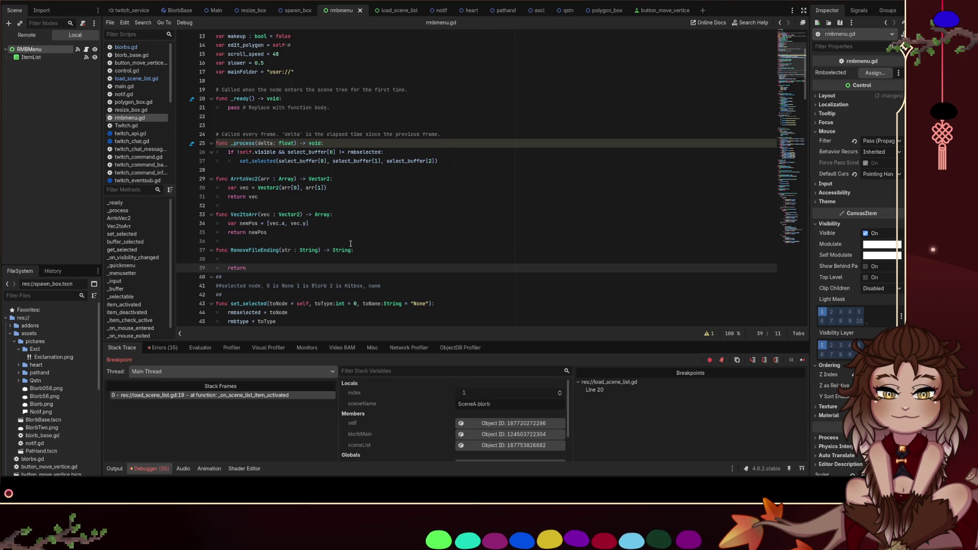
Declare var retStr = "", make it return retStr, save, and look up String in the reference
key(Up)
text(ar retStr)
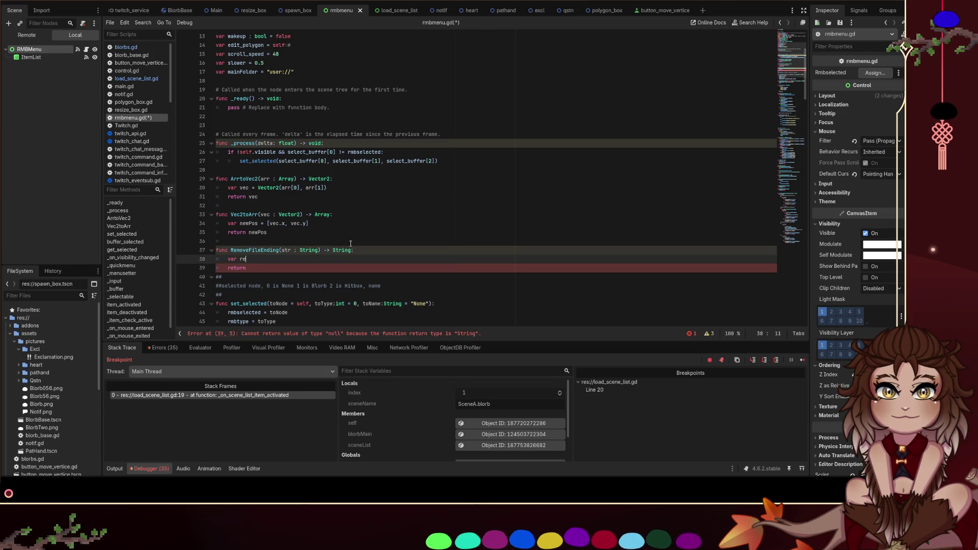
key(Down)
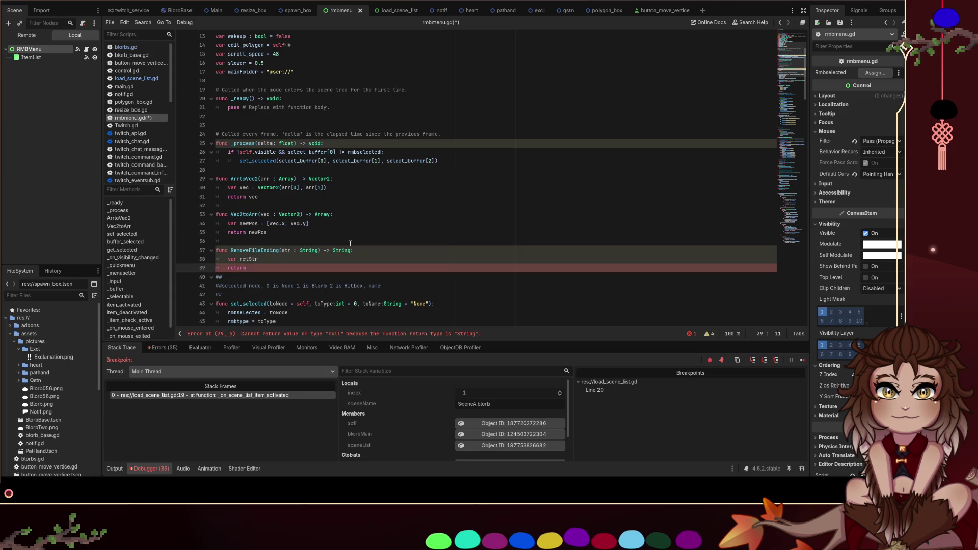
text( retStr)
key(Up)
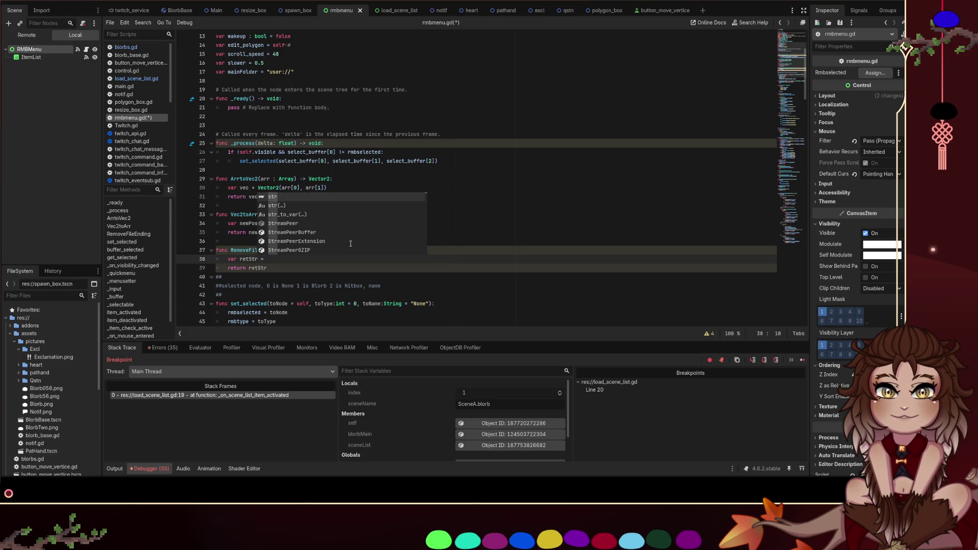
text(")
key(ctrl+s)
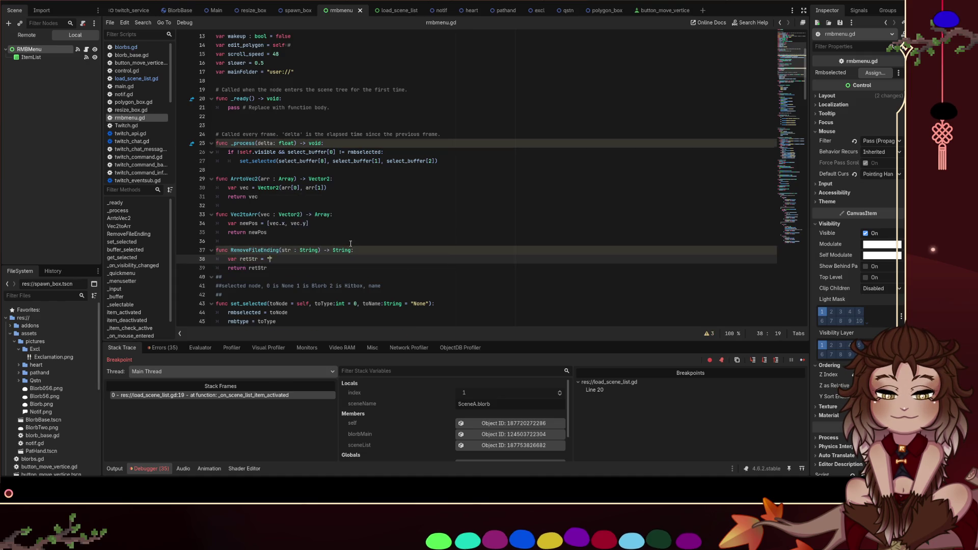
click(359, 239)
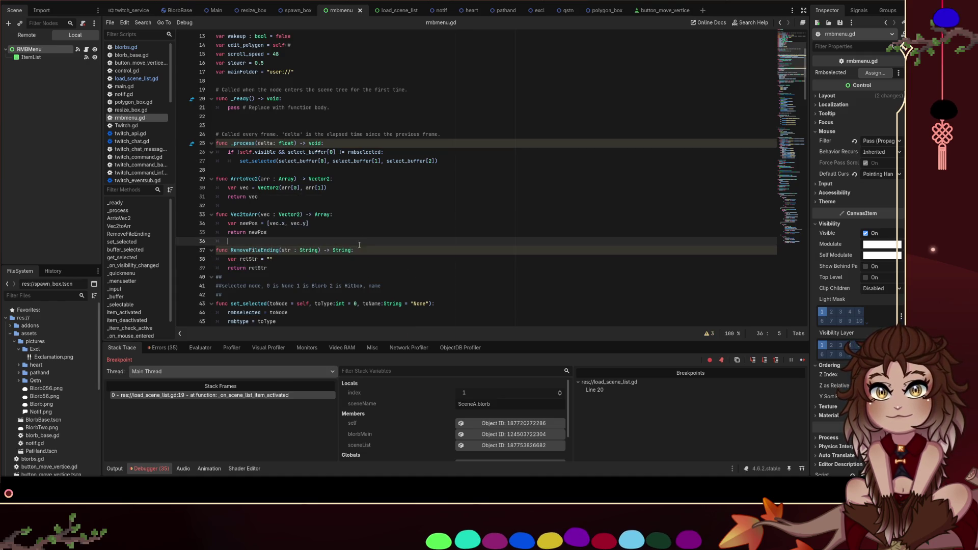
ctrl+click(309, 250)
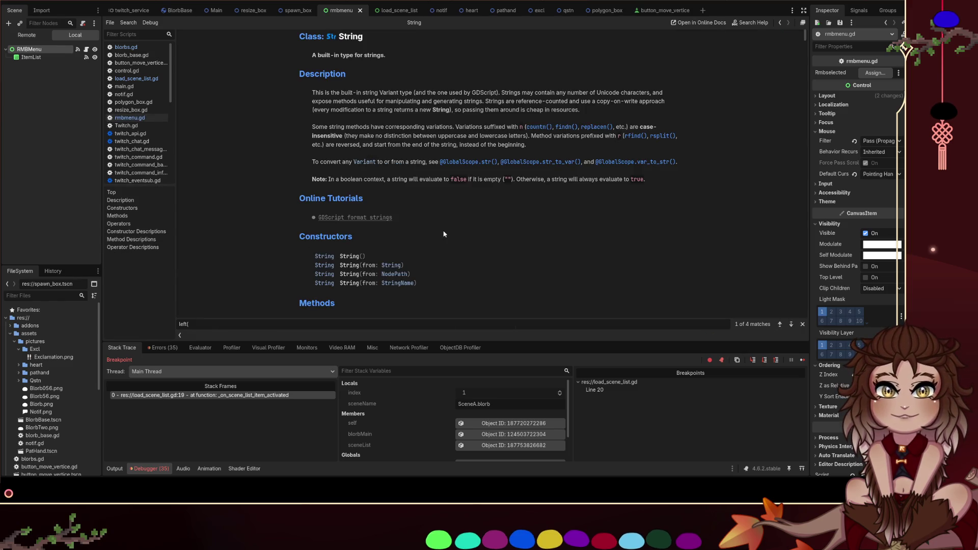
Read the String reference entries for contains() and erase()
scroll(444, 233, down, 3)
scroll(445, 233, down, 5)
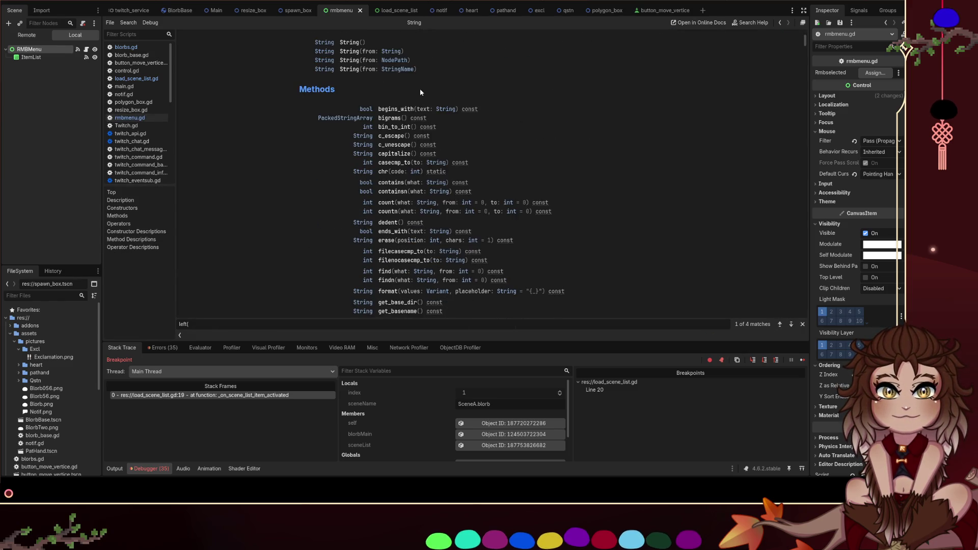
click(395, 183)
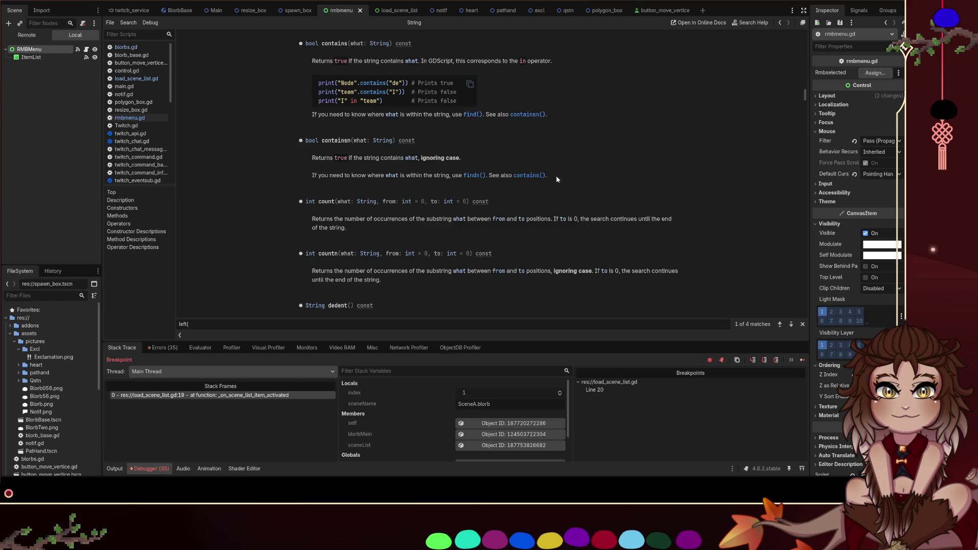
scroll(457, 187, down, 3)
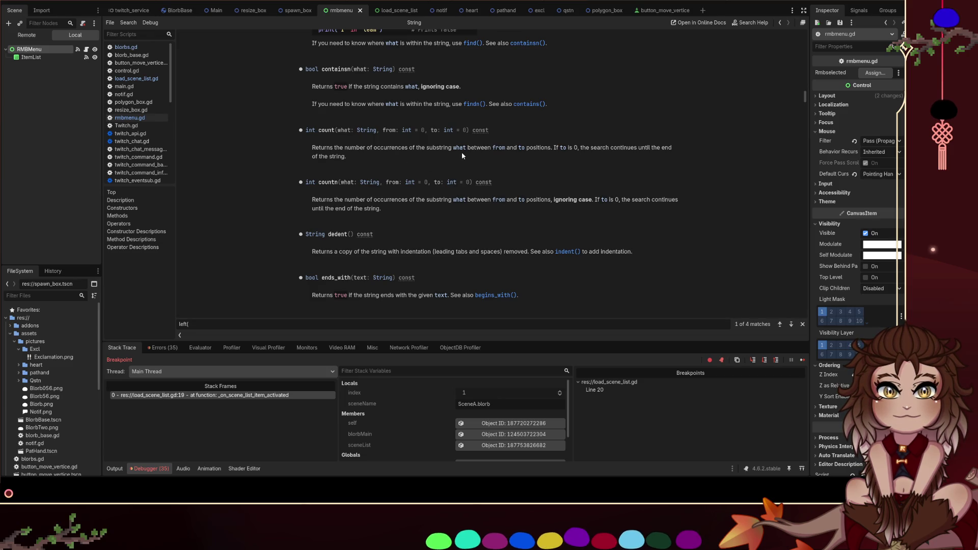
scroll(464, 155, down, 2)
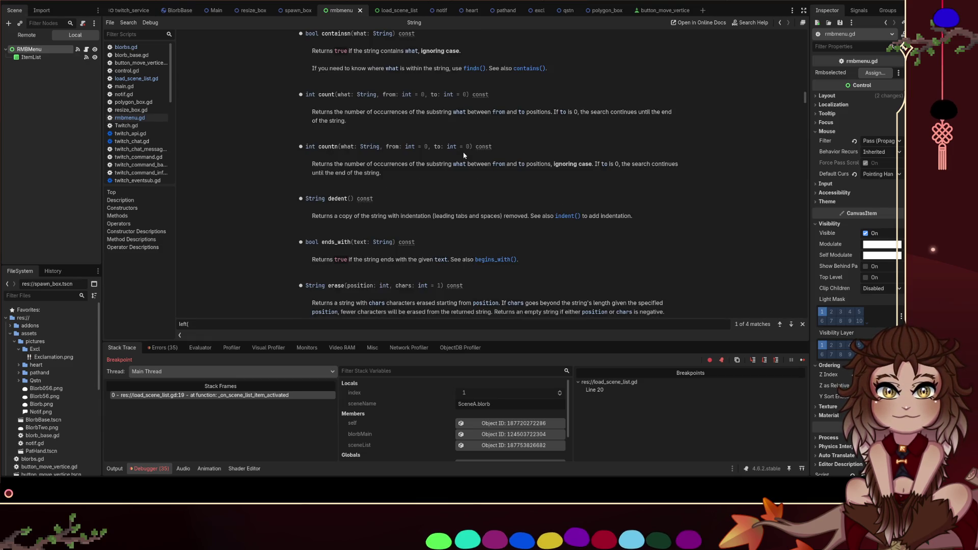
scroll(464, 155, down, 4)
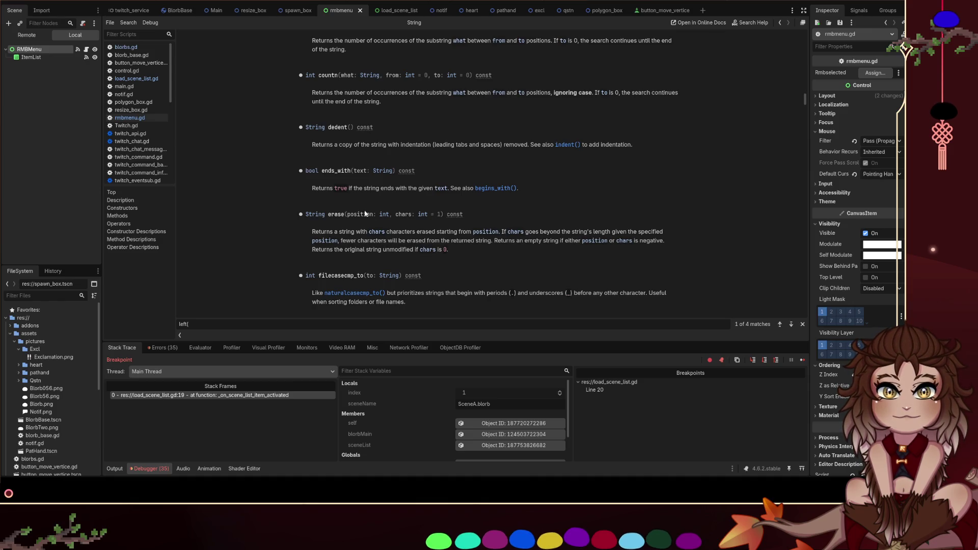
drag(329, 214, 445, 215)
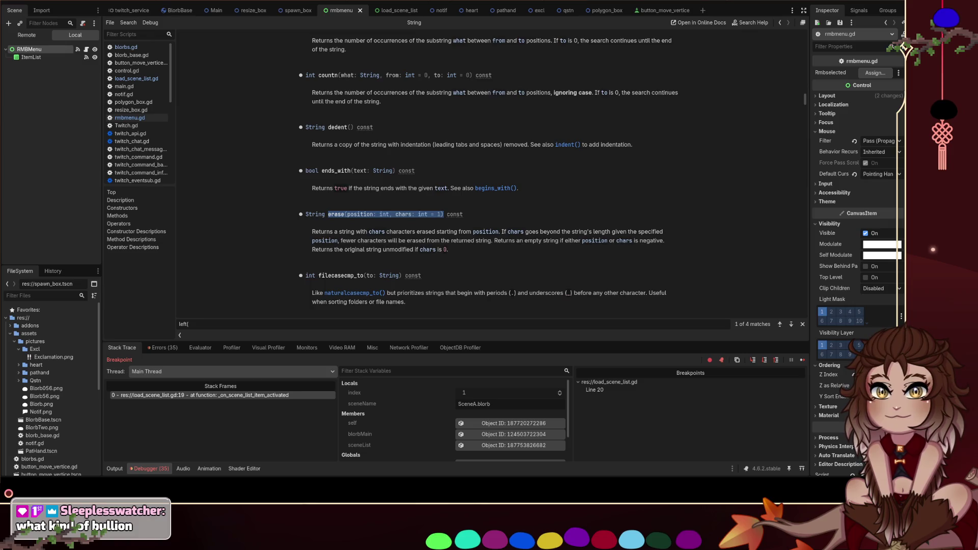
click(551, 206)
Browse the String methods down to the find() entry, then go back to blorbs.gd
scroll(550, 206, down, 1)
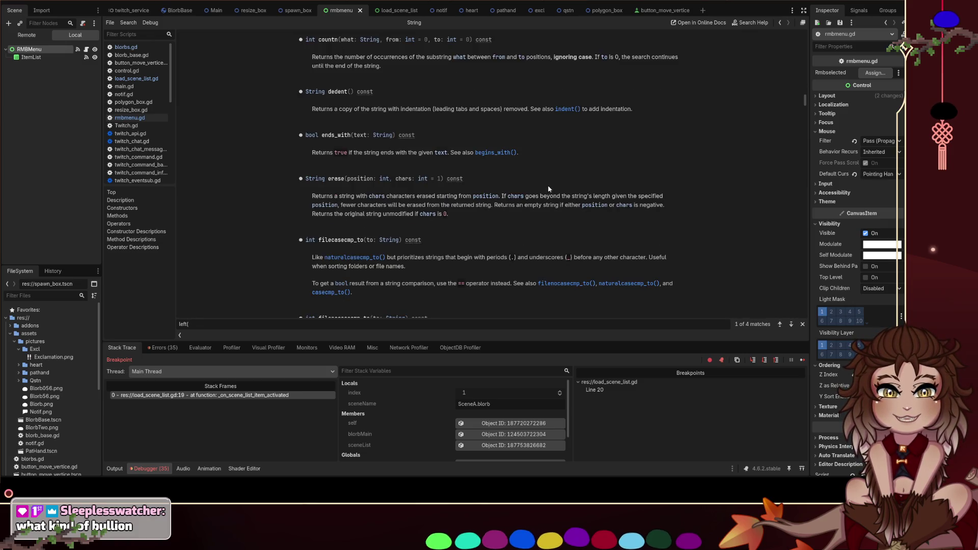
scroll(536, 190, down, 1)
scroll(514, 186, up, 12)
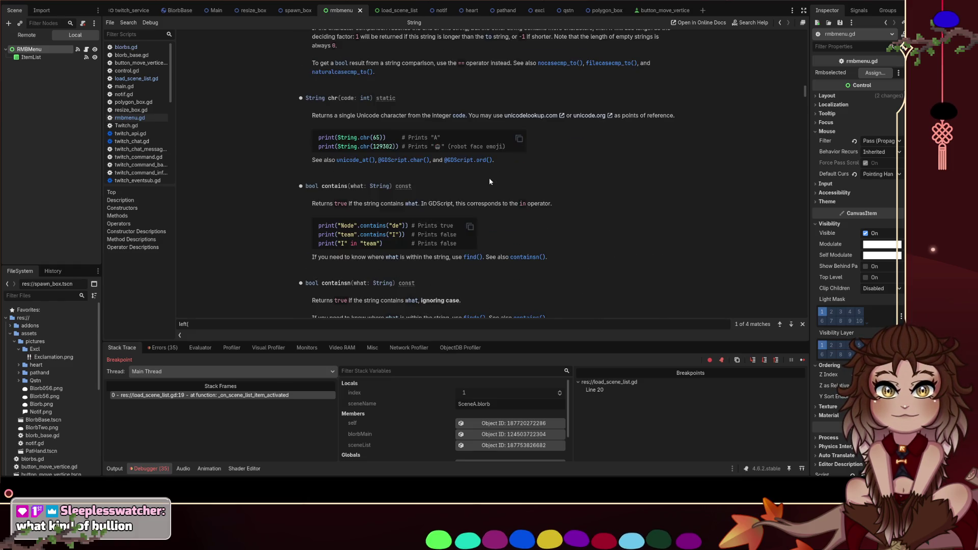
scroll(488, 178, up, 1)
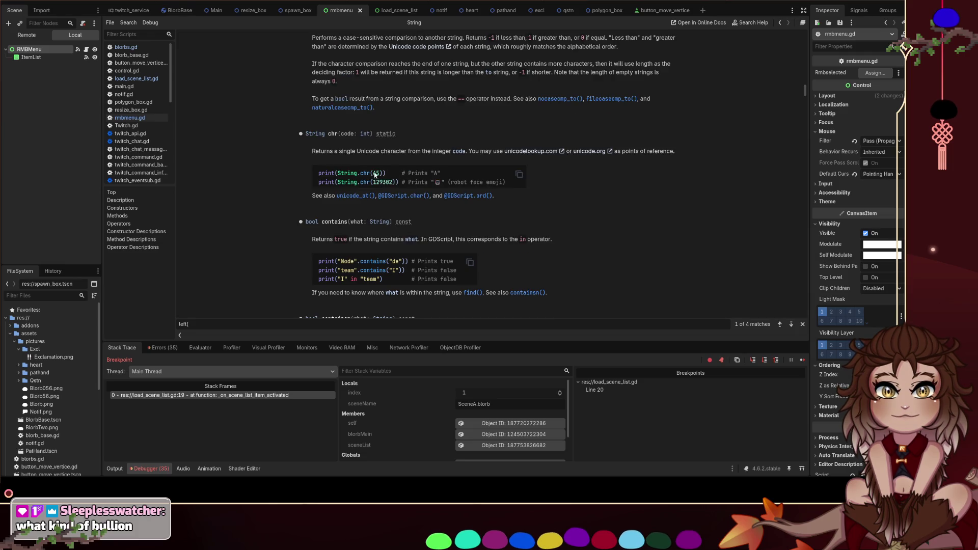
scroll(363, 172, up, 2)
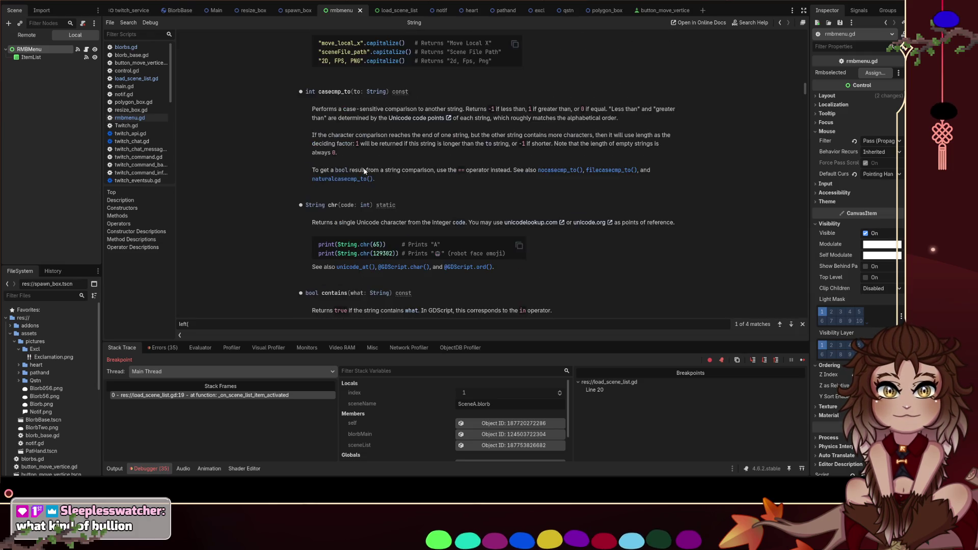
scroll(366, 172, up, 2)
scroll(366, 173, up, 8)
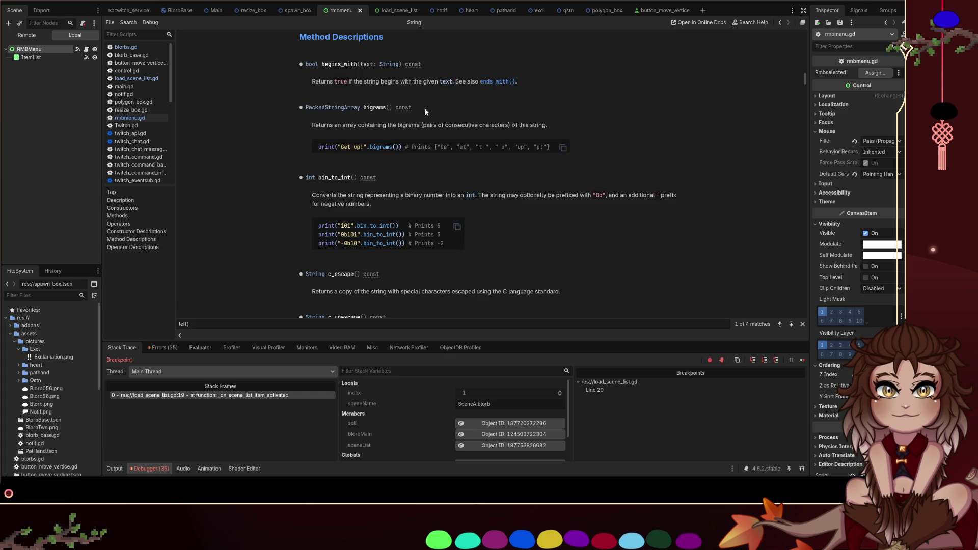
scroll(392, 123, up, 3)
scroll(396, 132, down, 3)
scroll(396, 133, down, 2)
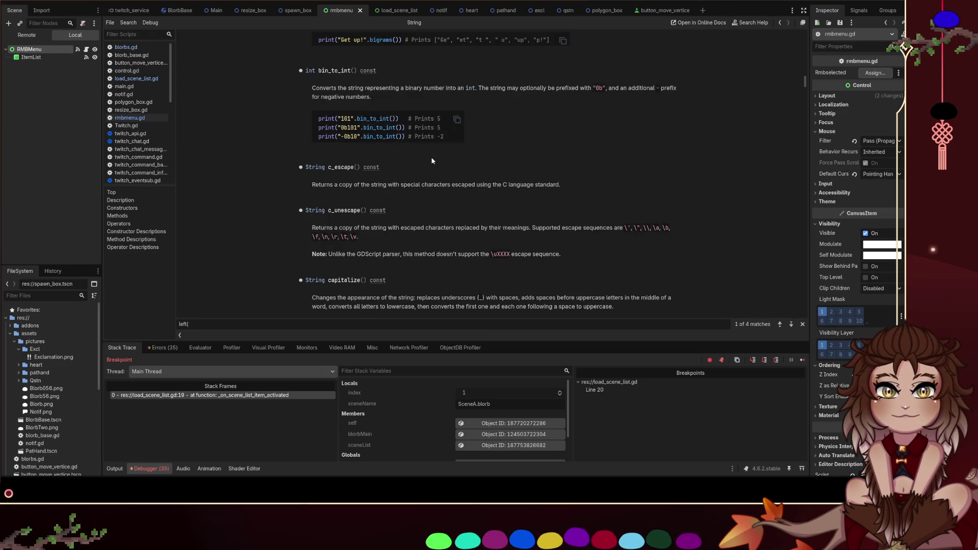
double_click(351, 168)
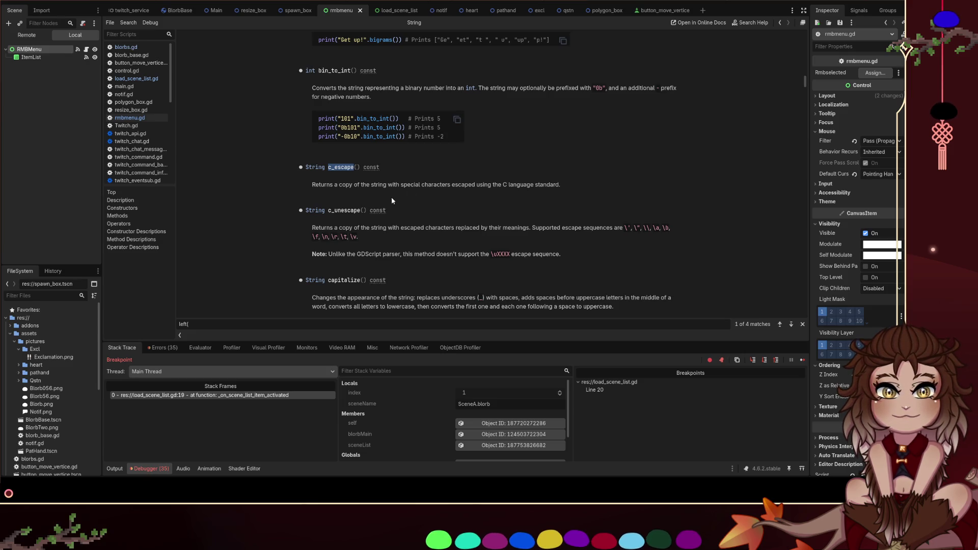
double_click(349, 210)
click(338, 172)
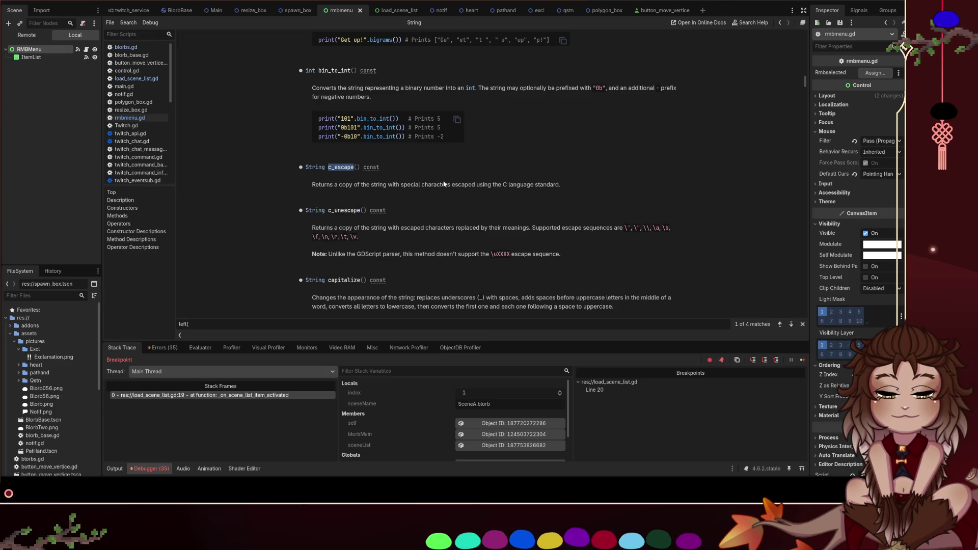
scroll(445, 184, down, 3)
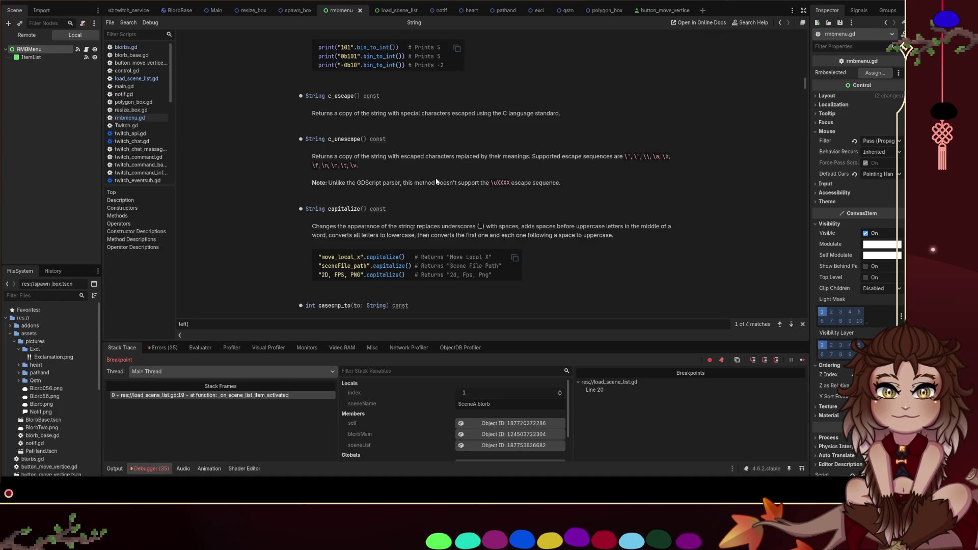
scroll(383, 251, down, 3)
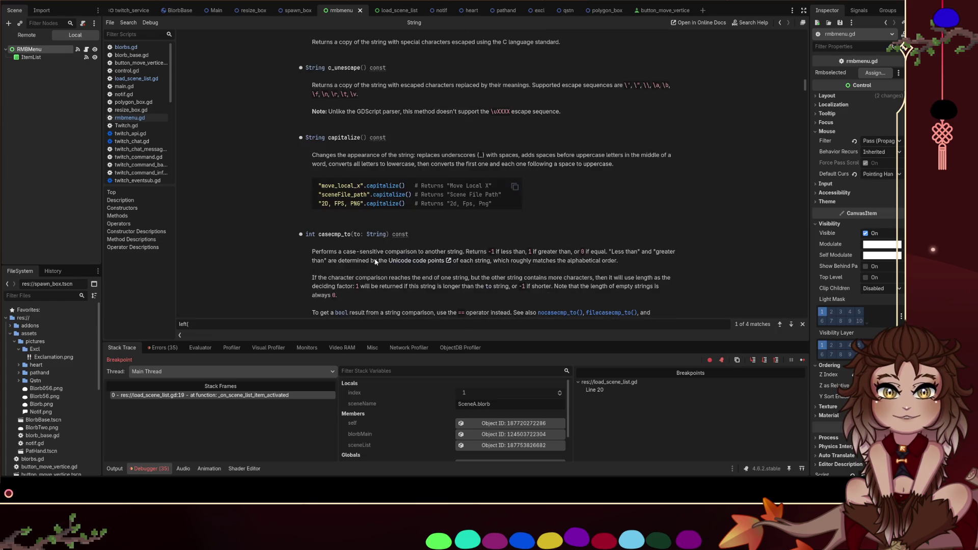
scroll(465, 244, down, 3)
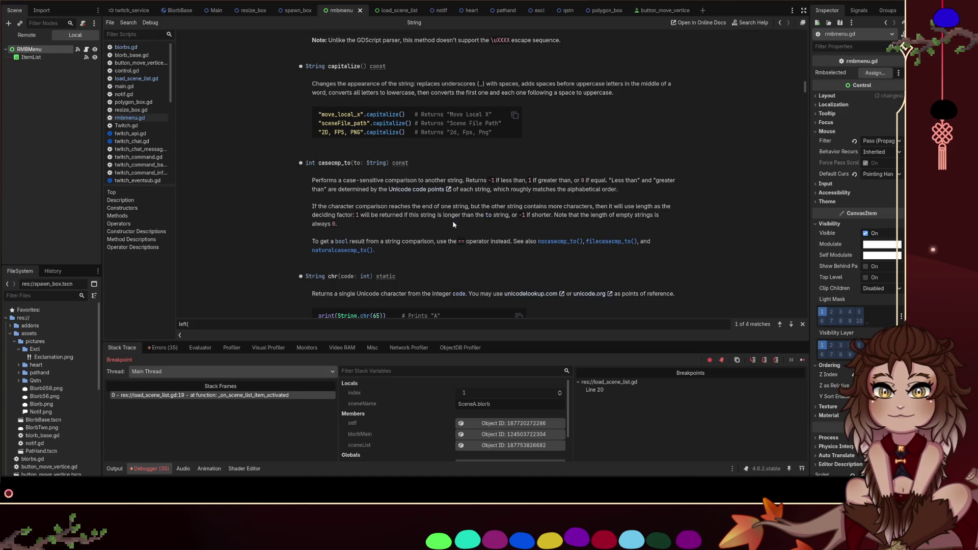
scroll(454, 224, down, 3)
scroll(454, 222, down, 3)
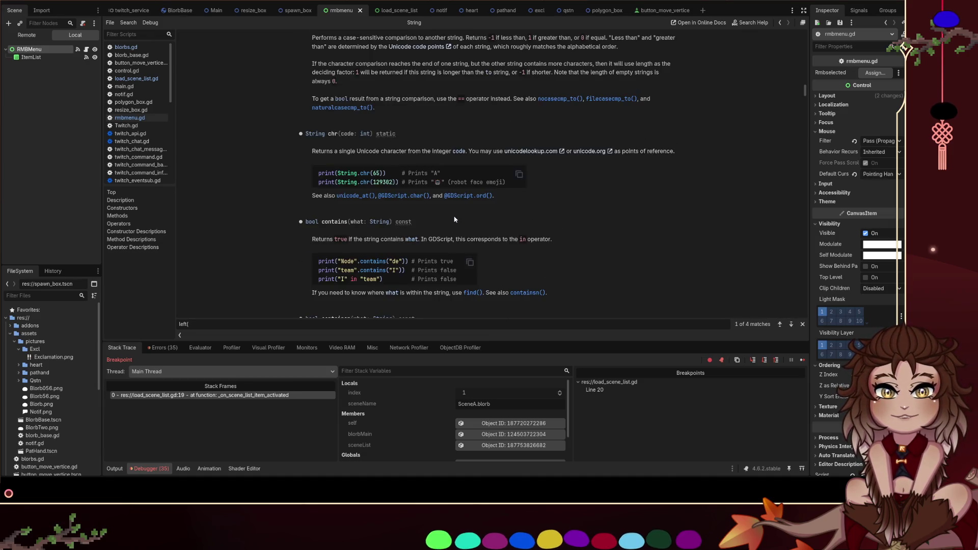
scroll(461, 189, down, 2)
scroll(464, 179, down, 2)
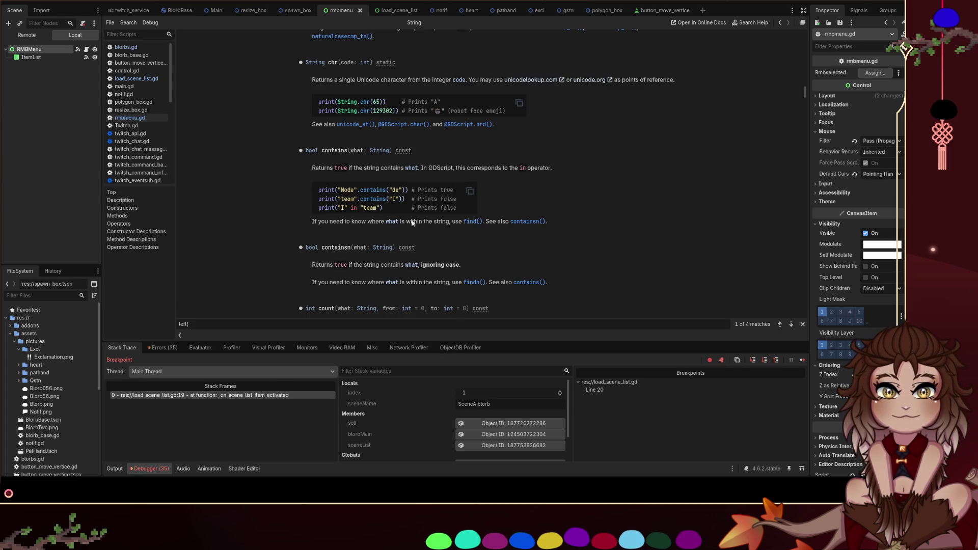
click(471, 221)
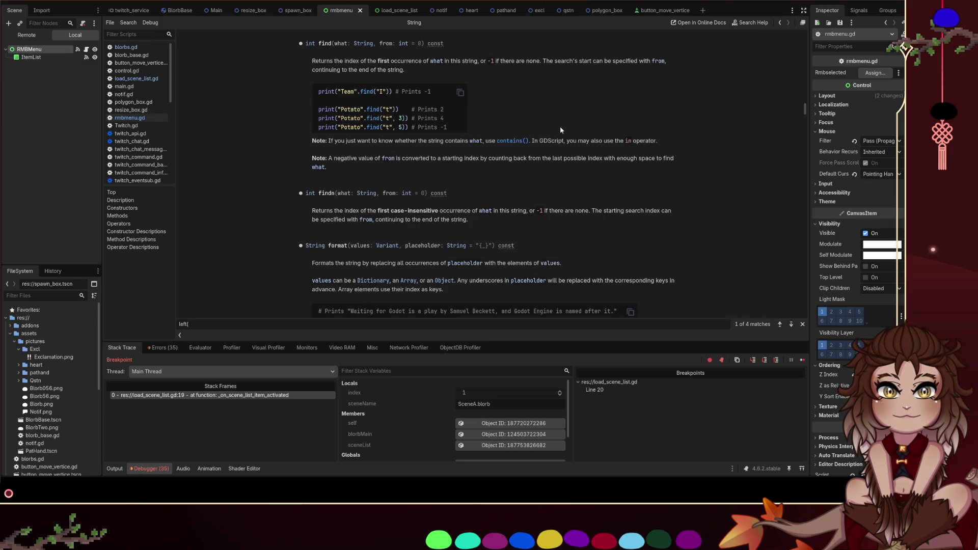
click(139, 48)
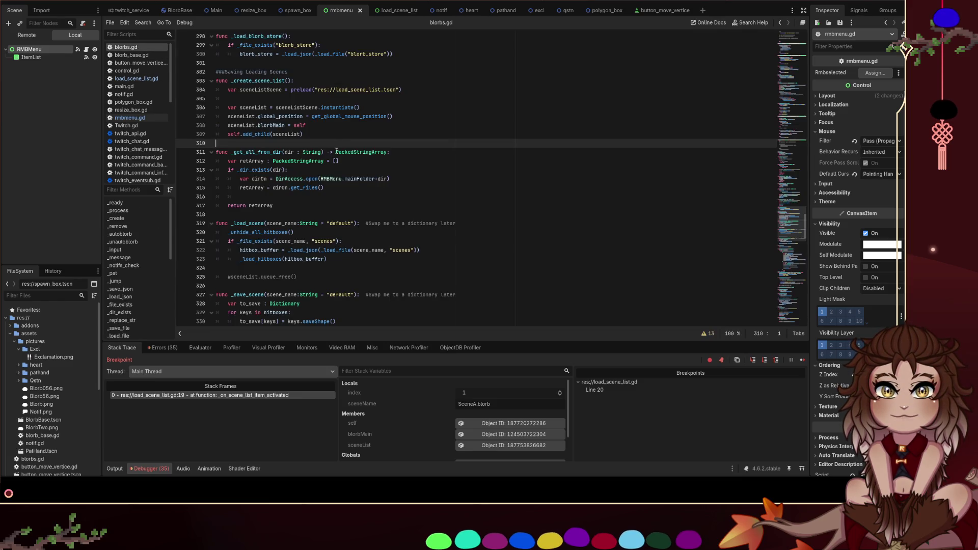
In RemoveFileEnding, add 'var indx = str.find(".", -1)' and set retStr = str.erase(indx), then save
click(130, 118)
click(309, 260)
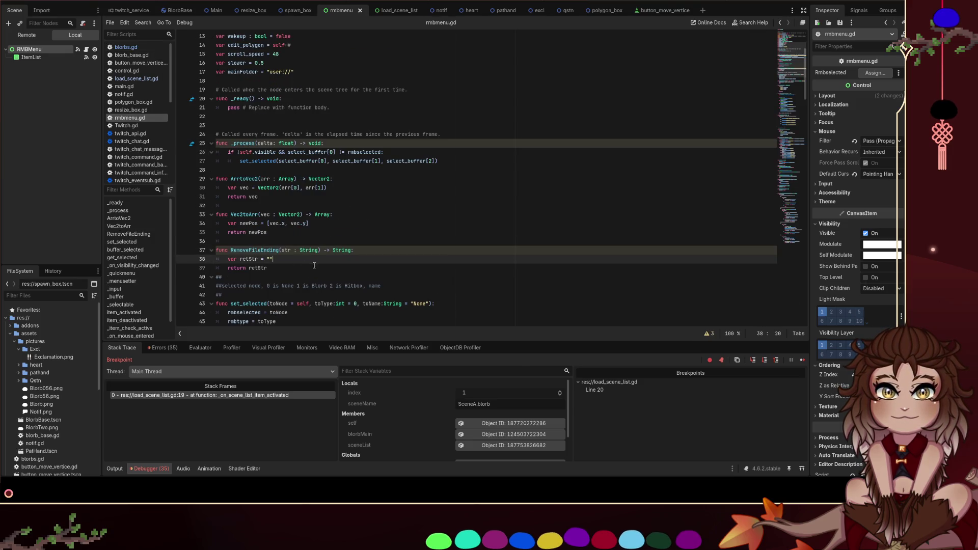
key(Return)
key(Up)
text(var indx)
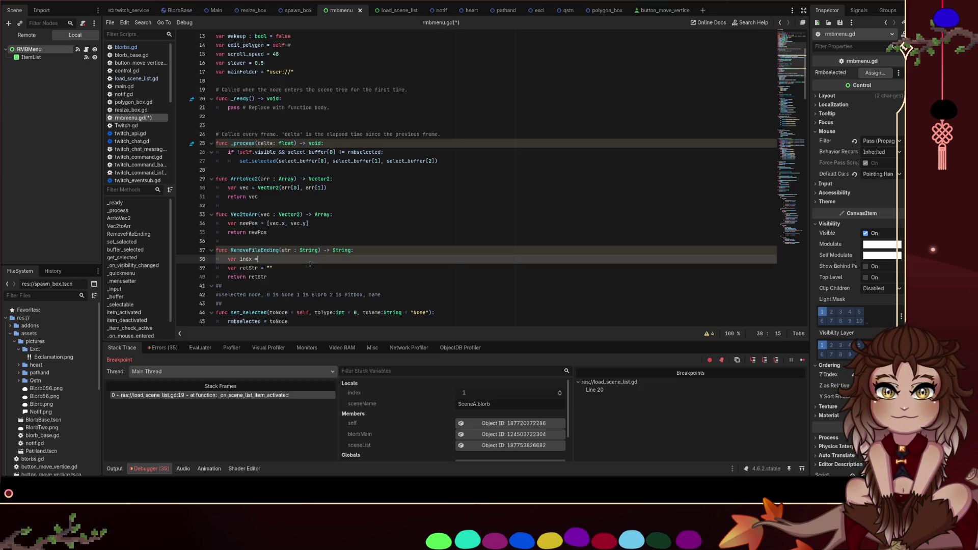
text( = str.)
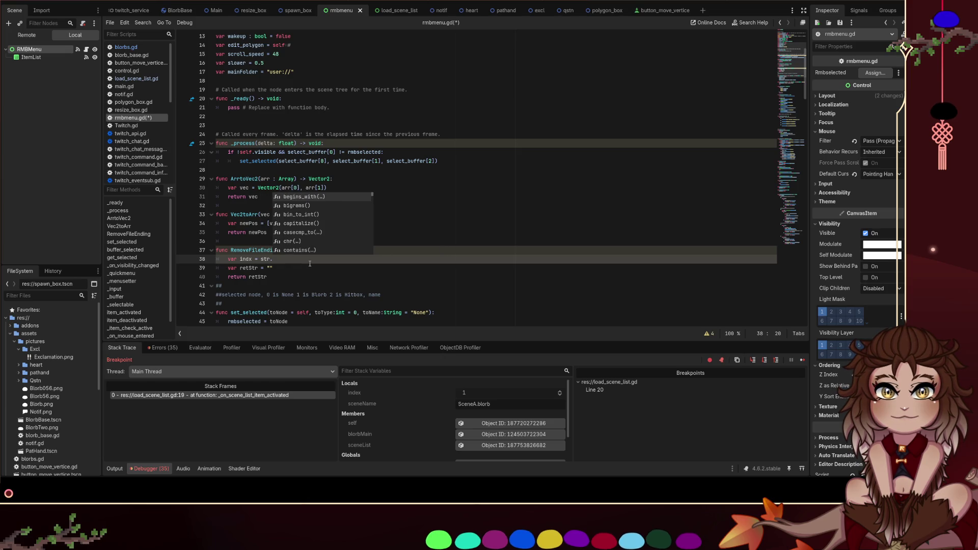
text(find)
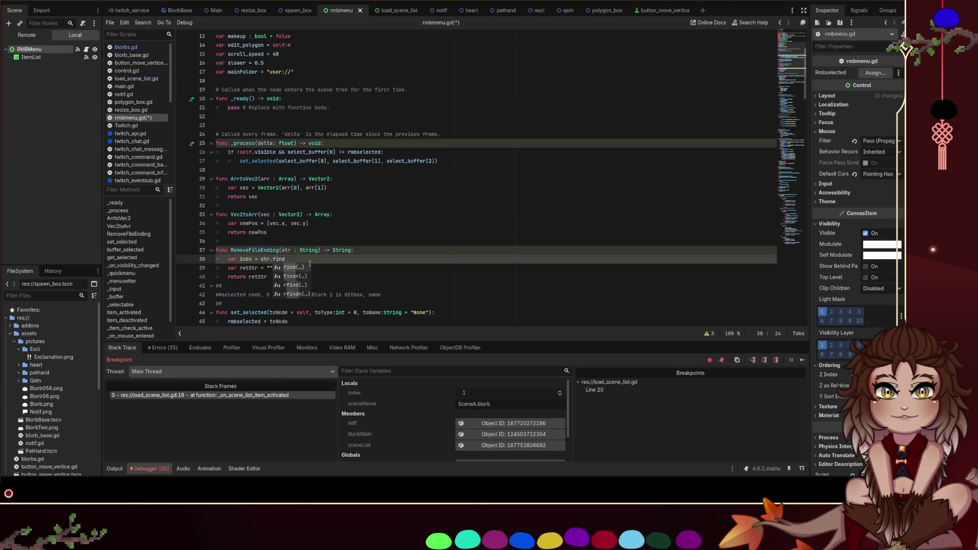
text((".", -1)
key(End)
key(Down)
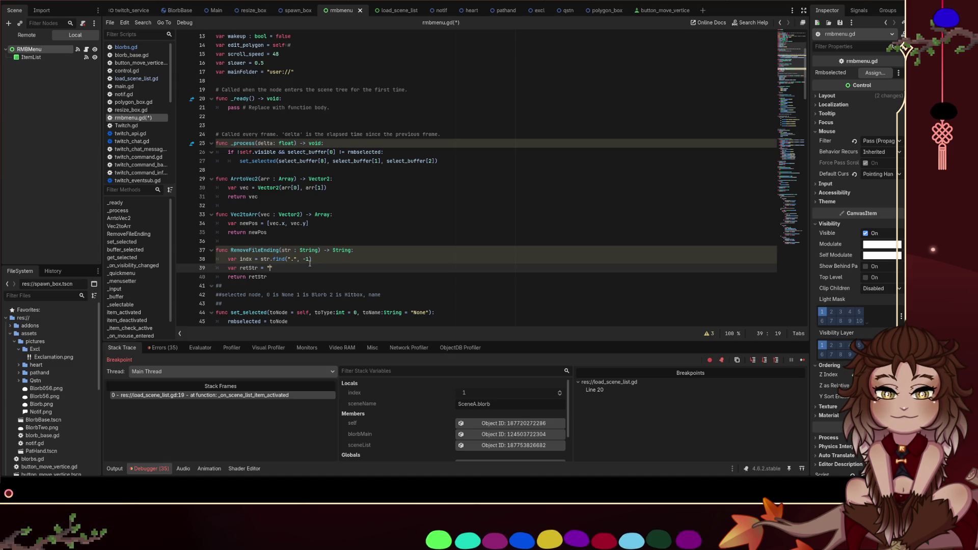
key(BackSpace)
text(tr)
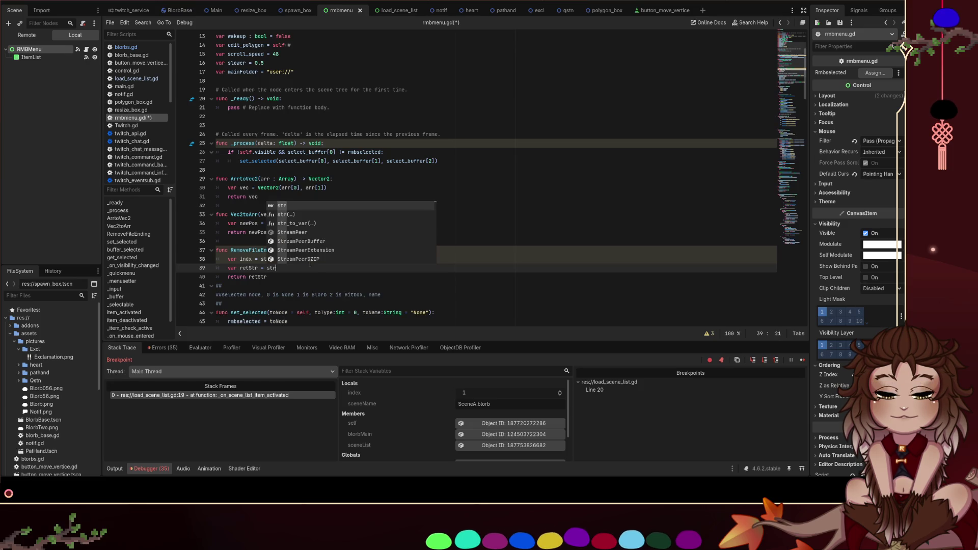
text(.erase()
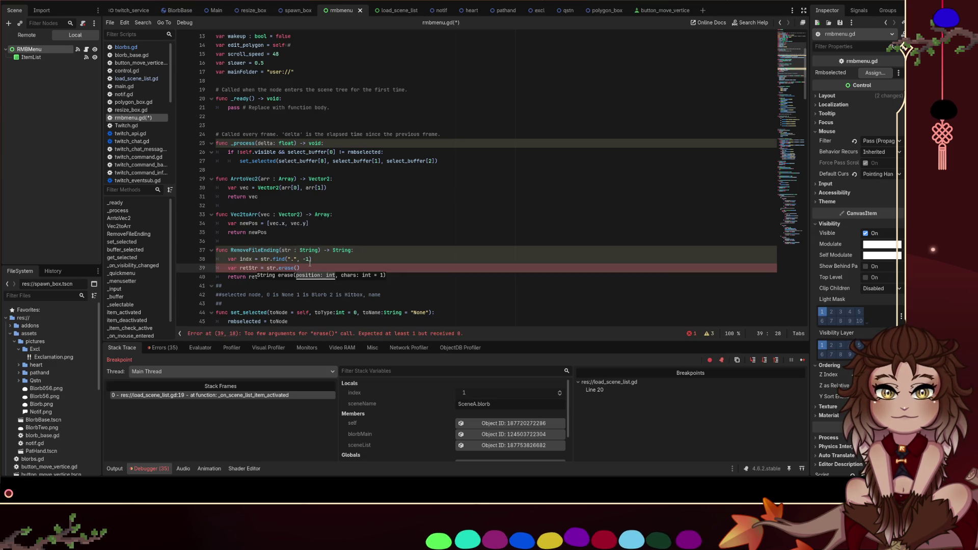
text(indx)
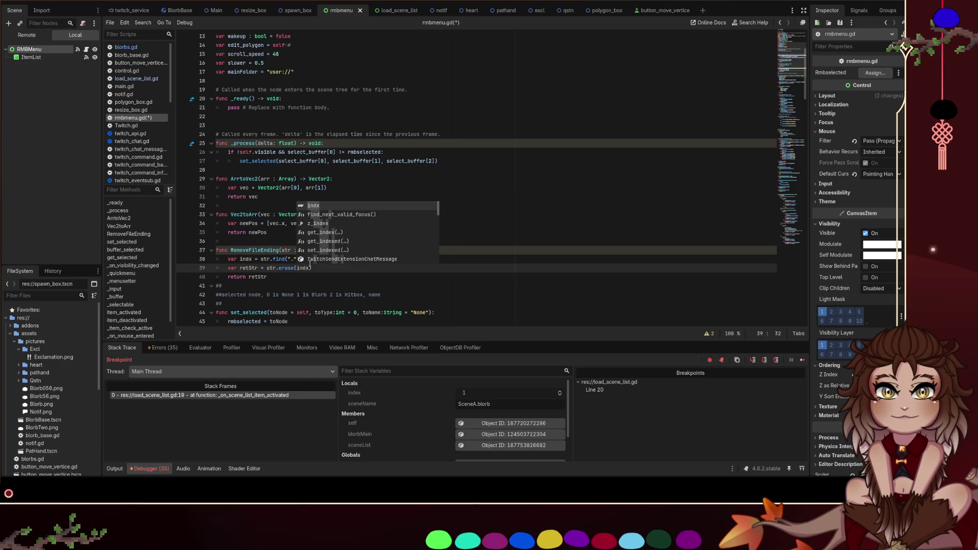
key(ctrl+s)
Select rmbmenu.gd's helper functions spanning lines 29 to 40
click(376, 262)
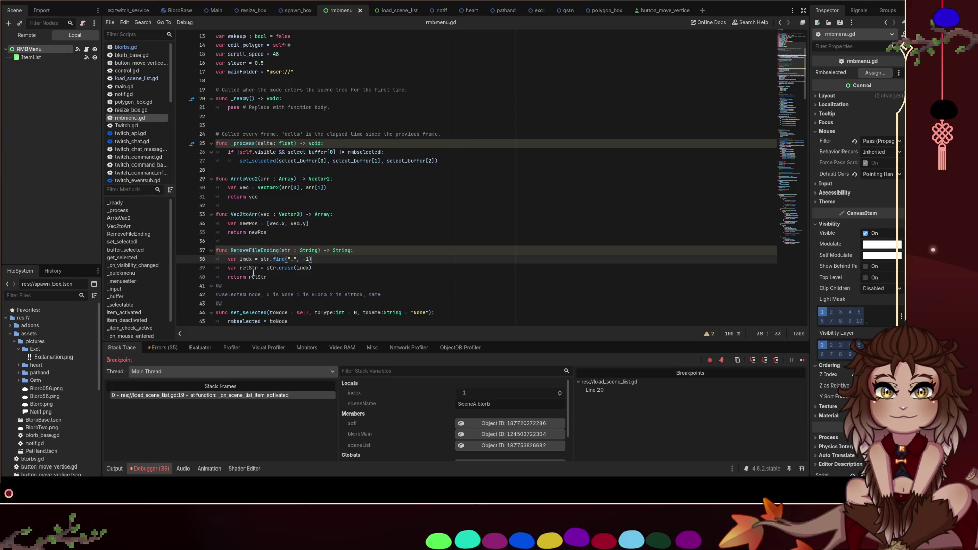
double_click(250, 249)
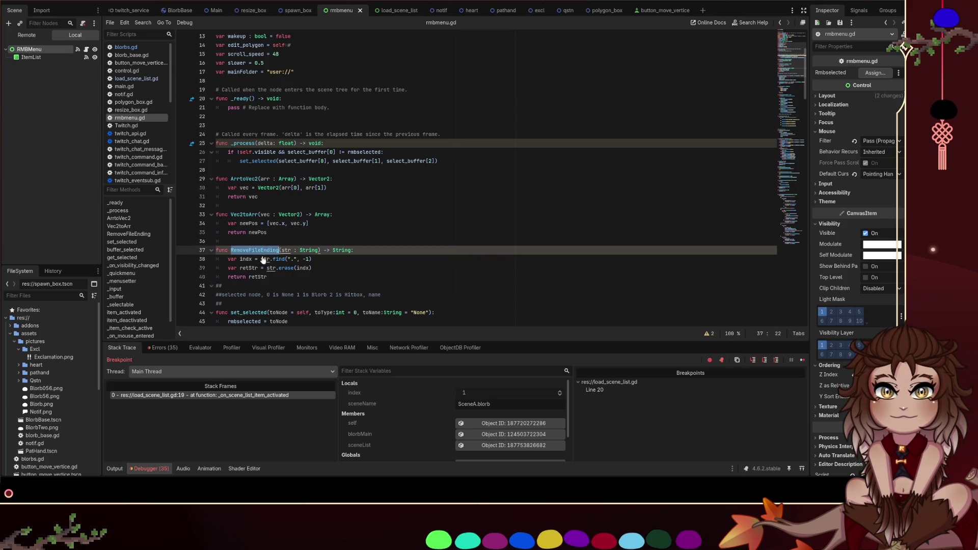
click(131, 48)
click(131, 118)
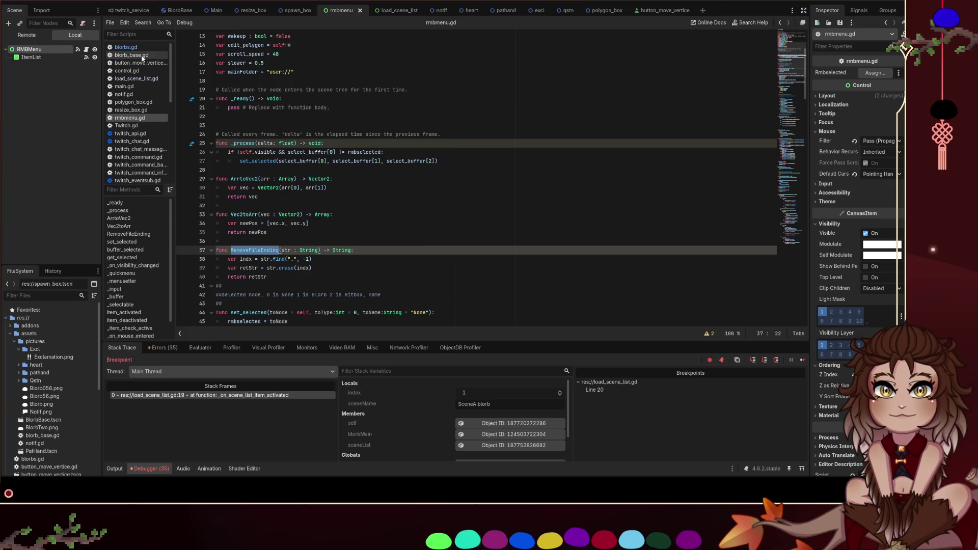
click(350, 286)
click(290, 276)
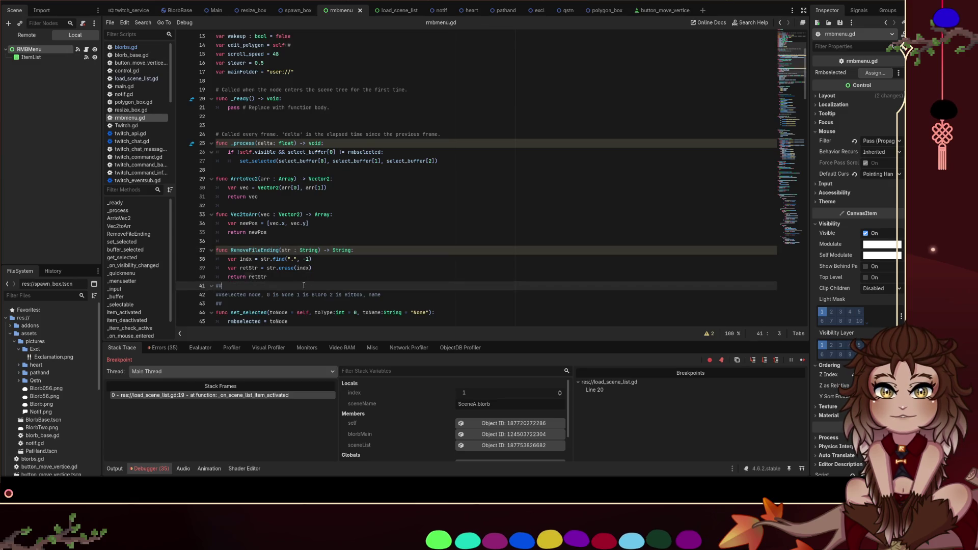
drag(290, 276, 209, 179)
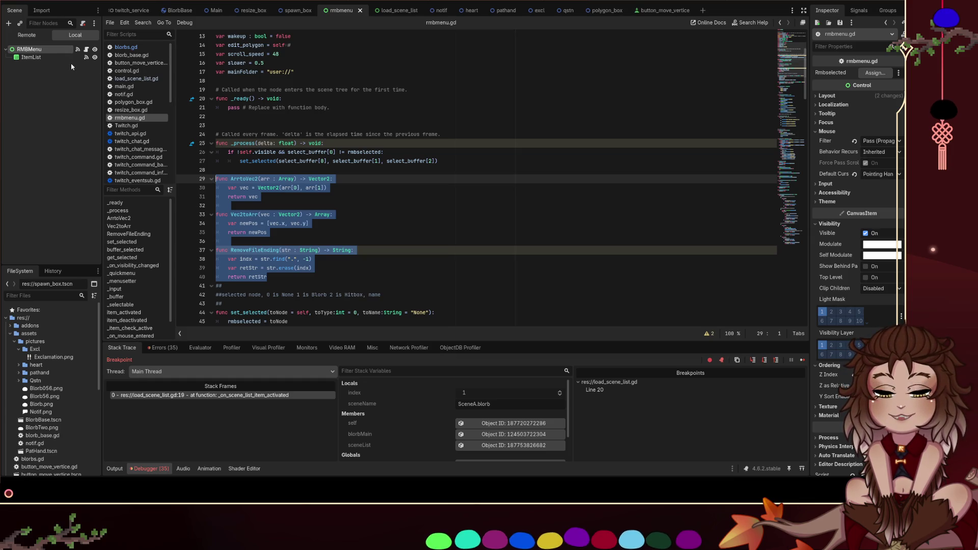
Look over _get_all_from_dir in blorbs.gd, then switch to load_scene_list.gd
click(123, 47)
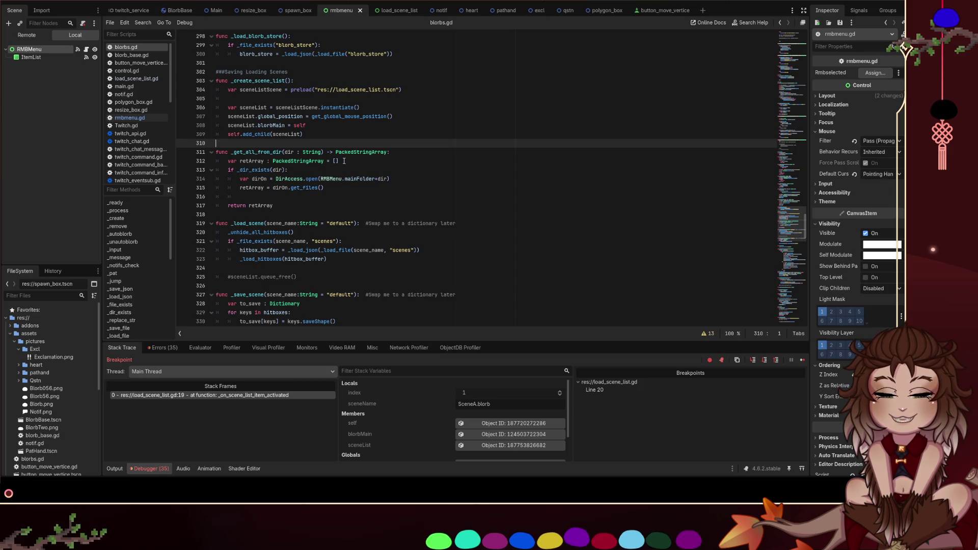
click(348, 192)
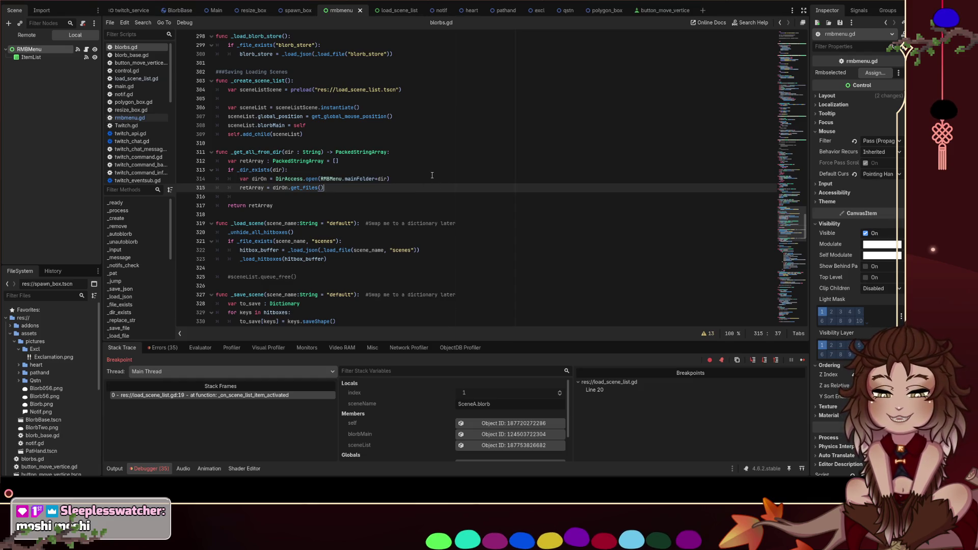
click(231, 197)
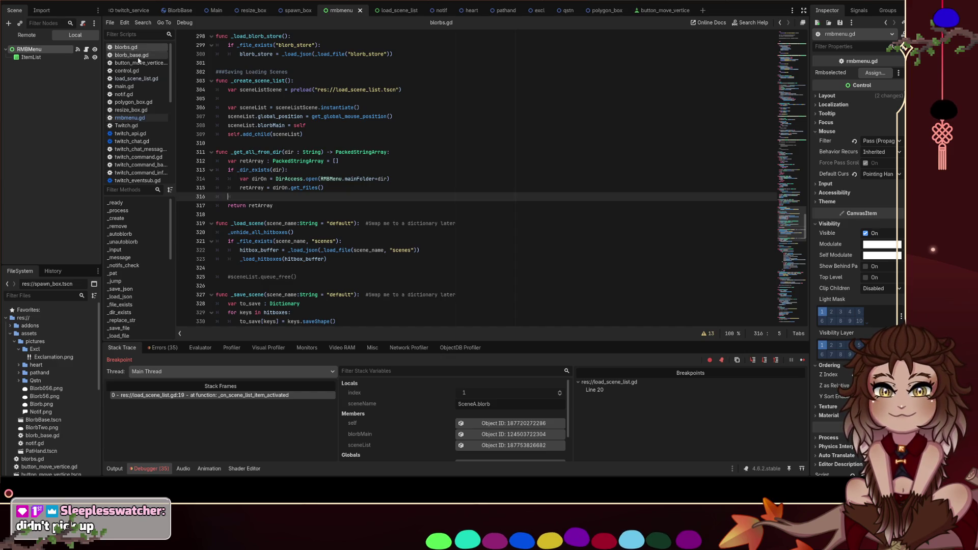
click(150, 78)
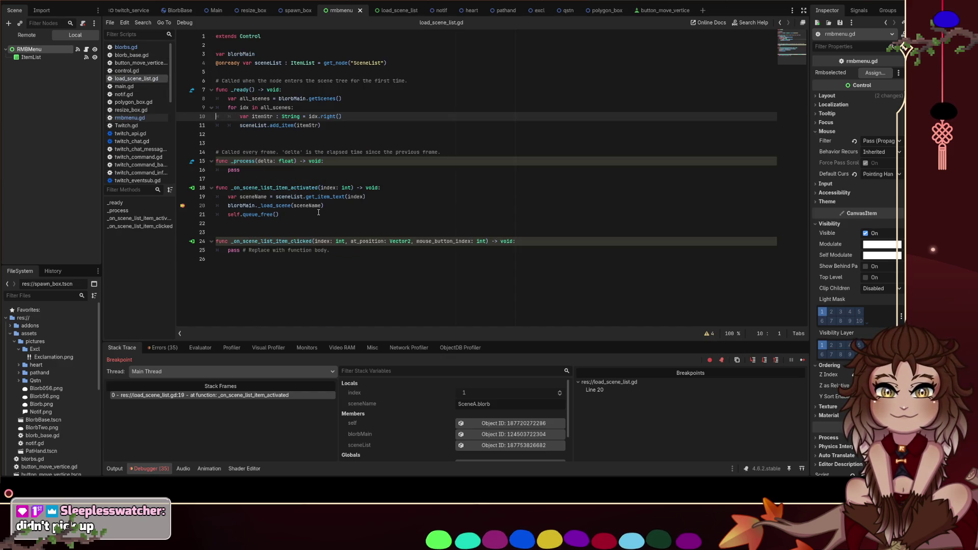
Set itemStr to RMBMenu.RemoveFileEnding(idx) on line 10, save load_scene_list.gd, and relaunch with F5
drag(342, 116, 240, 117)
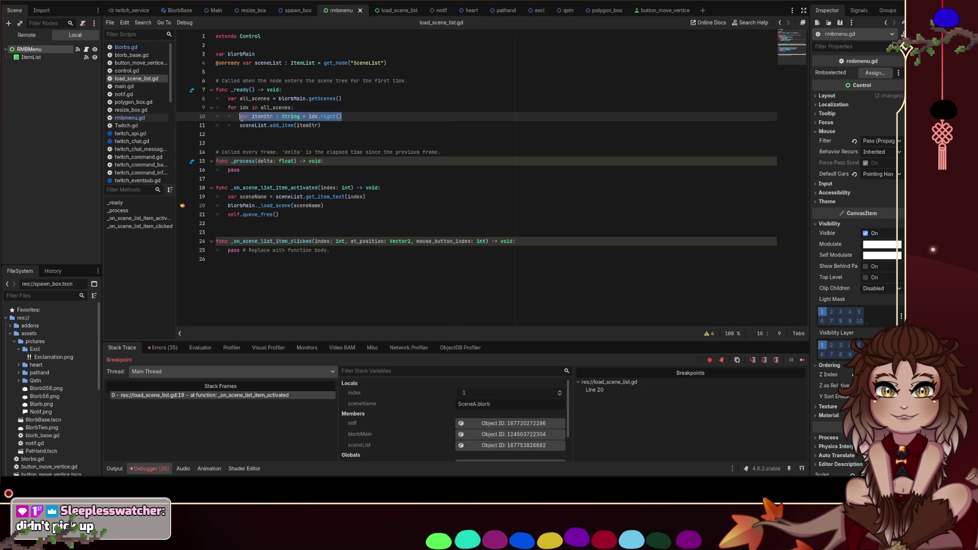
mouse_move(342, 116)
mouse_down()
mouse_move(280, 116)
mouse_move(308, 116)
mouse_up()
text(RMBMenu)
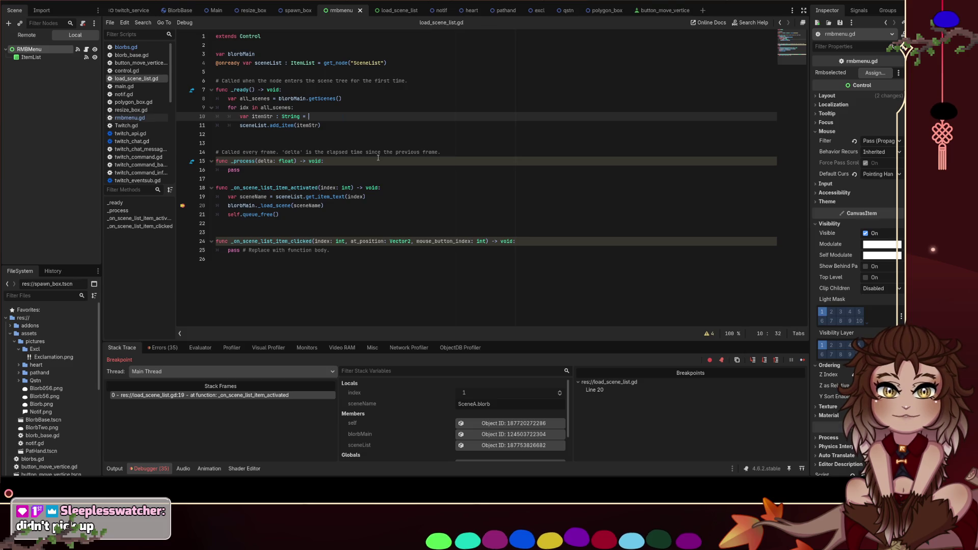
text(.)
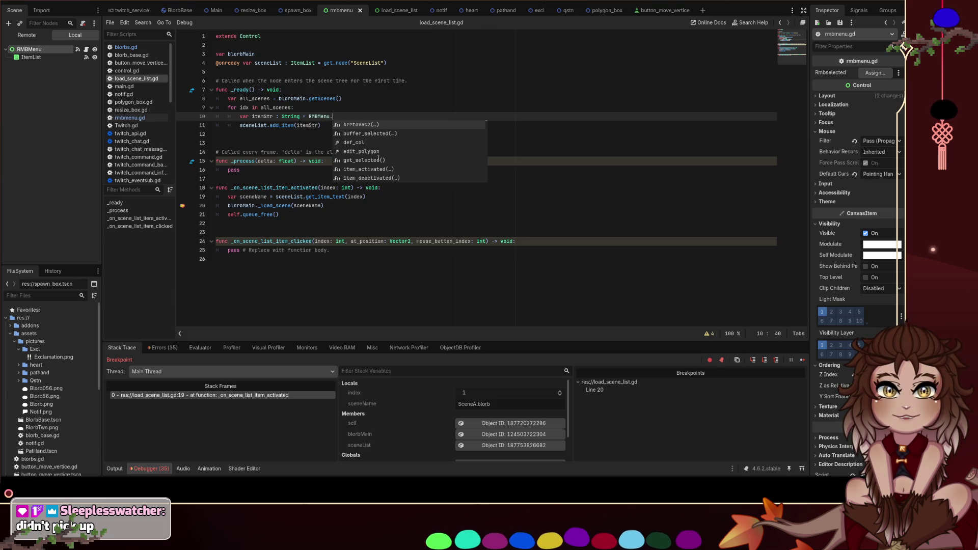
text(func ArrtoVec2(arr : Array) -> Vector2: 	var vec = Vector2(arr[0], arr[1]) 	return vec  func Vec2toArr(vec : Vector2) -> Array: 	var newPos = [vec.x, vec.y] 	return newPos  func RemoveFileEnding(str : String) -> String: 	var index = str.find(".", -1) 	var retStr = str.erase(index) 	return retStr)
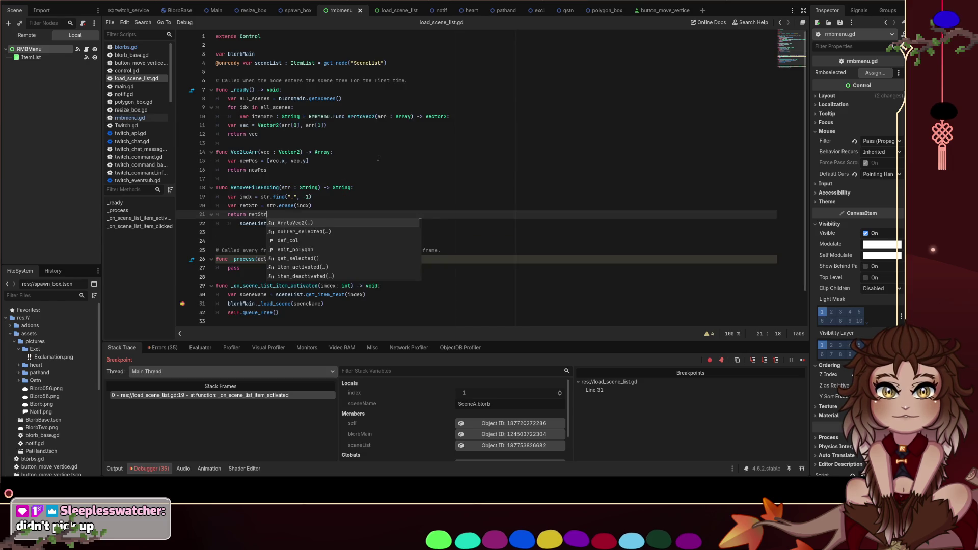
key(ctrl+z)
text(Rem)
key(Return)
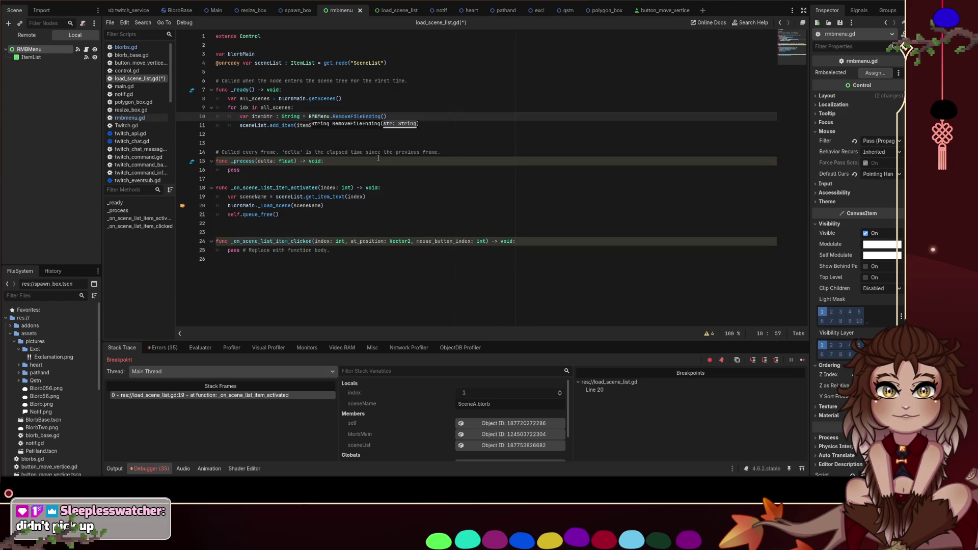
text(idx)
click(339, 98)
key(ctrl+s)
click(338, 127)
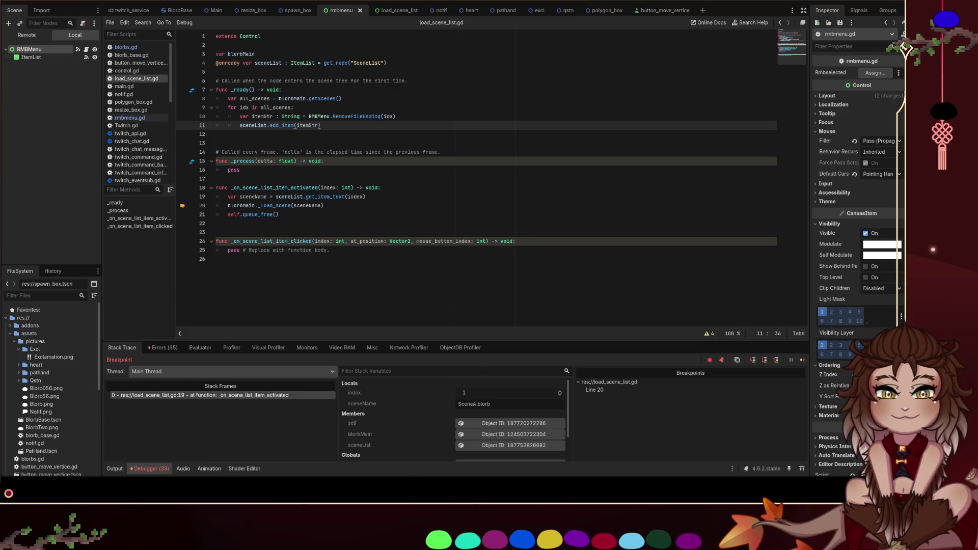
key(F5)
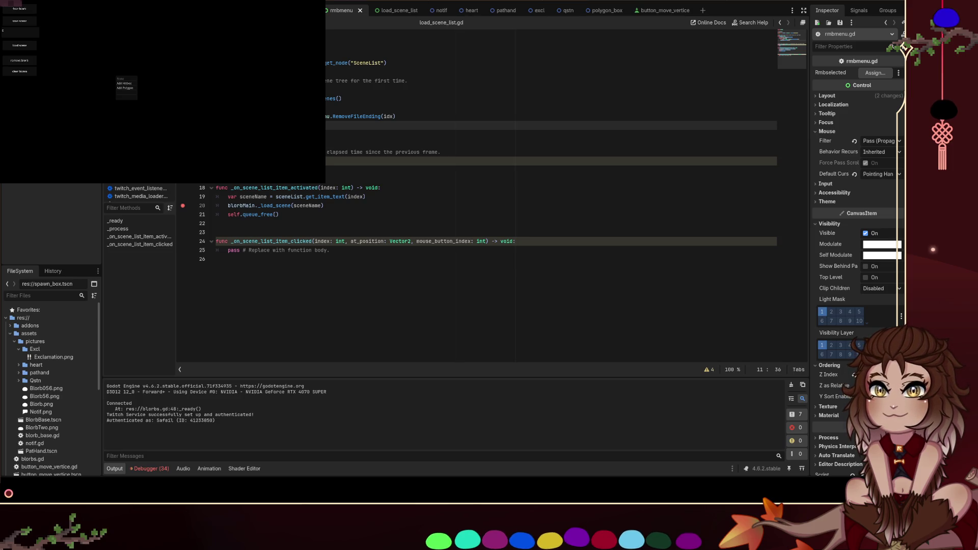
Load a scene from the game's saved-scenes list to hit the breakpoint, showing idx SceneA.blorb
click(138, 76)
right_click(138, 66)
click(65, 56)
click(28, 49)
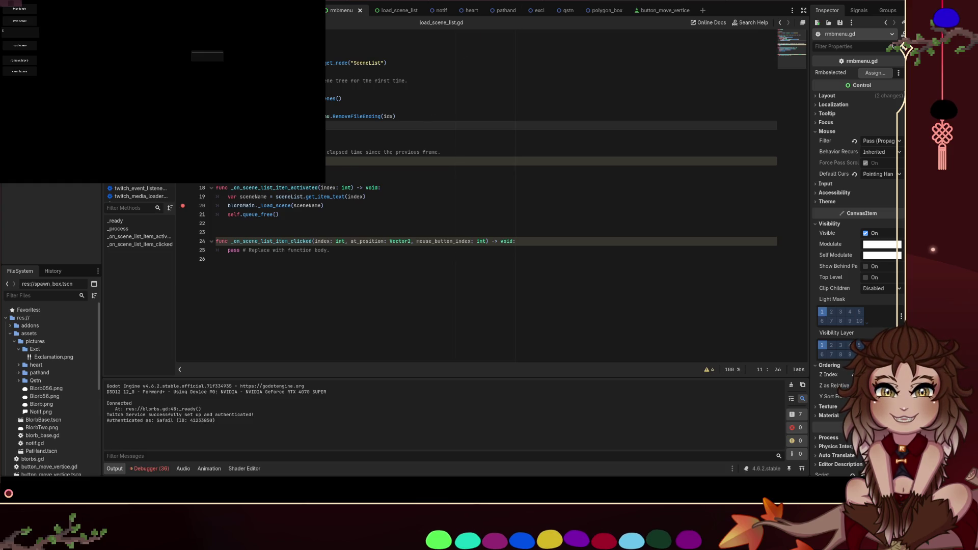
click(20, 45)
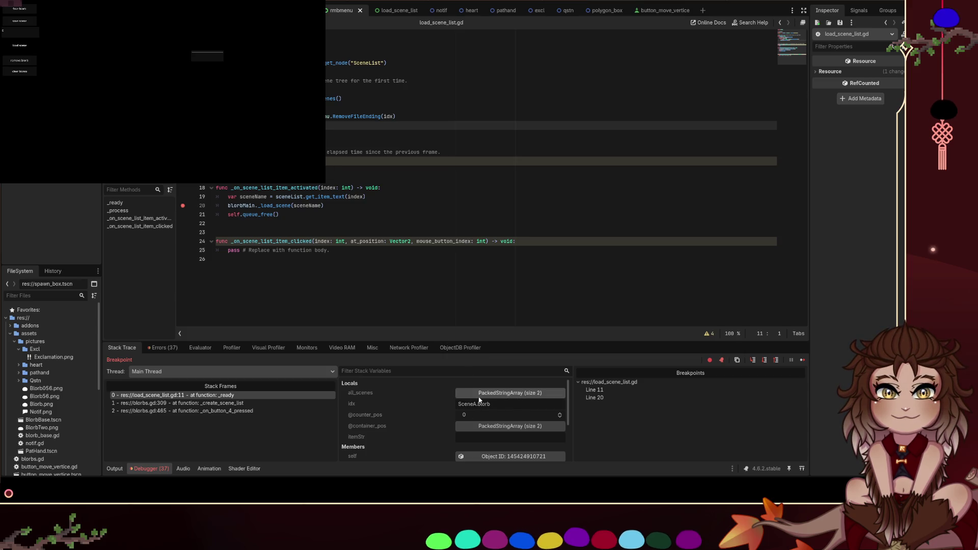
drag(504, 406, 442, 403)
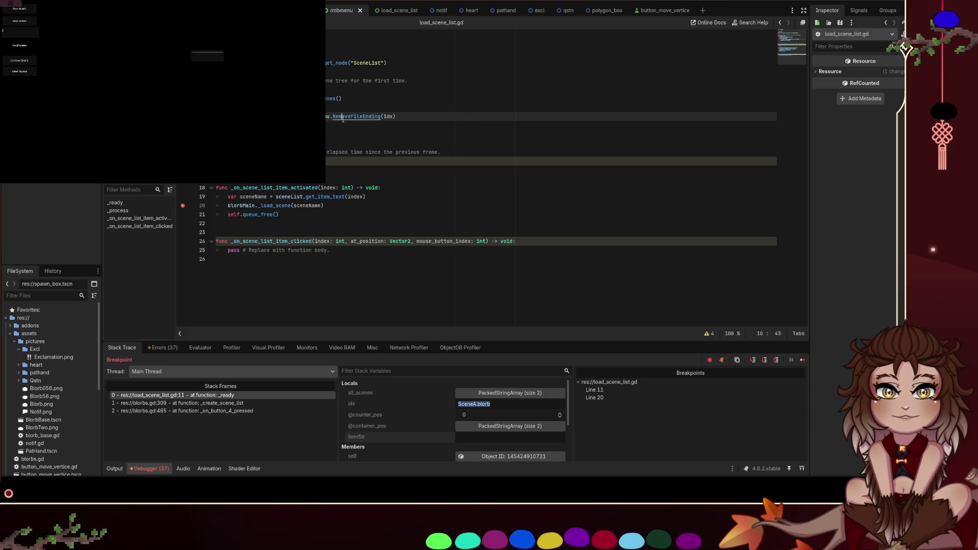
Break at line 39 in RemoveFileEnding, confirm indx is -1 for SceneA.blorb, then stop the game
ctrl+click(344, 116)
click(183, 197)
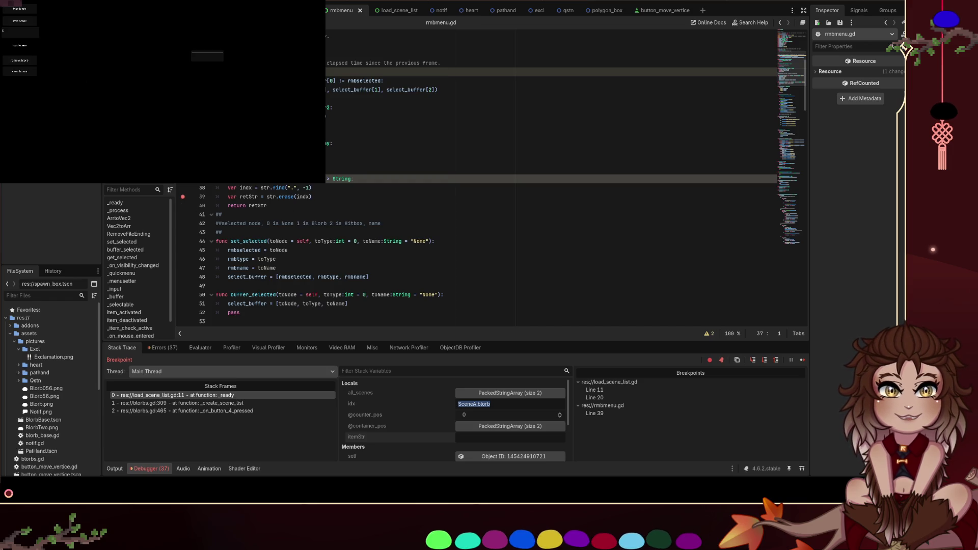
key(F12)
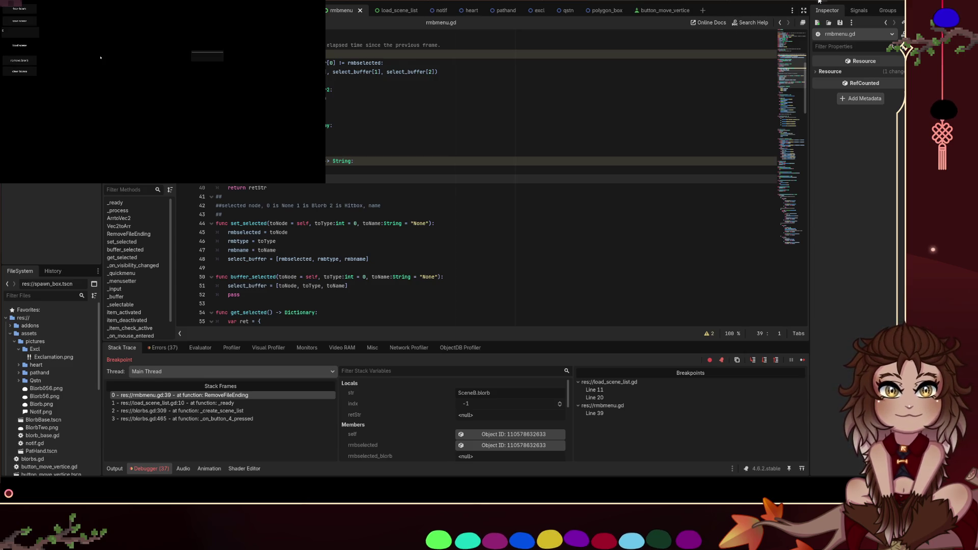
key(F12)
key(F12)
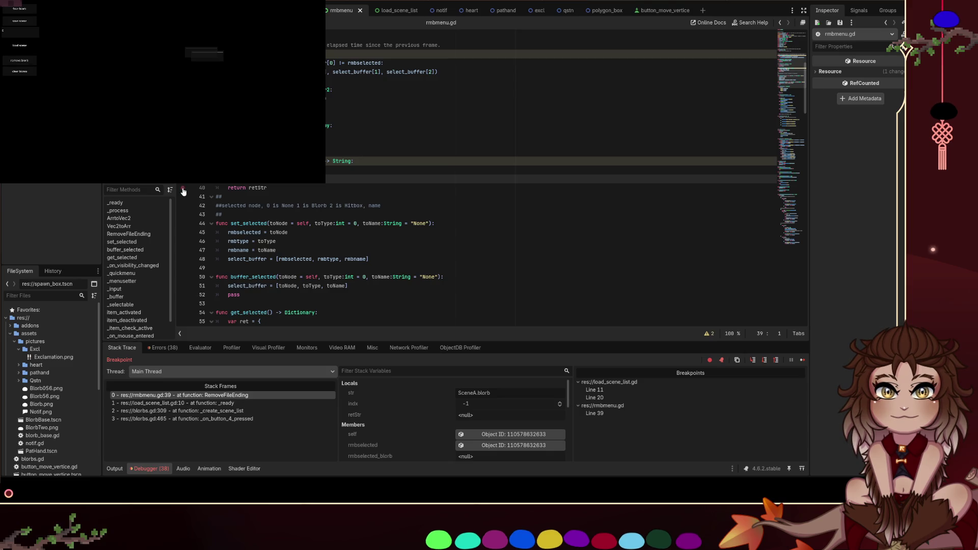
click(395, 394)
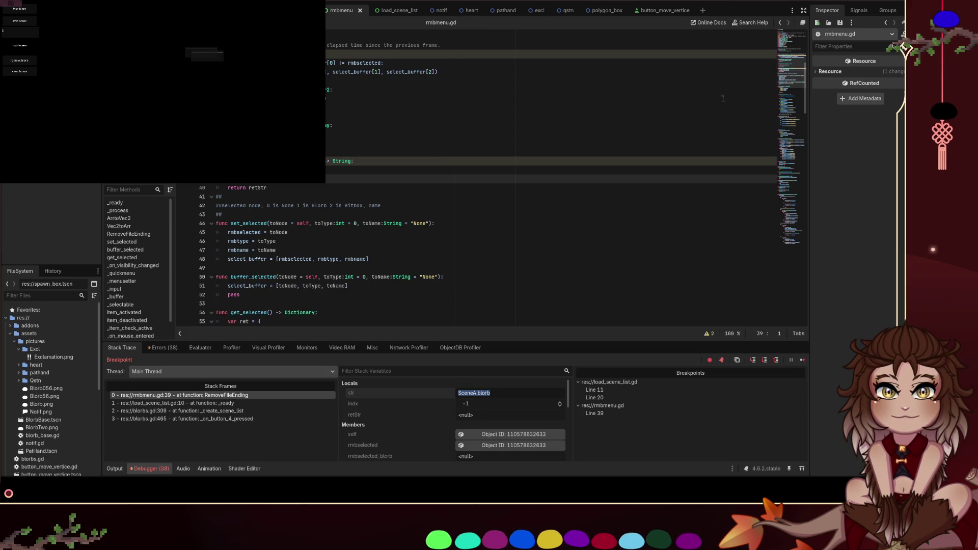
click(825, 1)
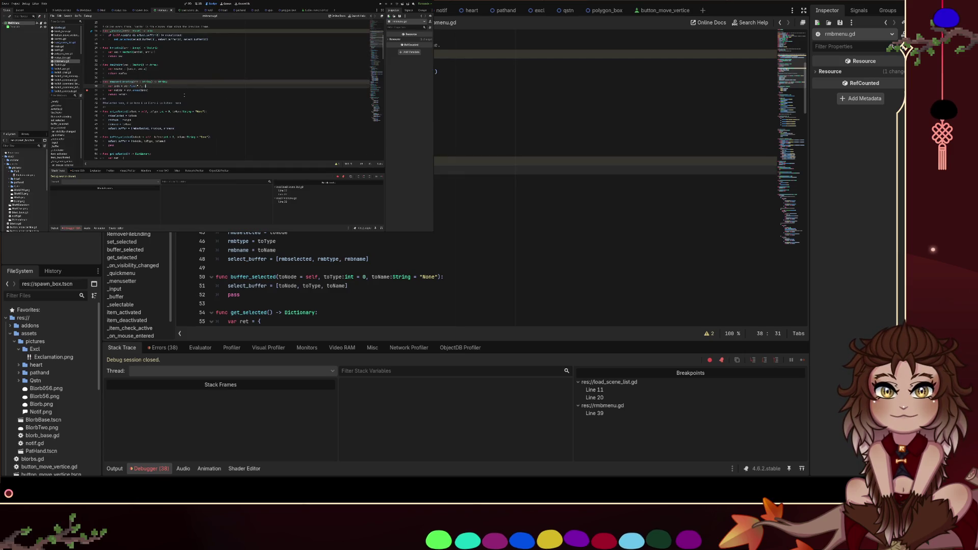
Fix the str.find call on line 38, rerun, and trigger Load Scene to reach the breakpoint
text(,)
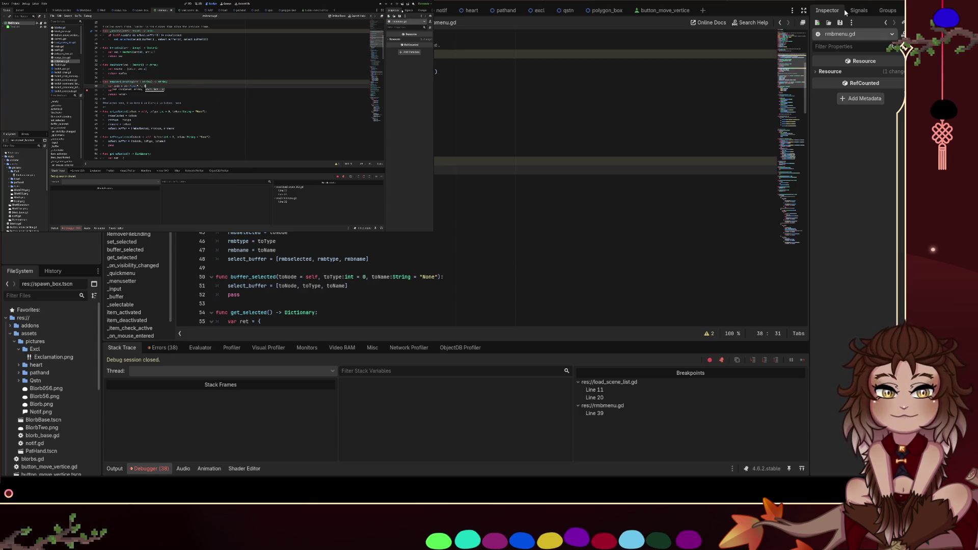
key(F5)
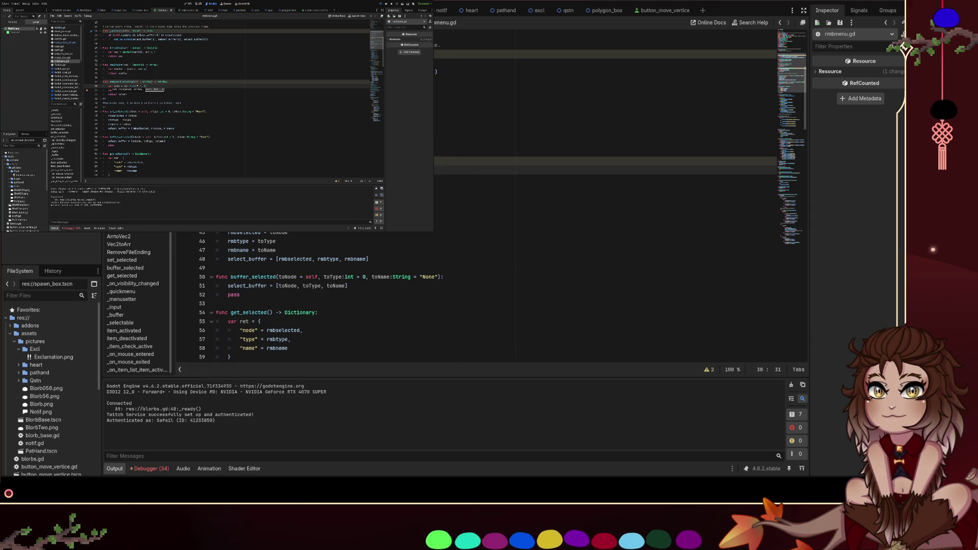
click(32, 47)
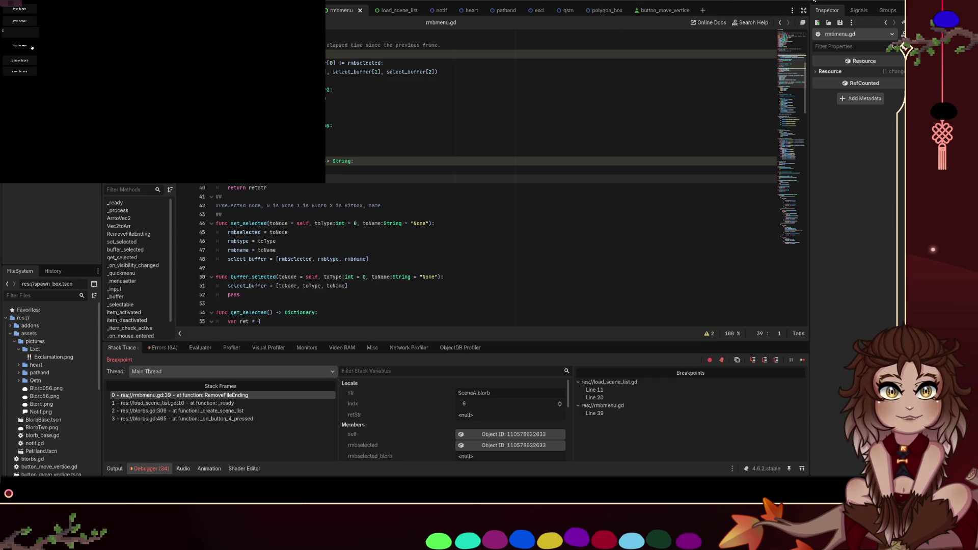
Continue to load_scene_list.gd line 11, check that itemStr reads 'SceneAblorb', then stop the game
key(F12)
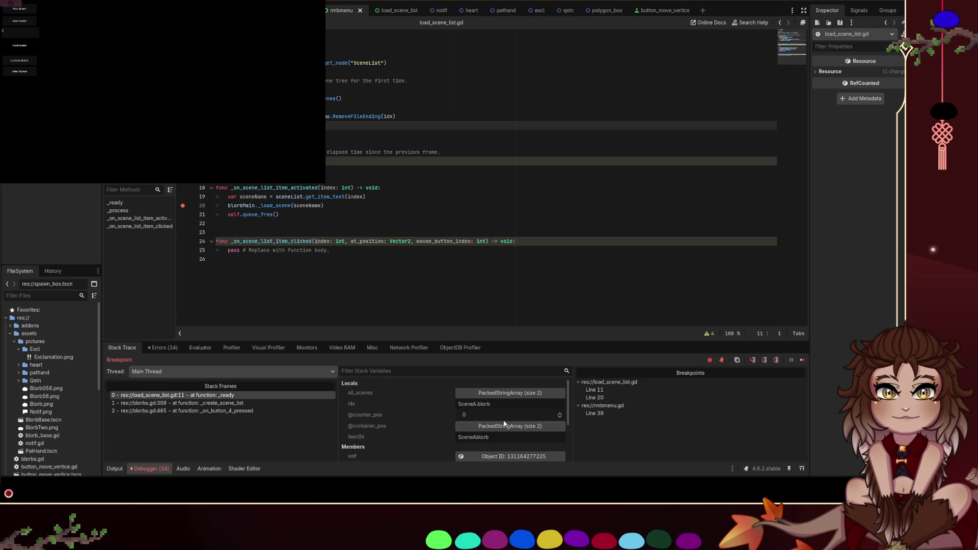
drag(478, 442, 489, 437)
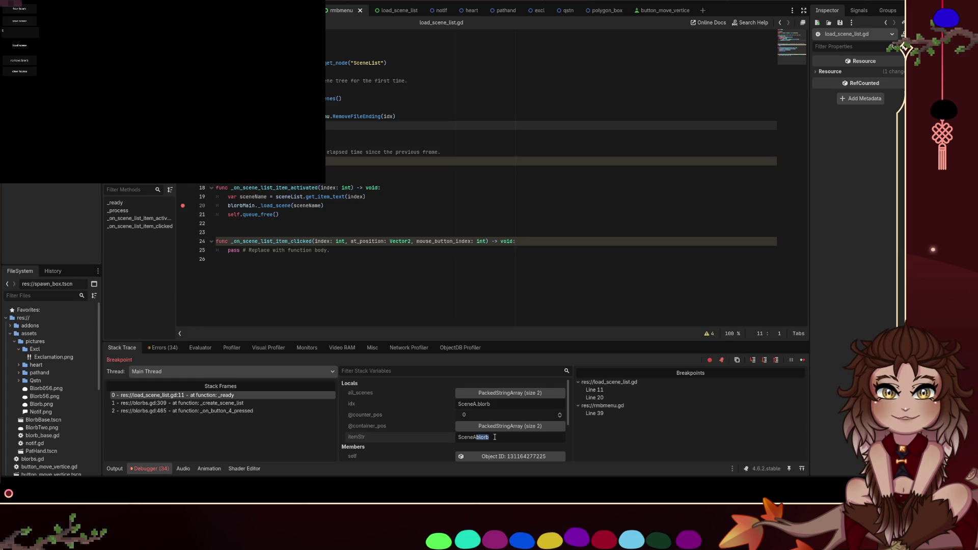
key(alt+Left)
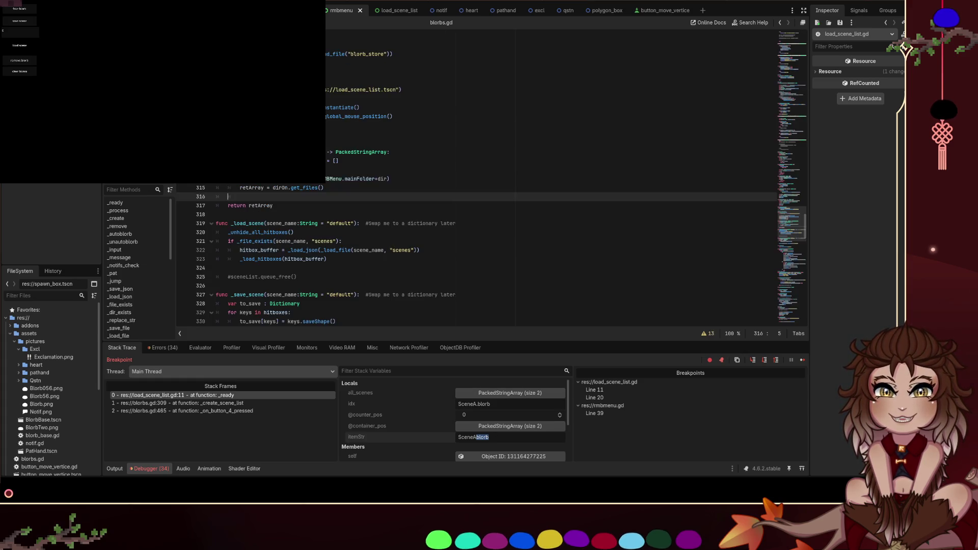
click(826, 2)
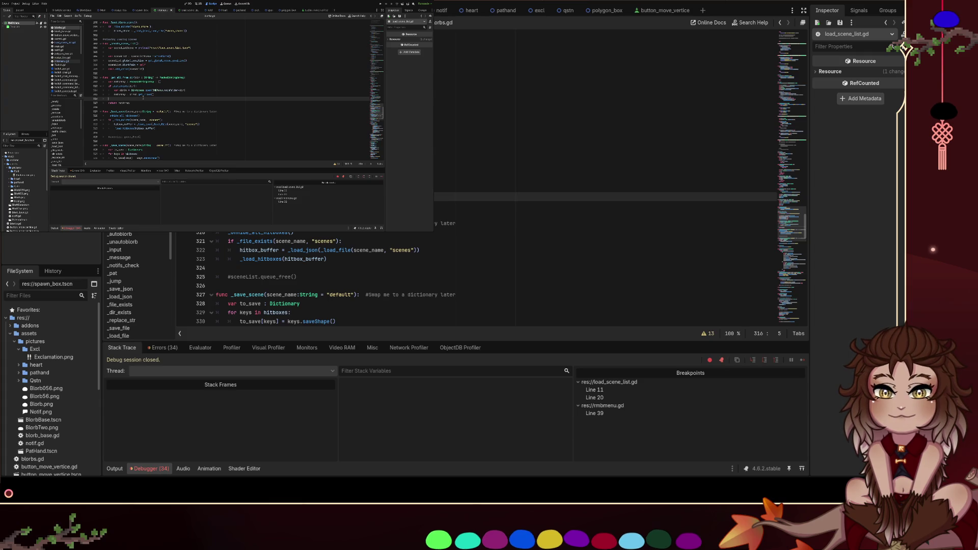
Change the string method on rmbmenu.gd line 39 to left and run the project
scroll(458, 275, up, 2)
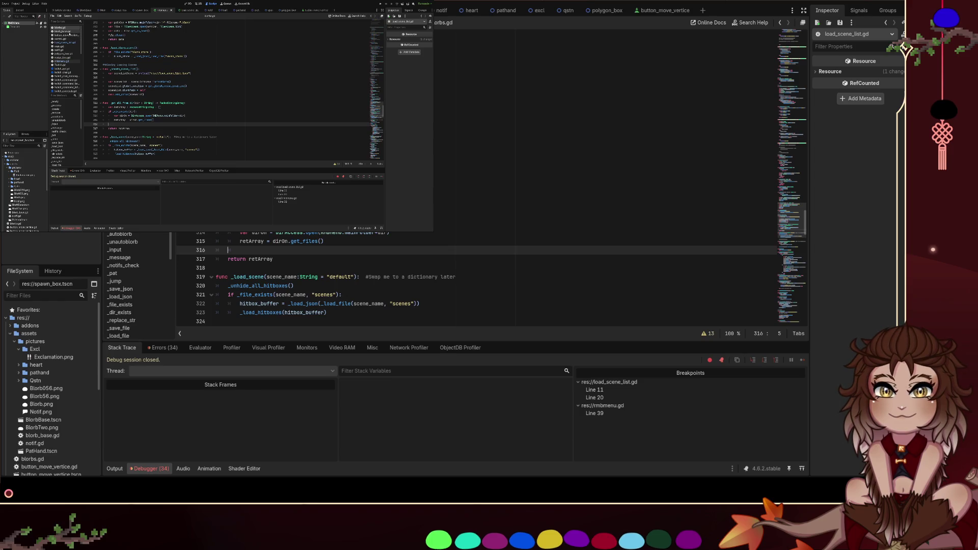
click(71, 61)
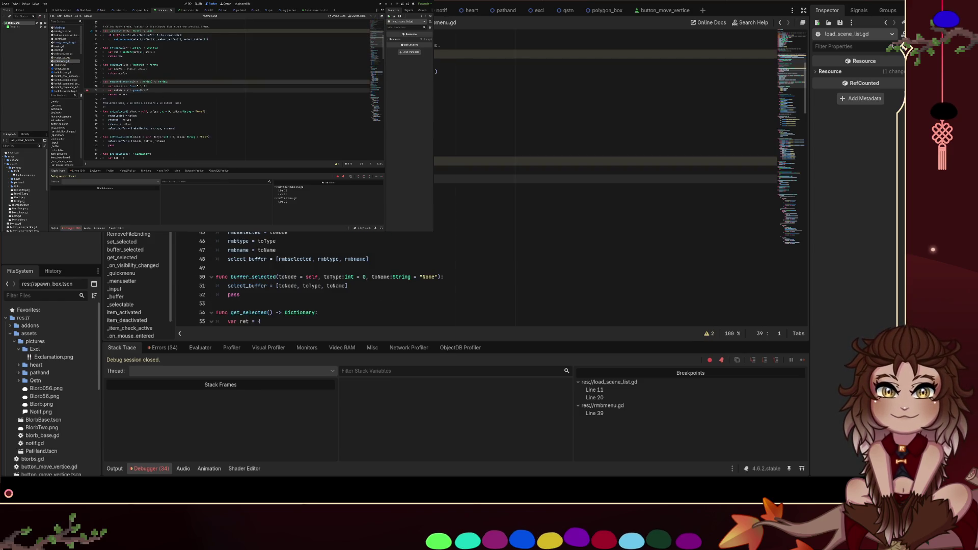
double_click(137, 90)
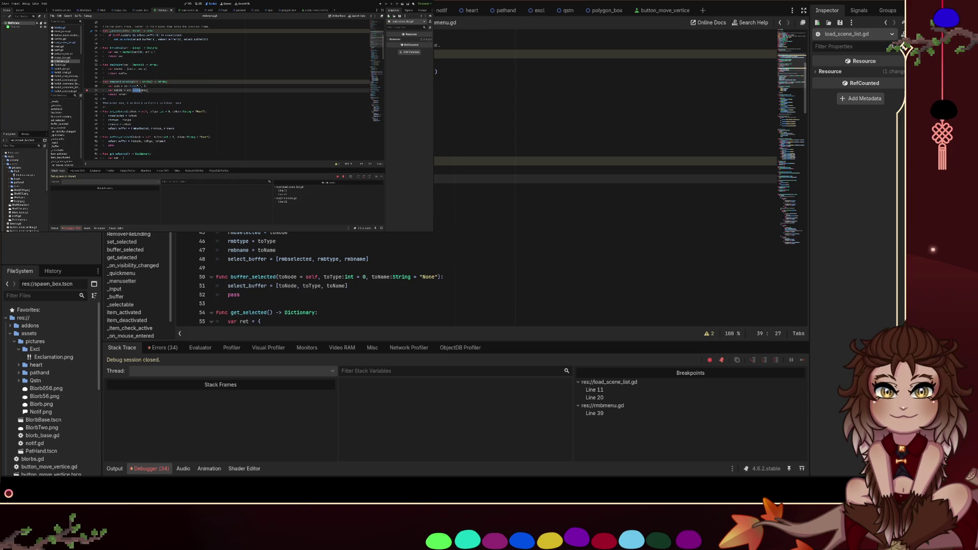
text(left)
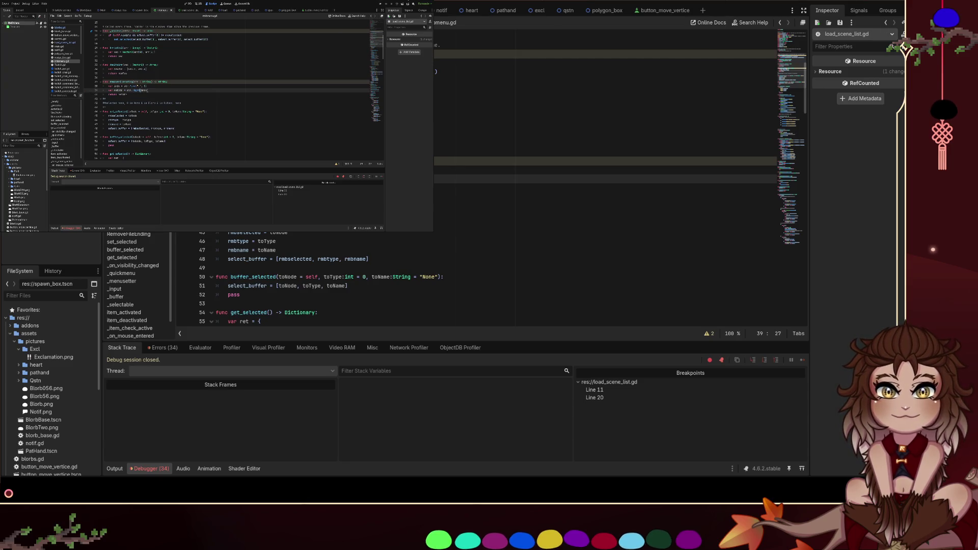
key(F5)
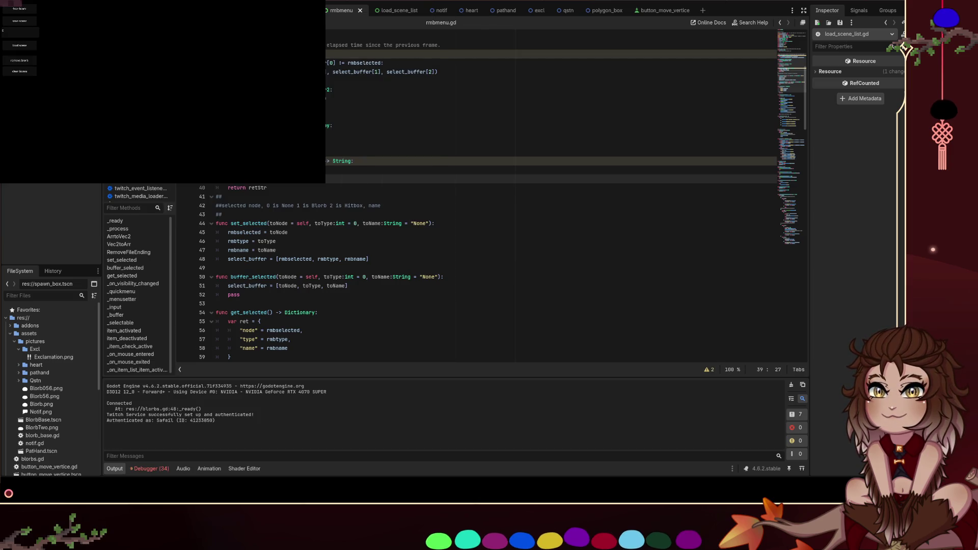
Hit the breakpoint via Load Scene, then remove the breakpoints on lines 20 and 11
click(20, 46)
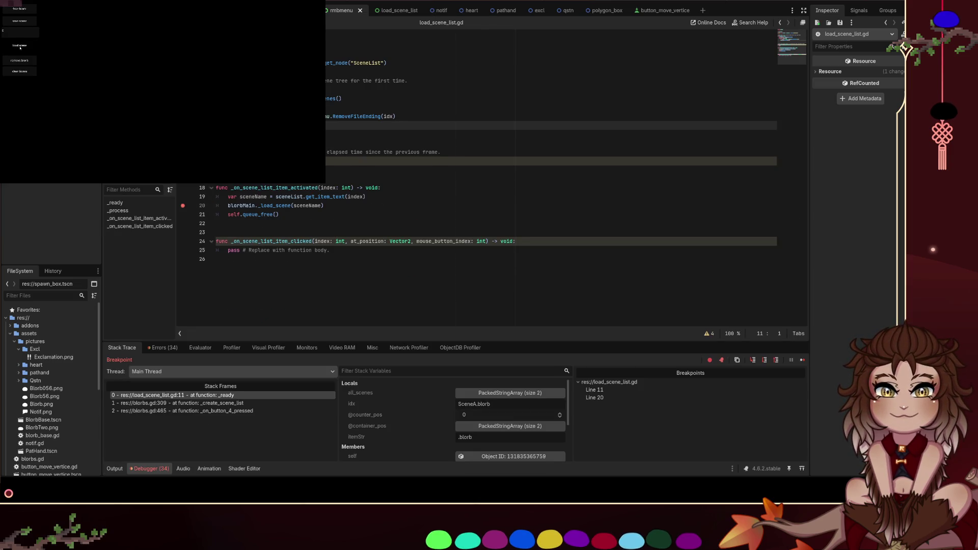
click(182, 205)
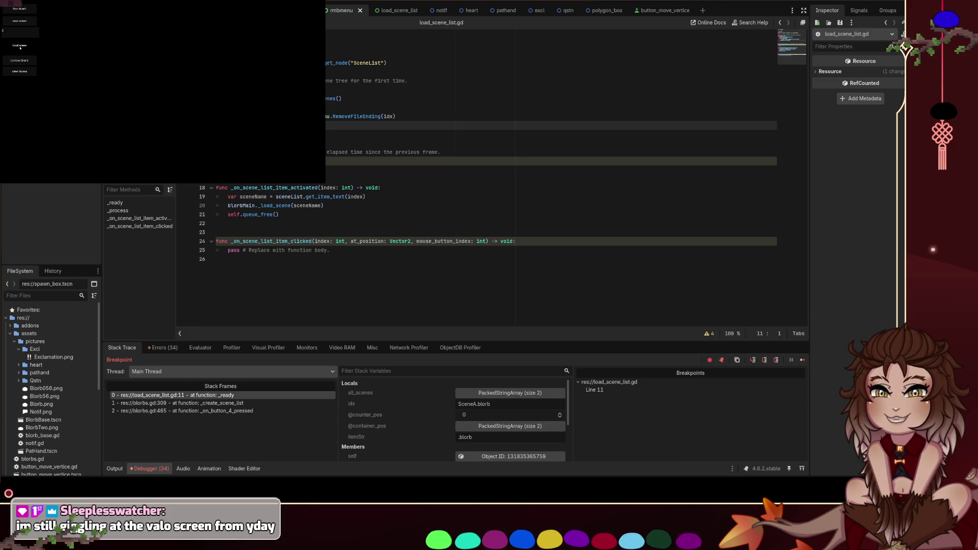
key(F9)
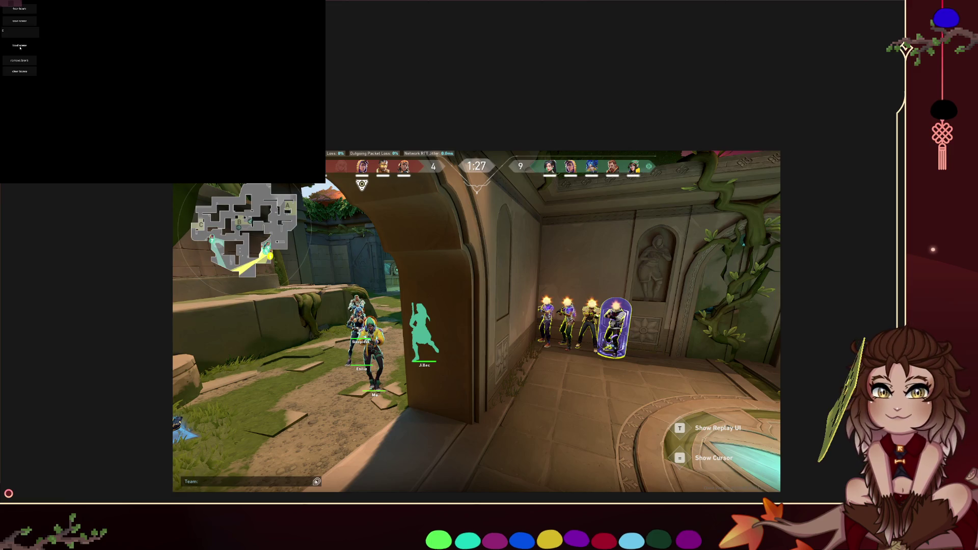
Bring the paused Godot editor back in front of the image viewer
click(19, 46)
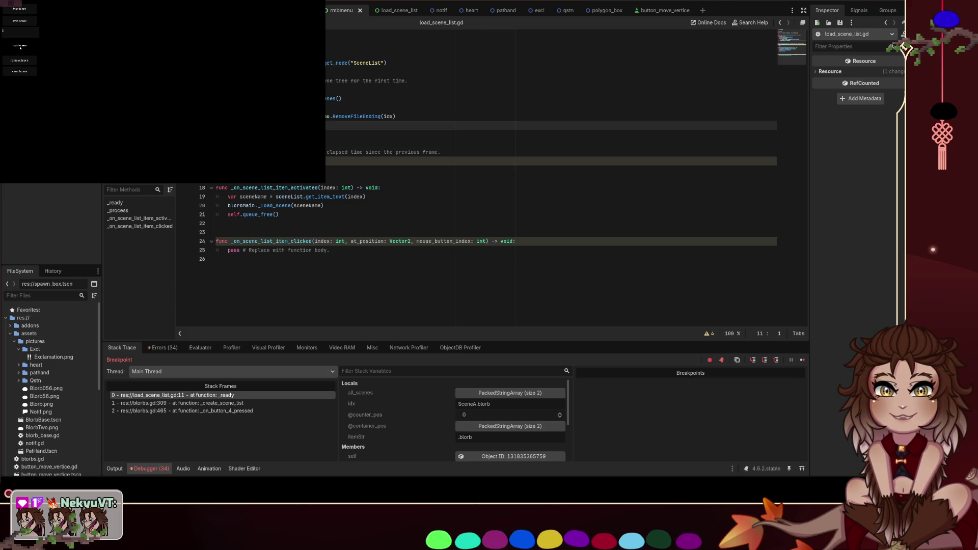
Replace 'right' with 'left' in RemoveFileEnding on line 39 and rerun the game
ctrl+click(366, 119)
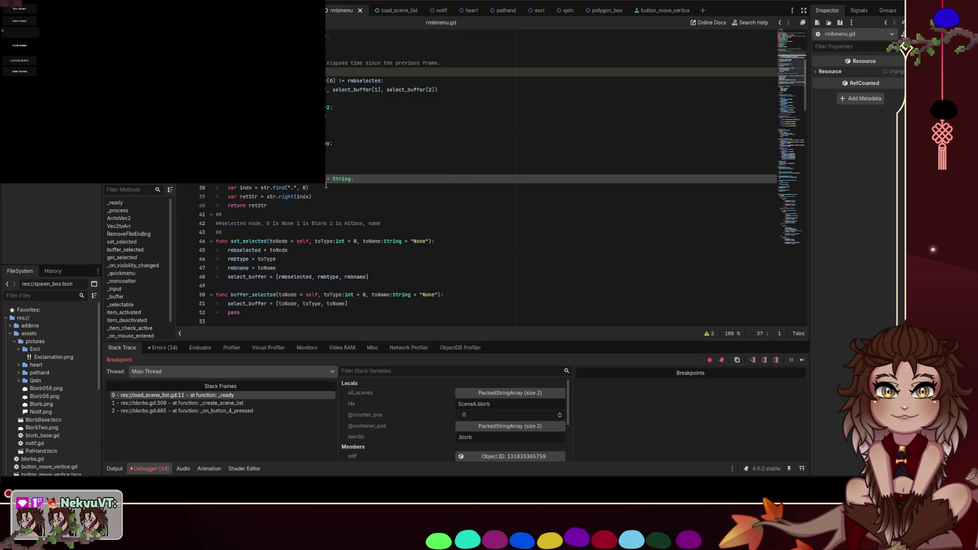
double_click(290, 196)
text(left)
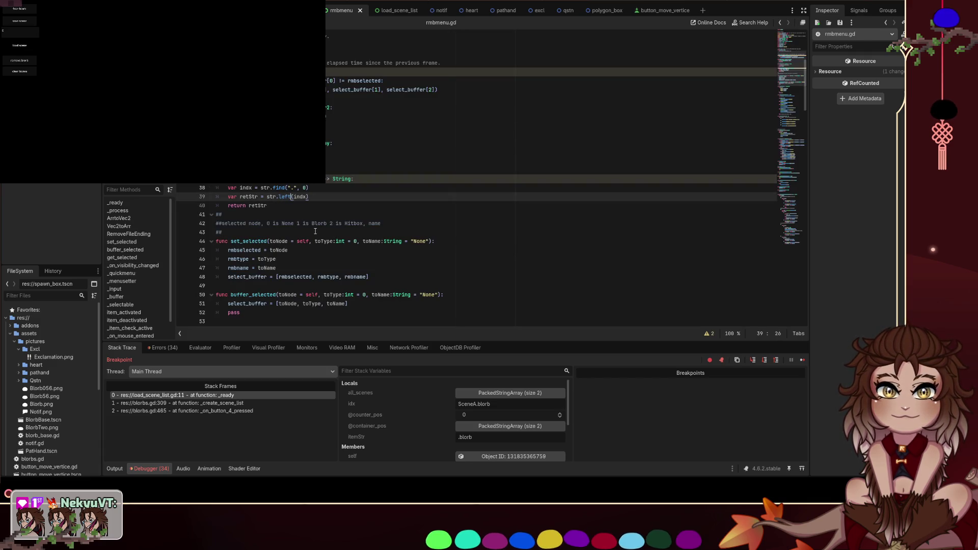
click(802, 2)
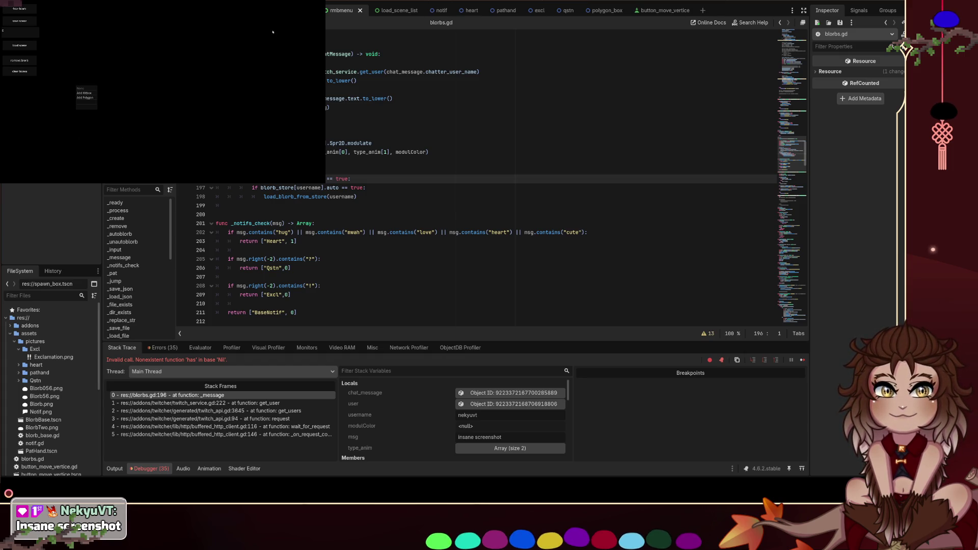
Resume past the chat error, load a saved scene, add a vertex and pull the triangle away
key(F12)
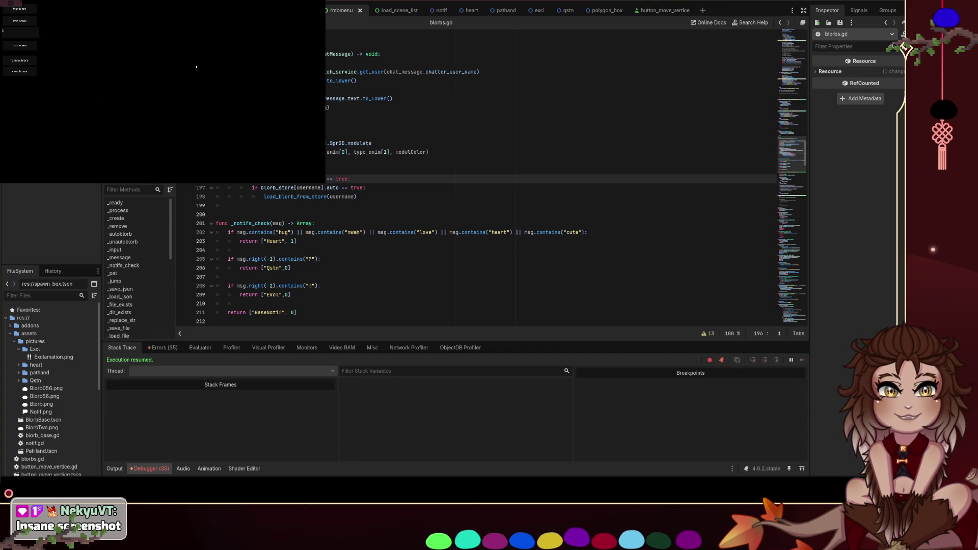
click(30, 46)
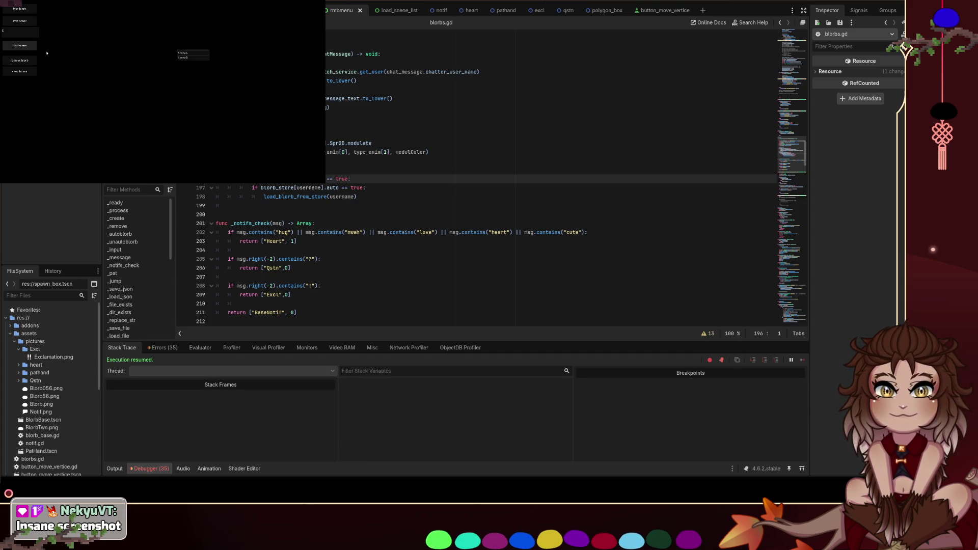
click(195, 54)
right_click(191, 53)
click(207, 60)
mouse_move(183, 86)
mouse_down()
mouse_move(192, 119)
mouse_move(185, 109)
mouse_up()
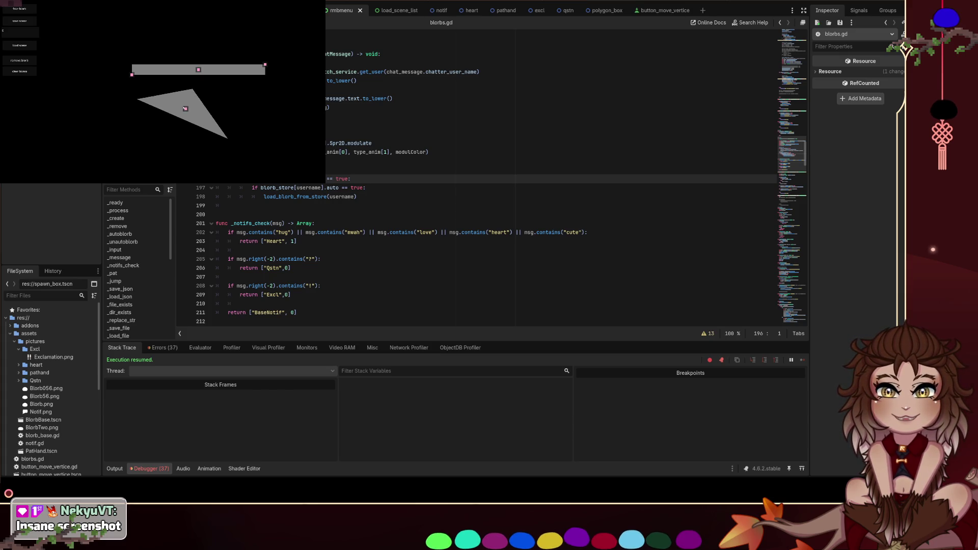
Clear the shapes and draw a new pink triangle polygon
click(30, 73)
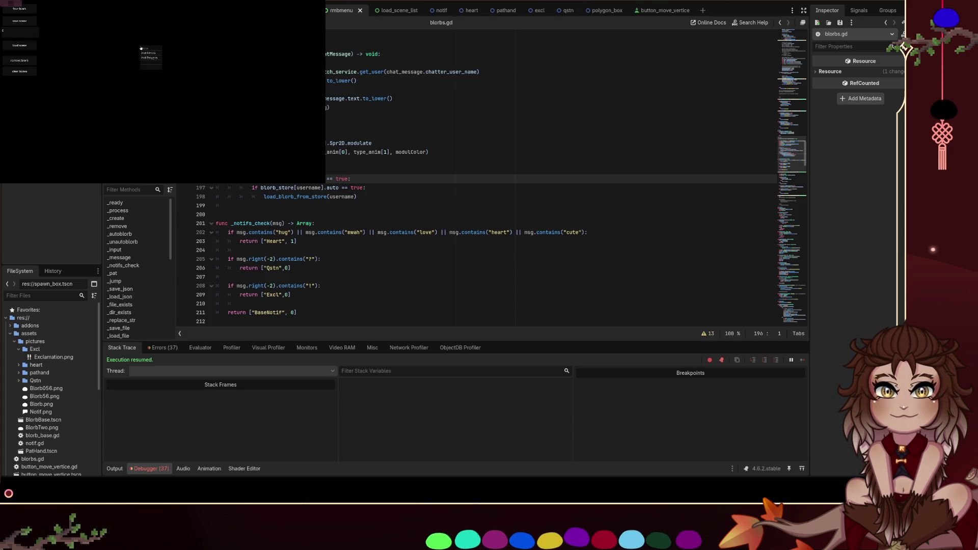
click(97, 56)
click(113, 112)
right_click(151, 105)
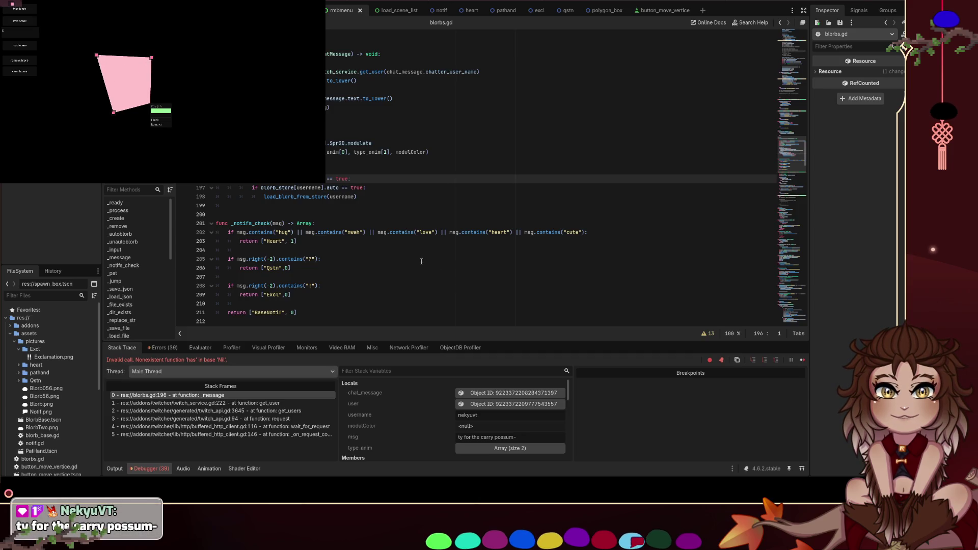
key(F12)
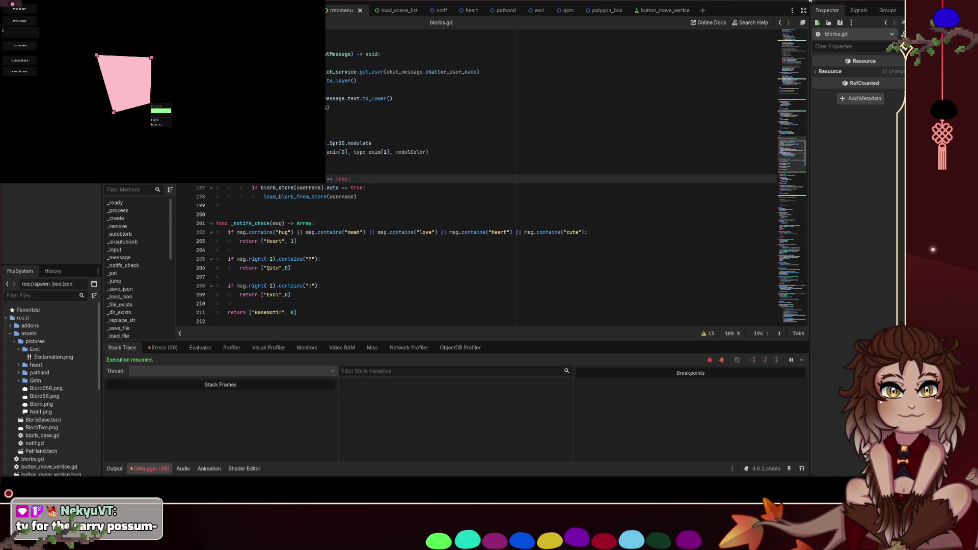
click(155, 120)
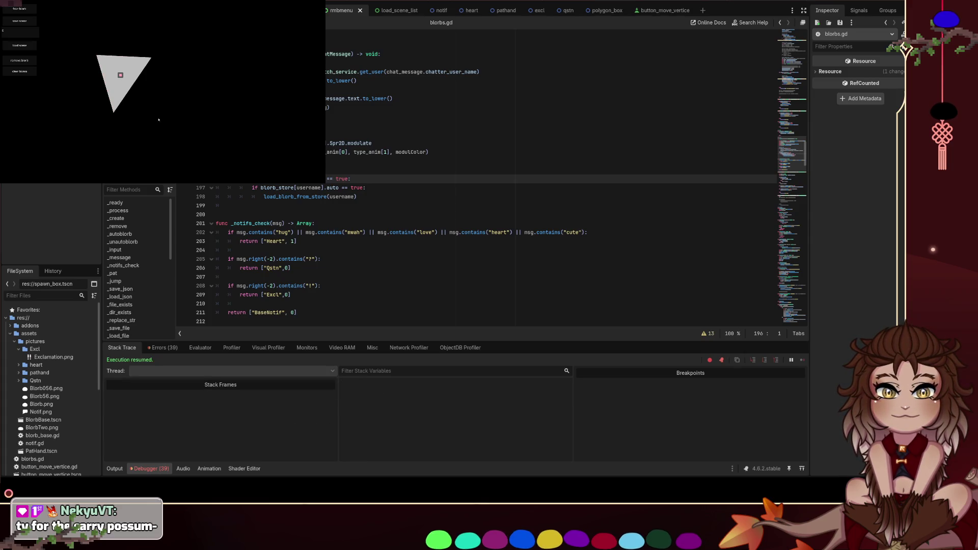
click(24, 32)
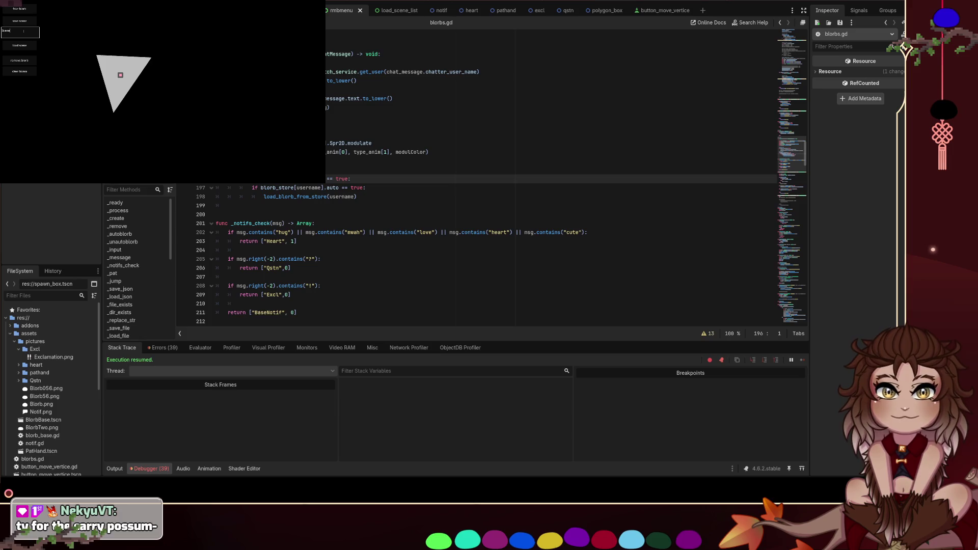
Load the saved triangle and rectangle scenes and place the rectangle below the triangle
right_click(121, 75)
click(127, 96)
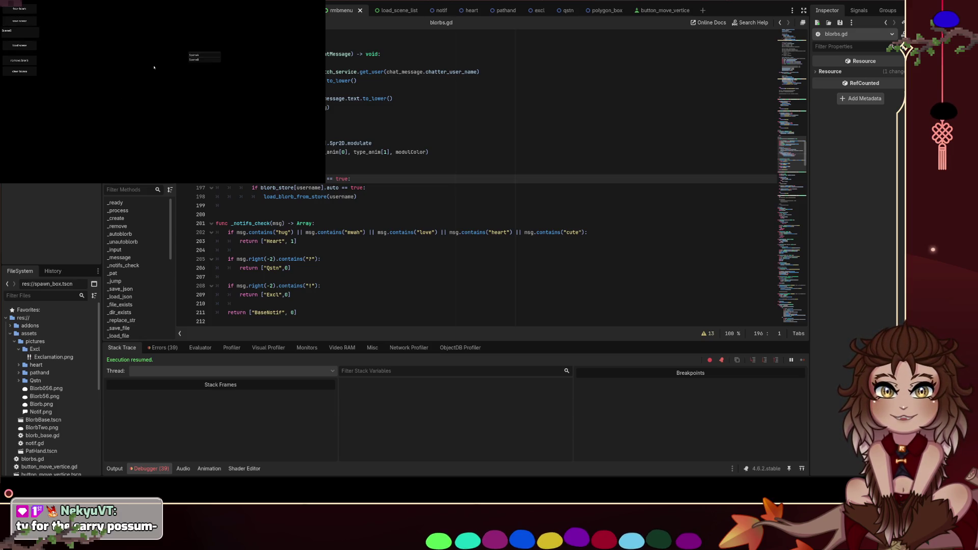
click(189, 60)
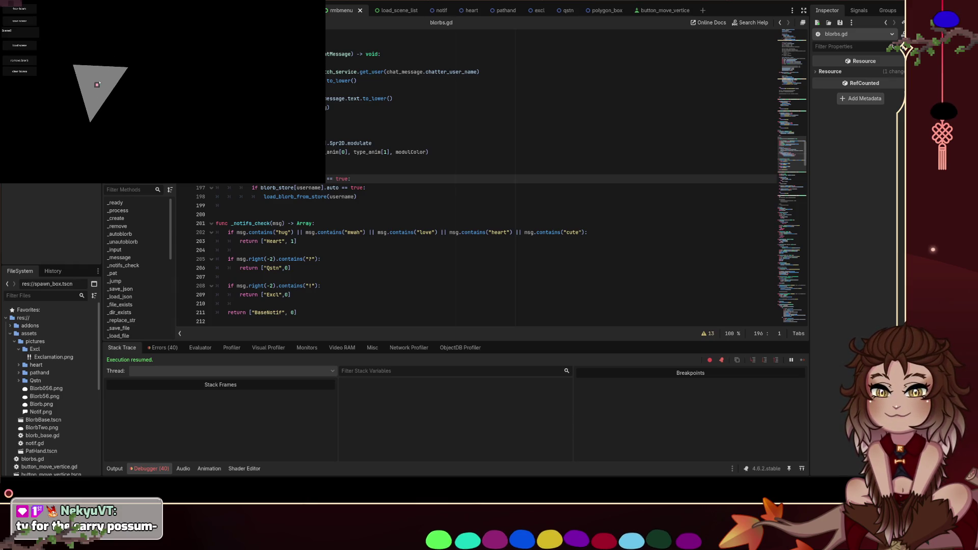
click(12, 44)
click(199, 50)
mouse_move(201, 71)
mouse_down()
mouse_move(131, 57)
mouse_move(143, 61)
mouse_up()
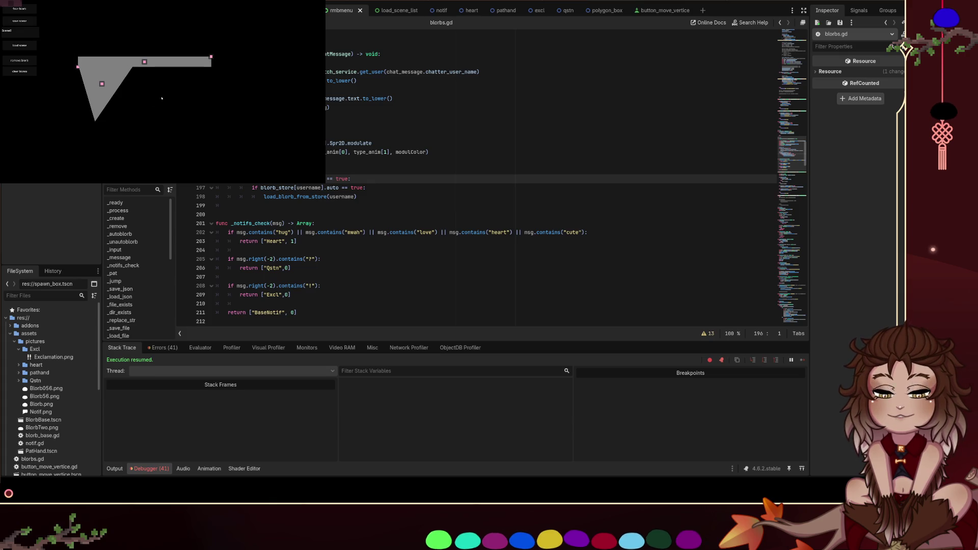
mouse_move(147, 62)
mouse_down()
mouse_move(200, 96)
mouse_move(161, 103)
mouse_move(165, 114)
mouse_move(158, 104)
mouse_up()
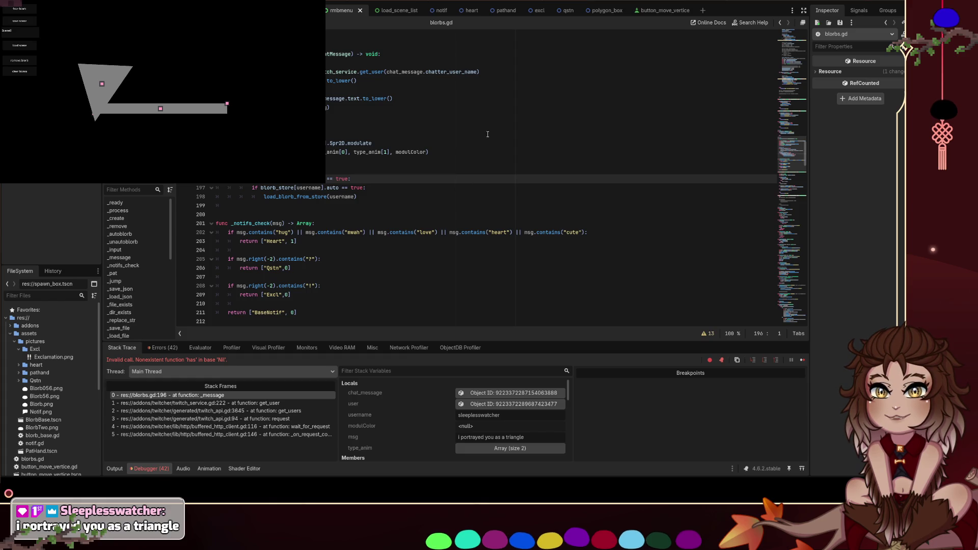
key(F12)
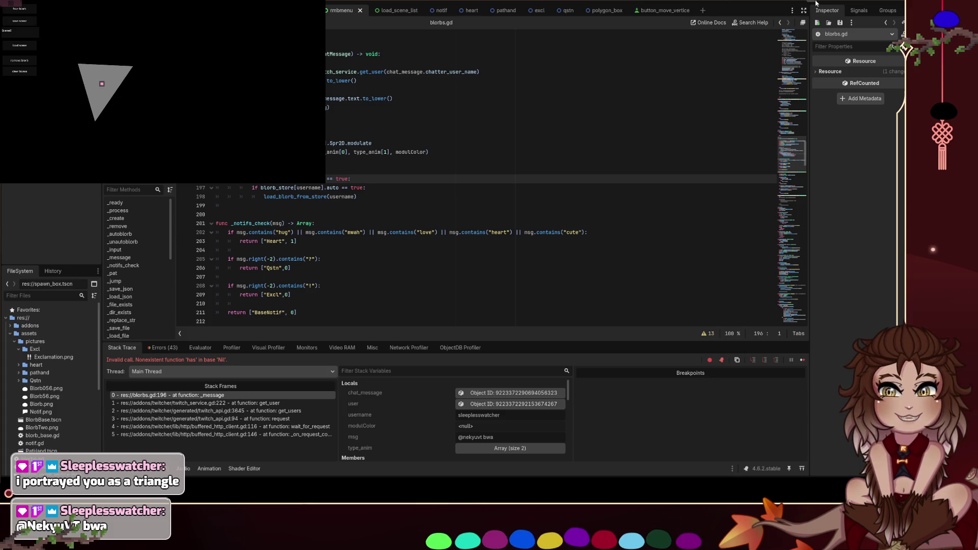
key(F12)
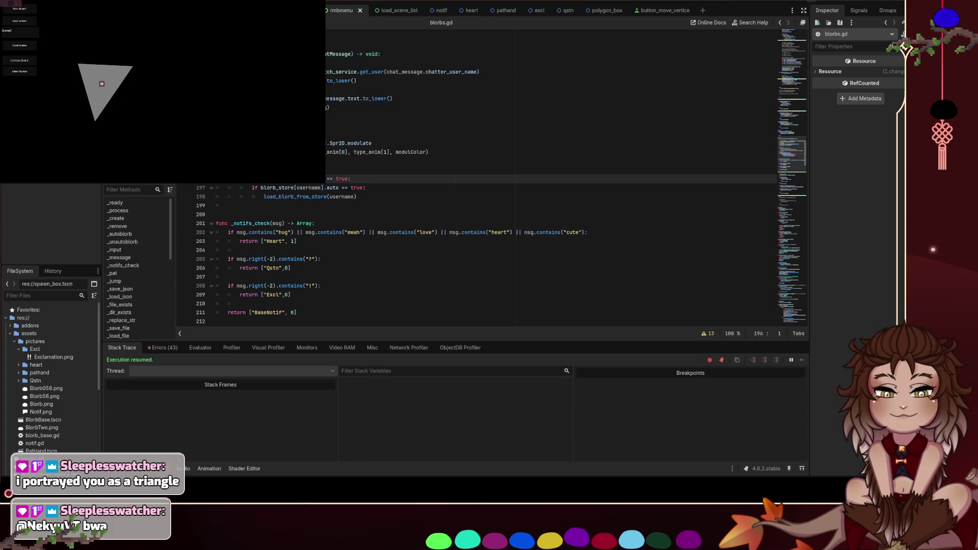